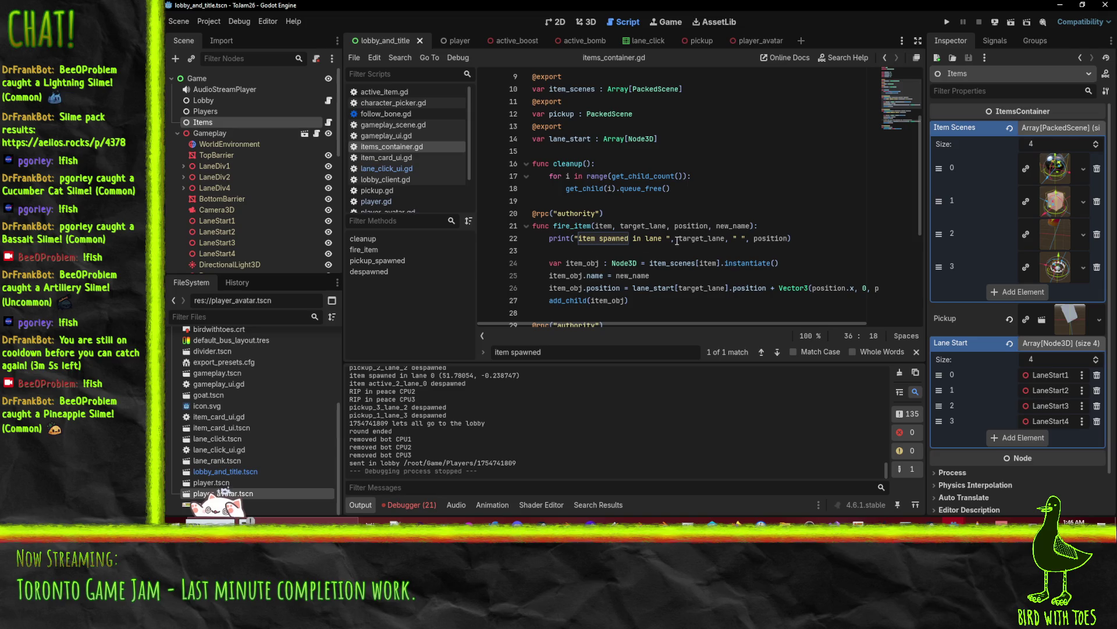
- Switch from items_container.gd to the lobby_and_title scene's 2D character-select view
mouse_move(681, 238)
left_click(559, 22)
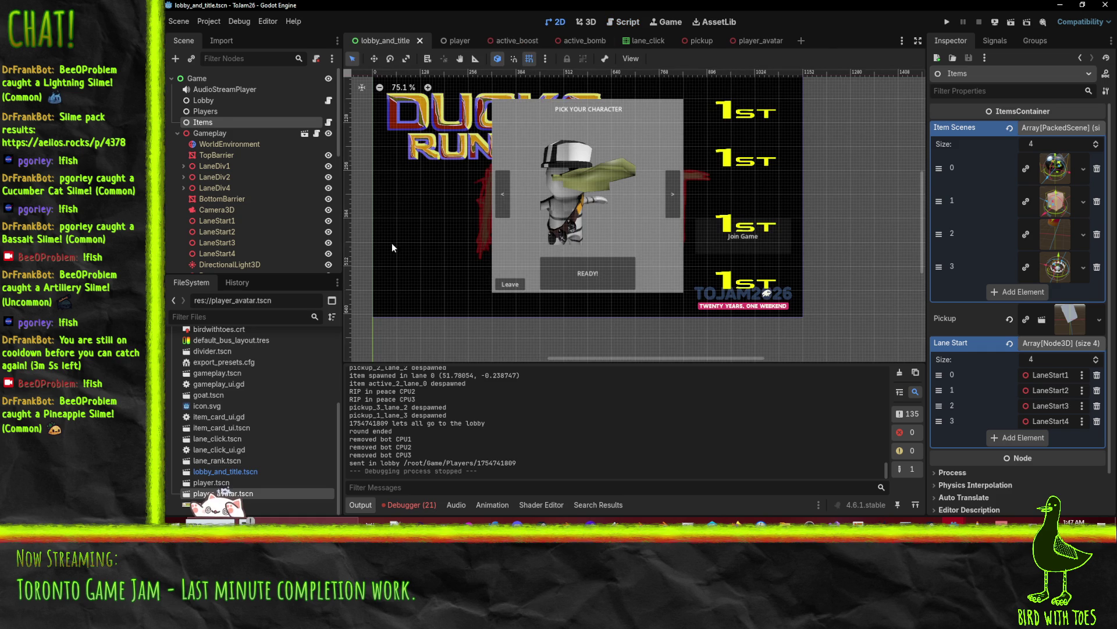
- Select the READY! button and assign Sengatz.otf as its font override
left_click(564, 268)
scroll(236, 232, "down", 1)
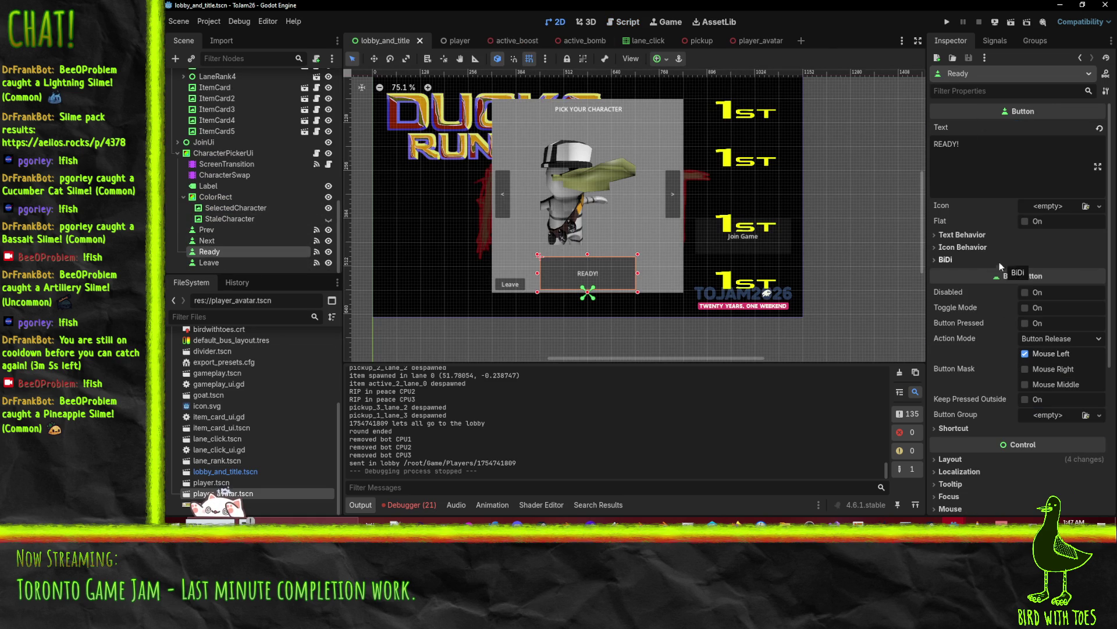
scroll(984, 271, "down", 3)
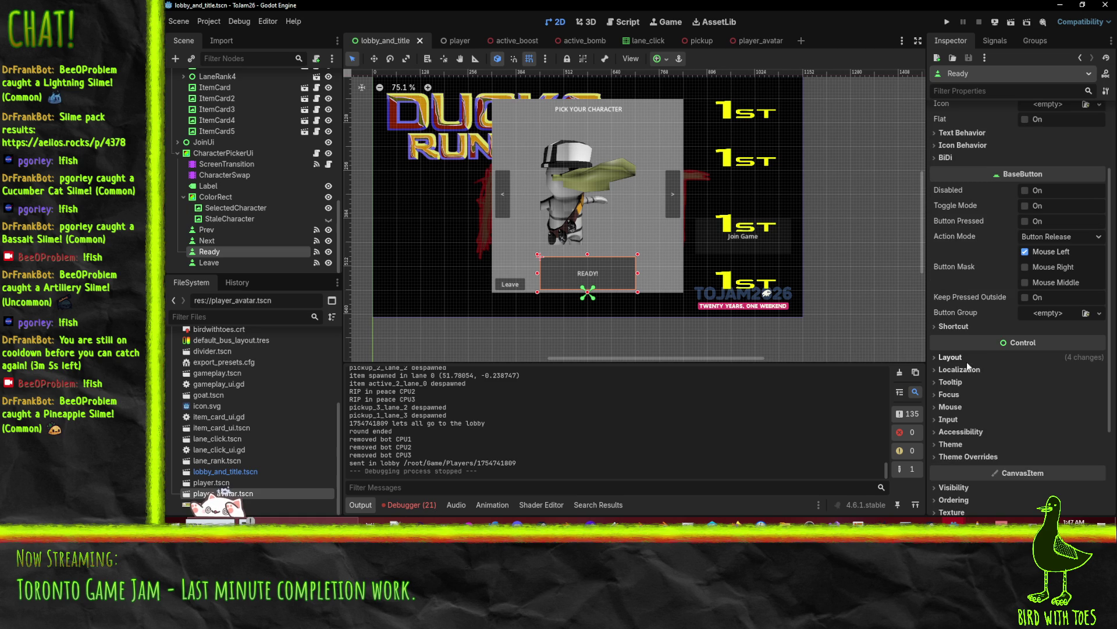
scroll(975, 384, "down", 2)
left_click(983, 408)
scroll(982, 407, "down", 4)
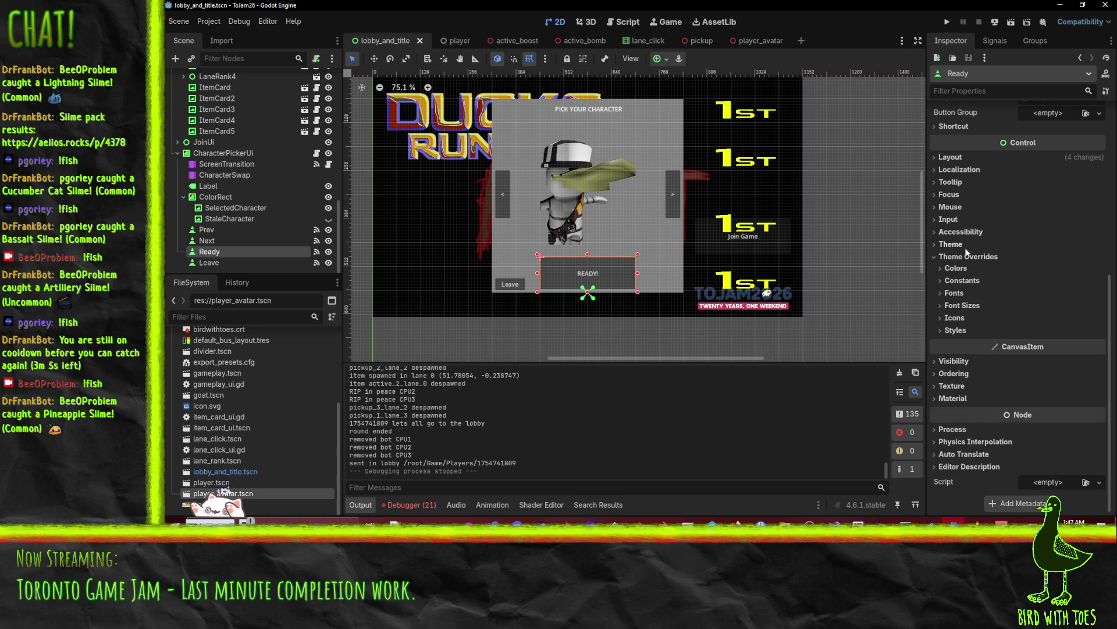
left_click(954, 293)
left_click(1099, 307)
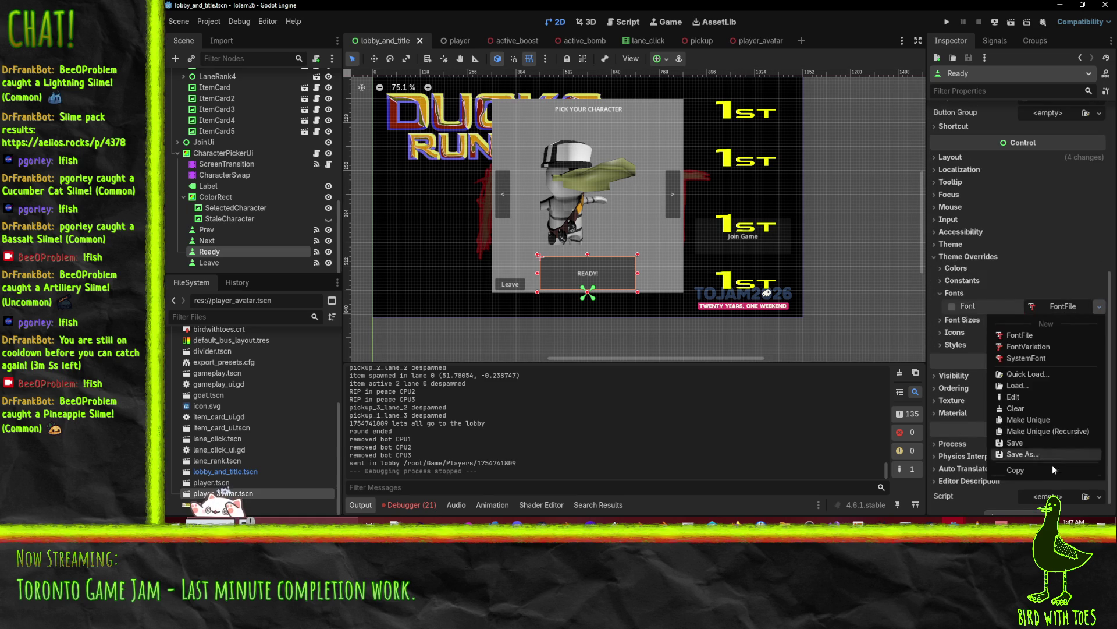
left_click(1024, 374)
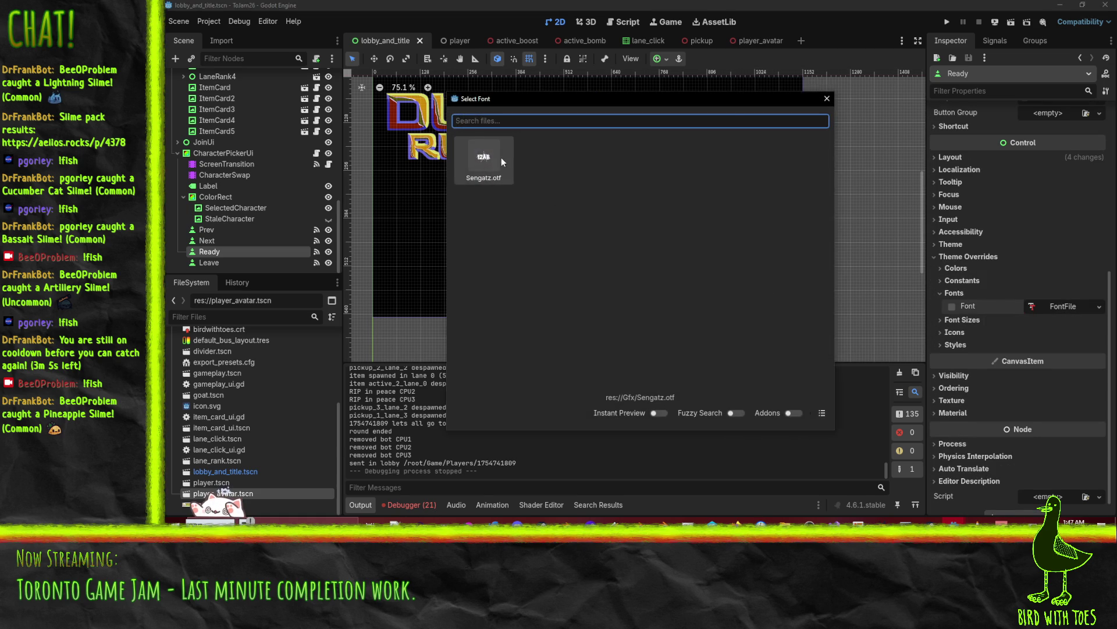
double_click(501, 157)
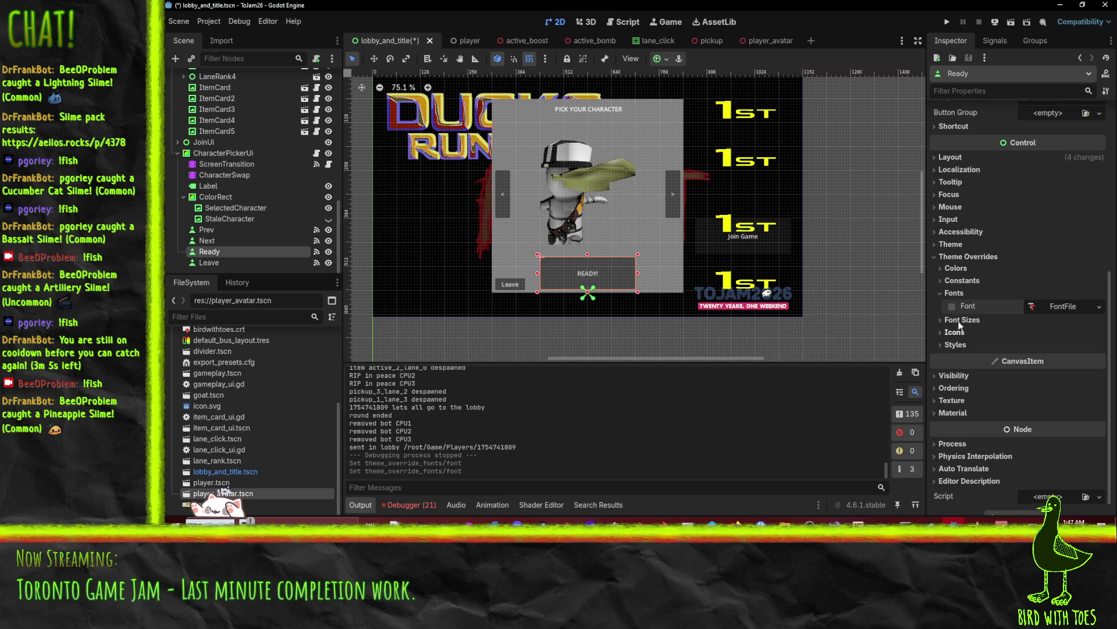
left_click(954, 308)
left_click(955, 308)
left_click(1047, 308)
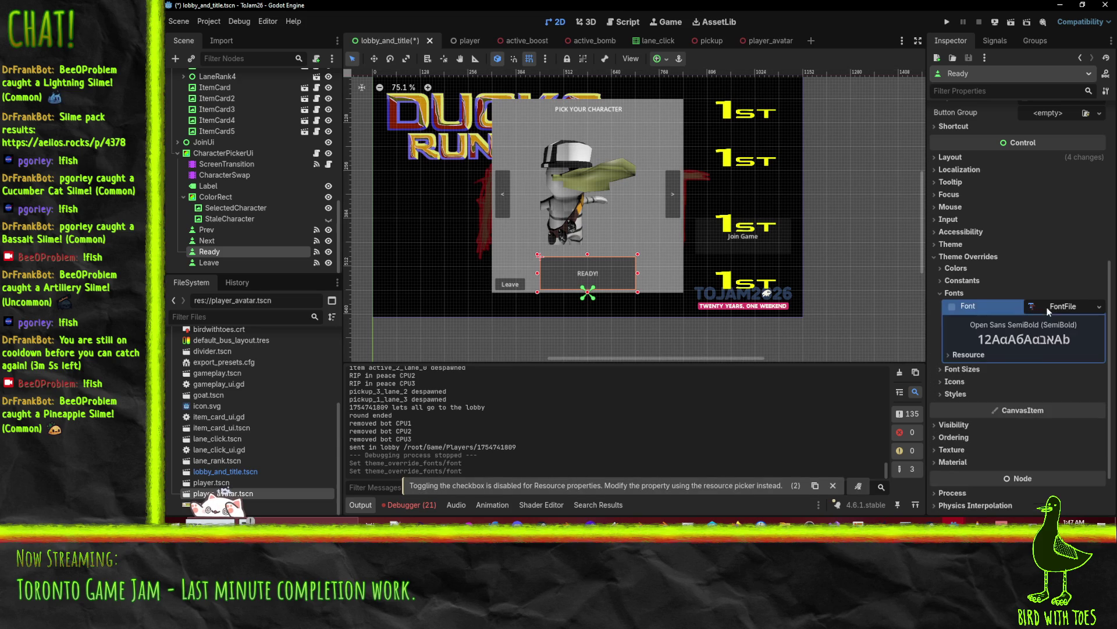
left_click(1063, 307)
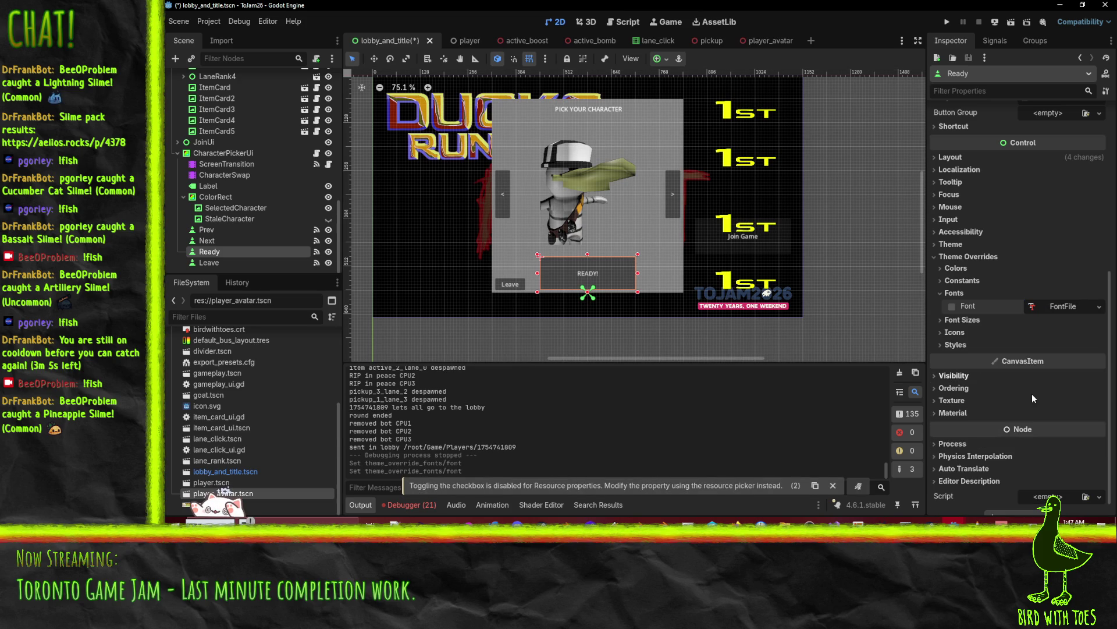
left_click(1098, 307)
left_click(1047, 299)
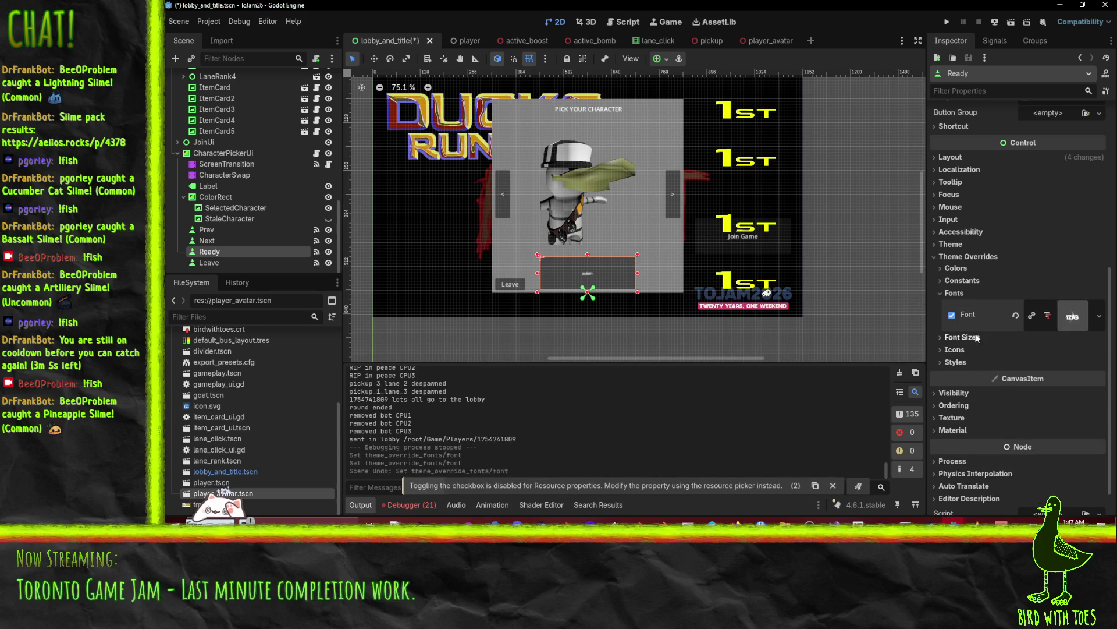
- Enable the READY! button's font size override and set it to 80 px
left_click(963, 340)
left_click(972, 352)
left_click(1058, 350)
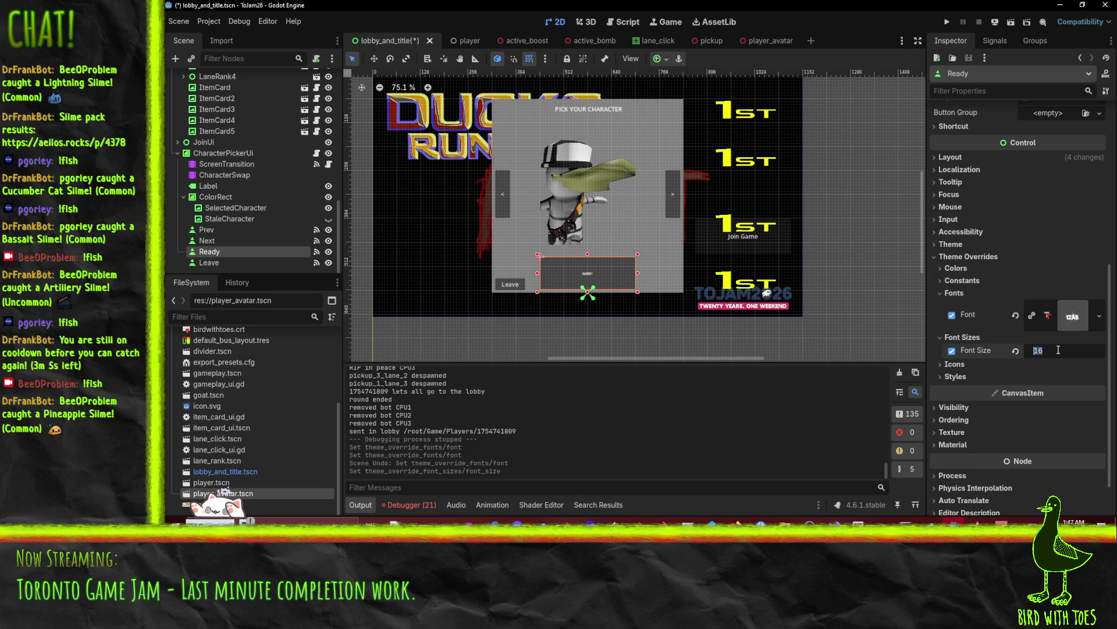
type("40")
key("Return")
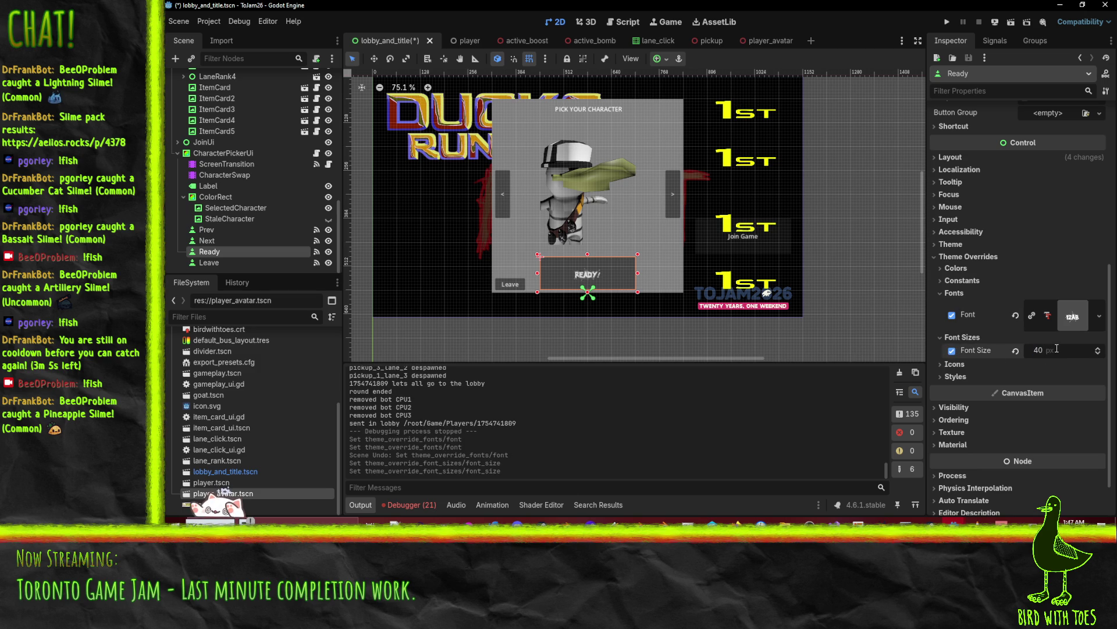
left_click(1057, 348)
type("80")
key("Return")
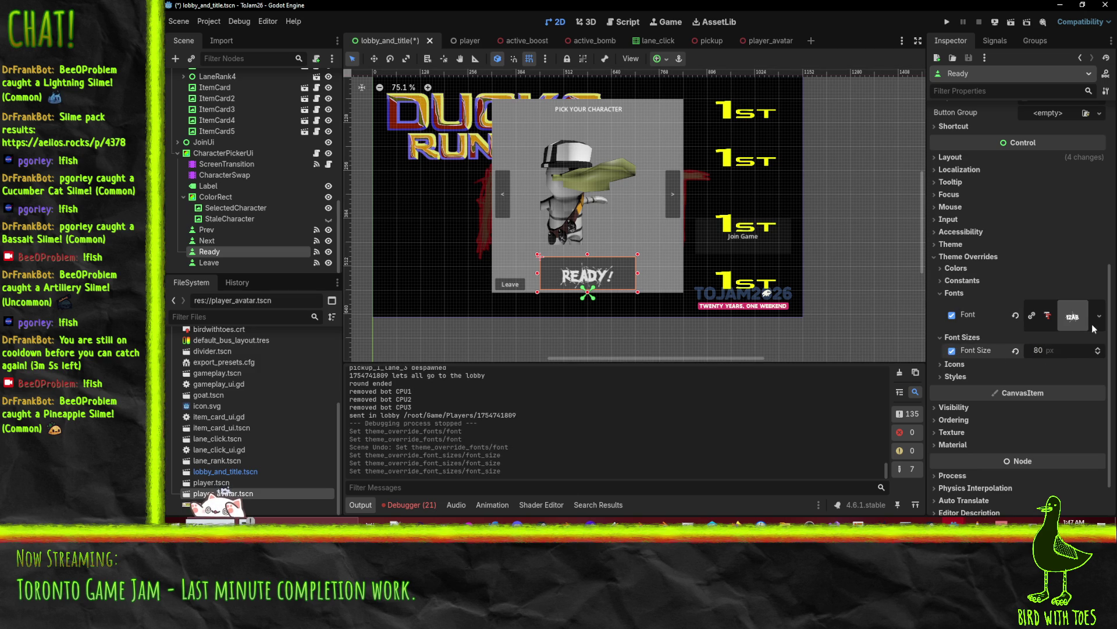
left_click(967, 257)
left_click(968, 330)
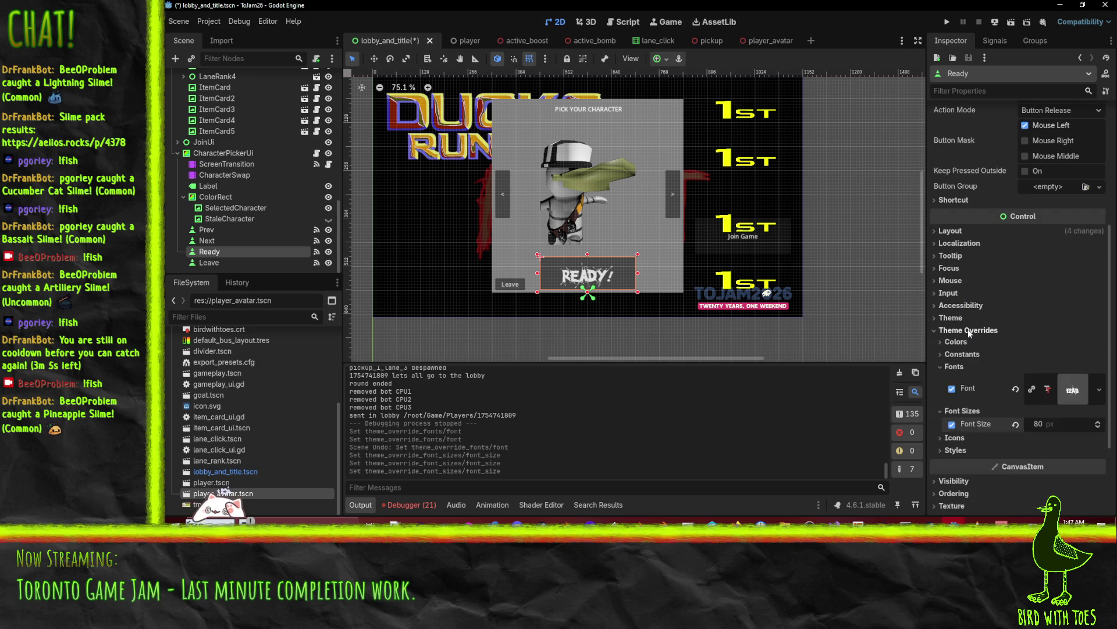
- Enable a Font Color override for the READY! button and try out yellow shades
left_click(963, 343)
scroll(963, 346, "down", 4)
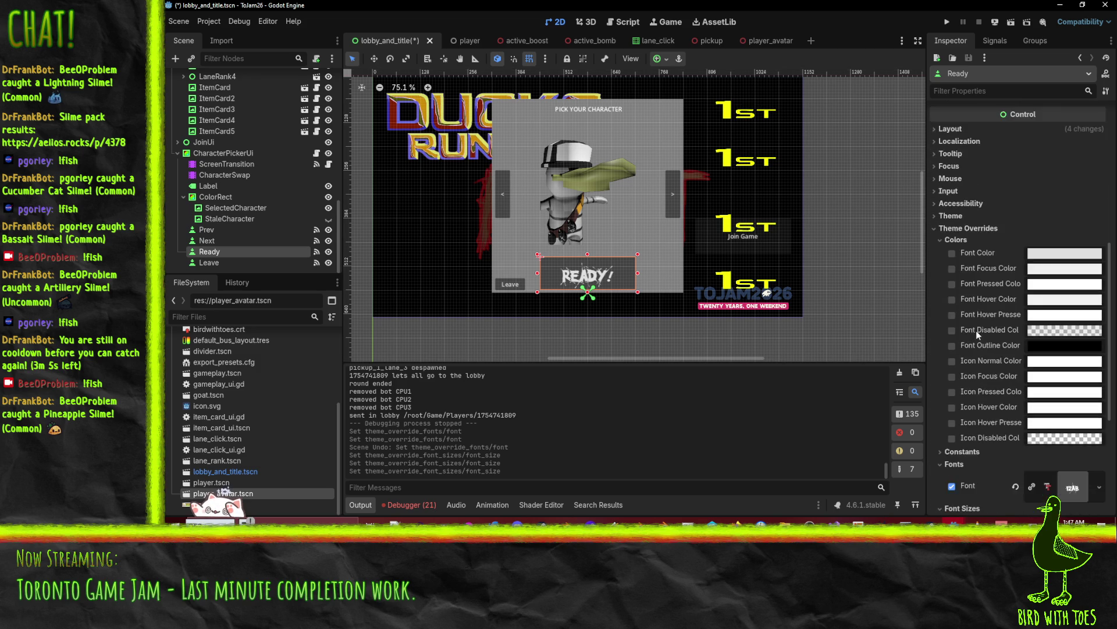
left_click(952, 252)
left_click(1047, 256)
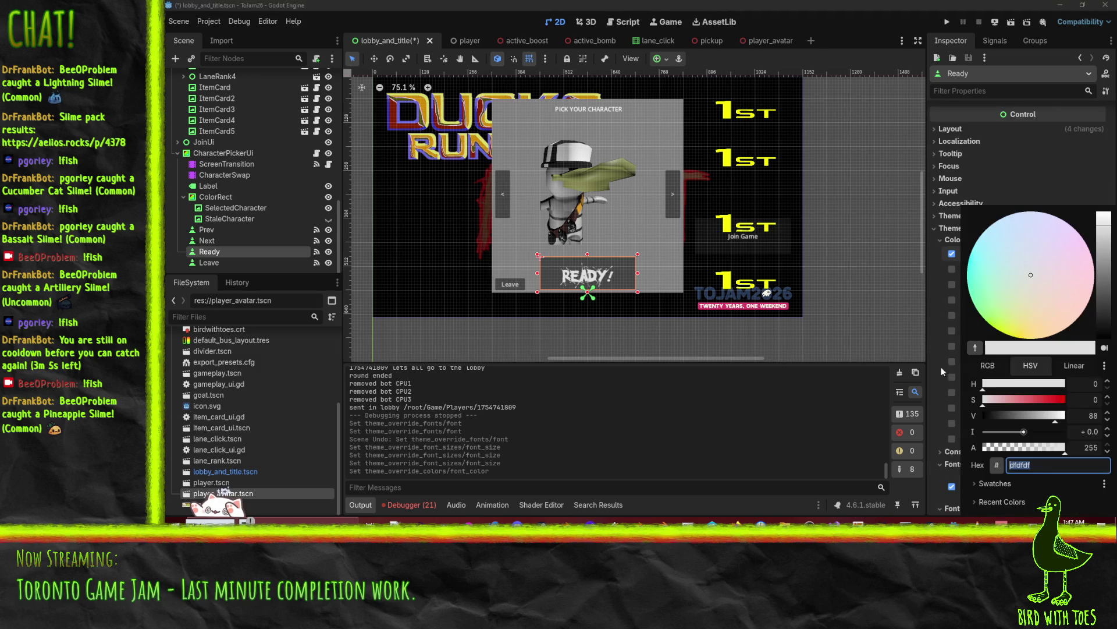
left_click(1017, 330)
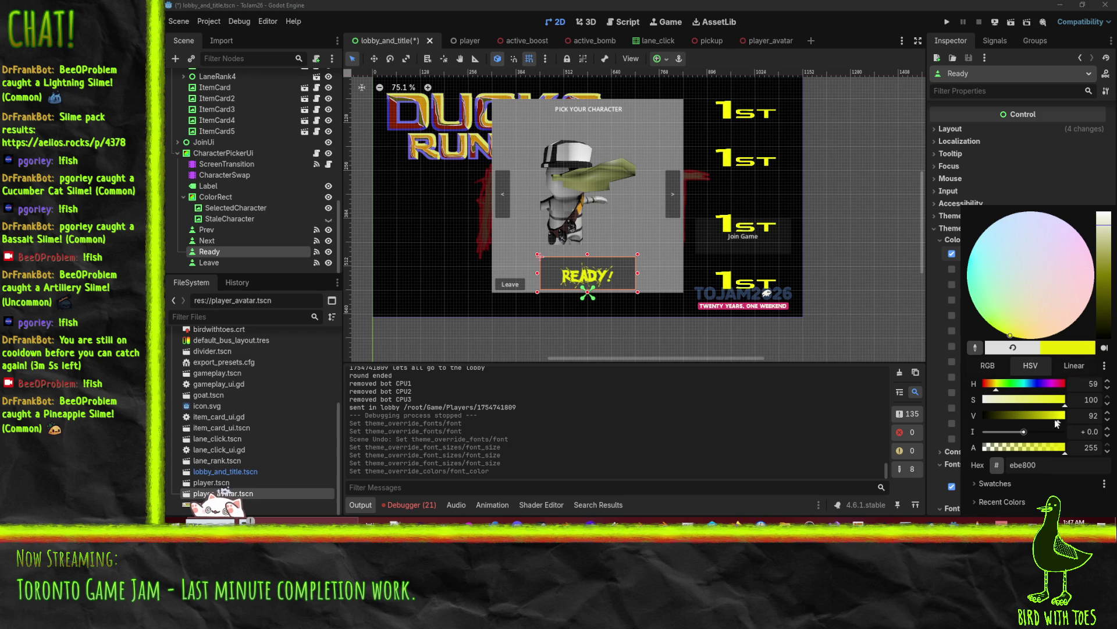
left_click_drag(1057, 420, 1072, 419)
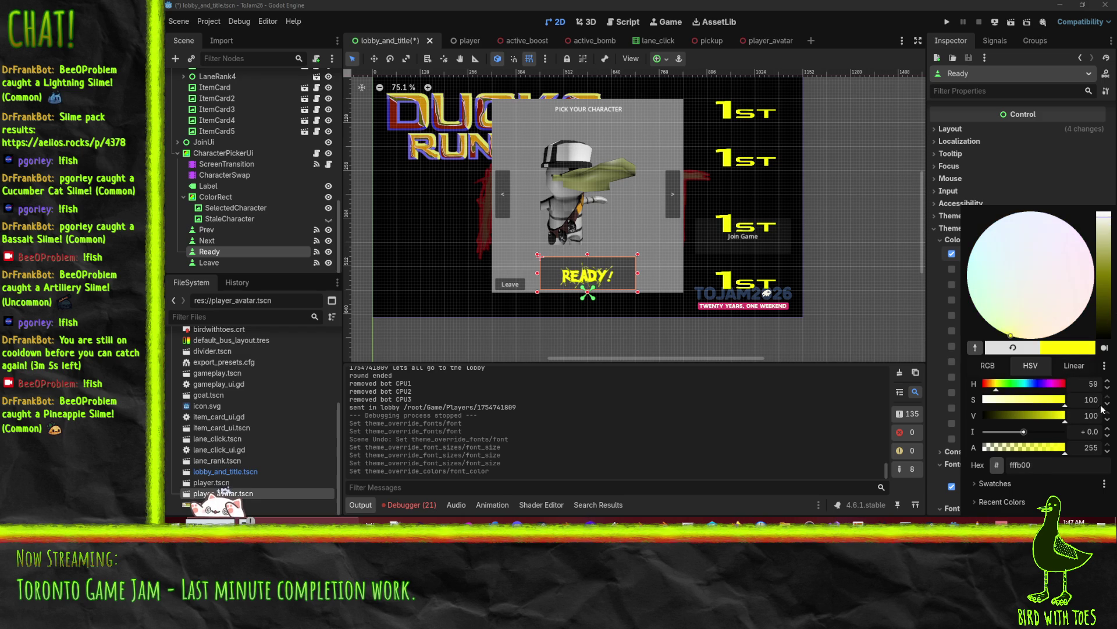
mouse_move(1101, 270)
left_mouse_down()
mouse_move(1101, 291)
mouse_move(1106, 232)
mouse_move(1115, 313)
left_mouse_up()
left_click(1013, 347)
- Settle the READY! label colour on bright yellow ffee00
mouse_move(1105, 244)
left_mouse_down()
mouse_move(1106, 291)
mouse_move(1109, 245)
left_mouse_up()
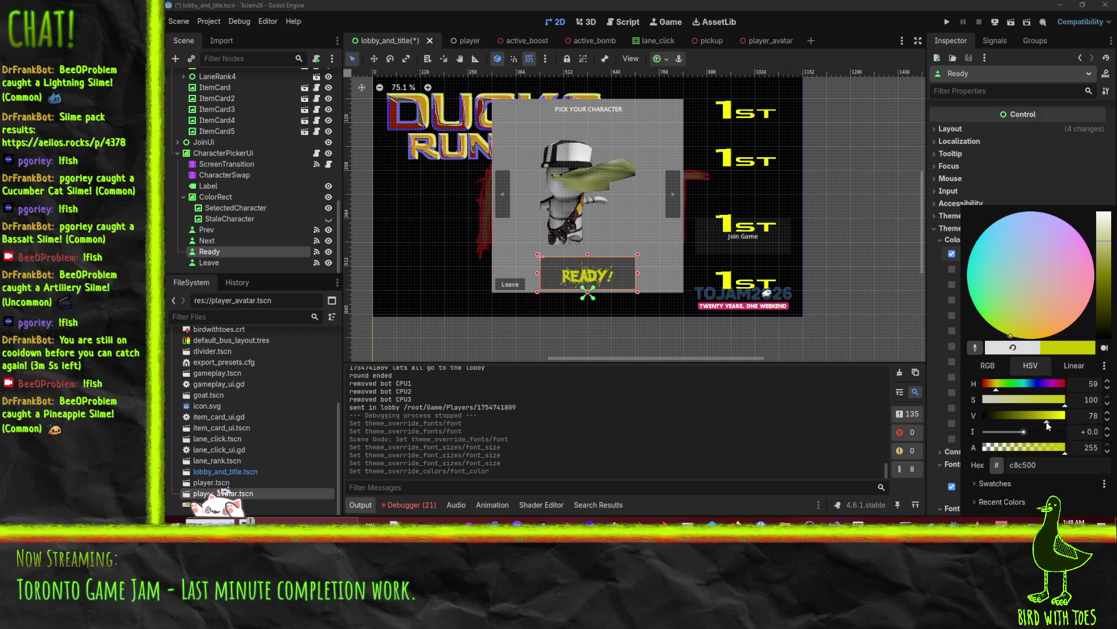
left_click_drag(1047, 421, 1100, 422)
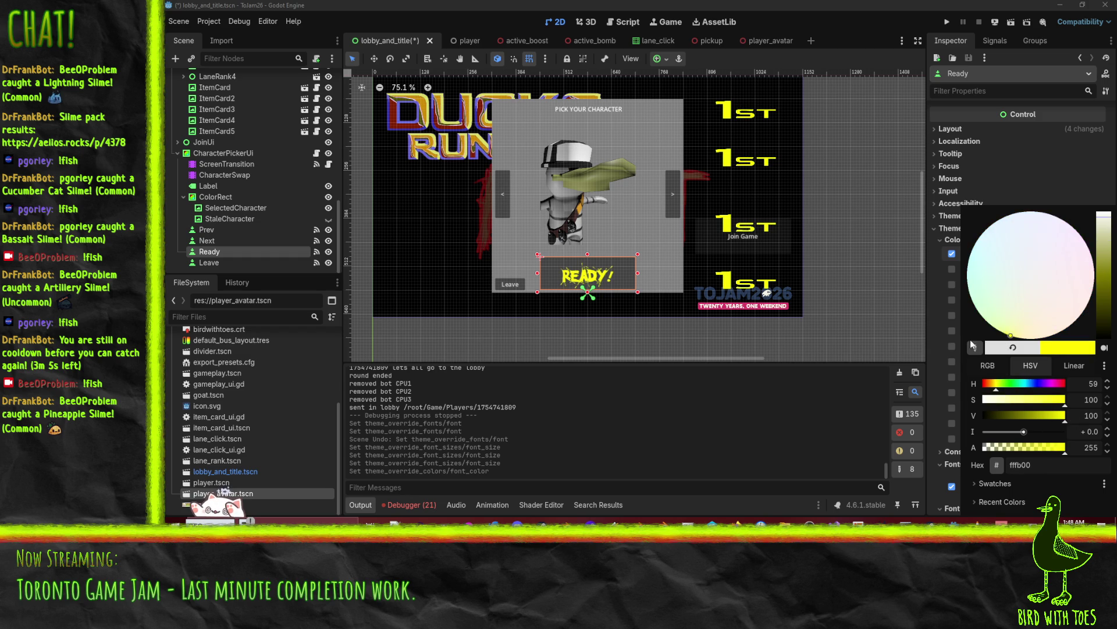
left_click_drag(1019, 337, 1013, 334)
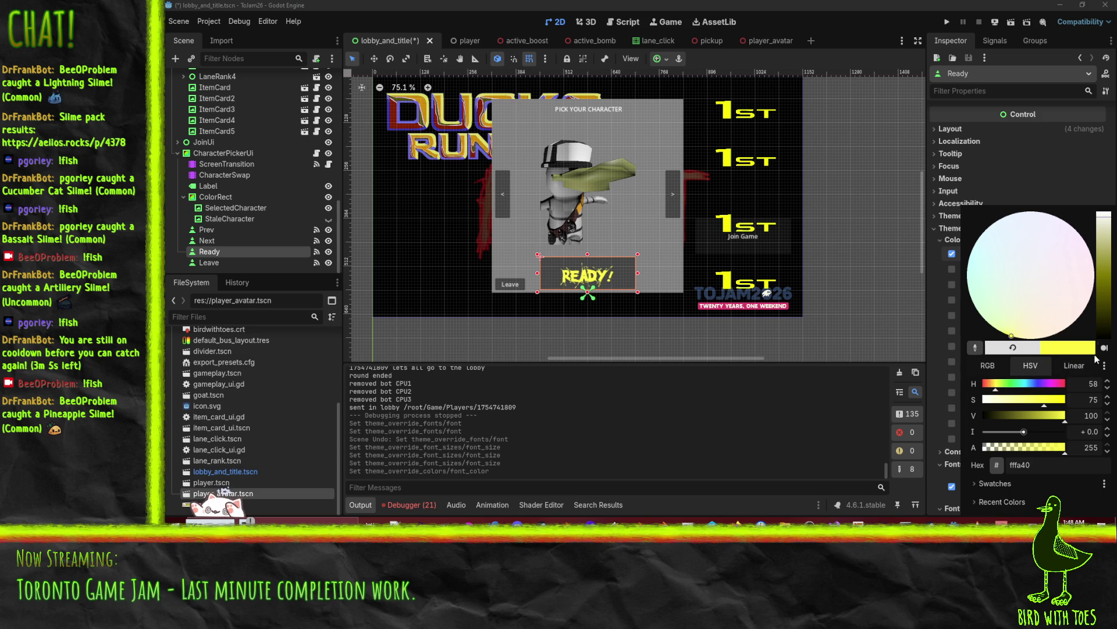
left_click(1020, 350)
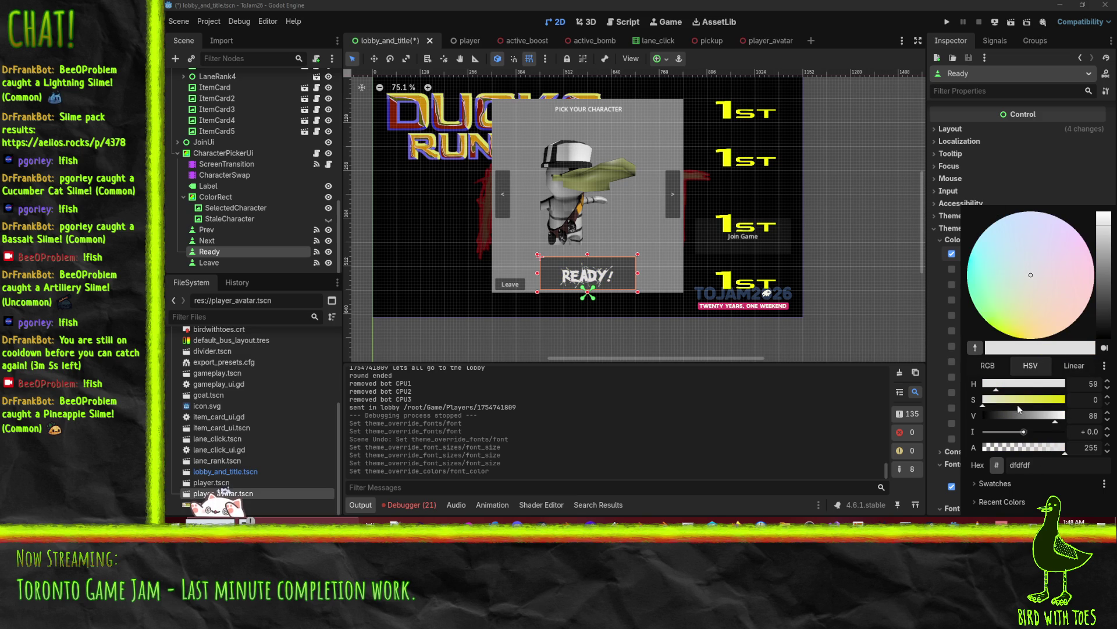
left_click(1011, 336)
mouse_move(1052, 418)
left_mouse_down()
mouse_move(1070, 419)
mouse_move(1051, 423)
left_mouse_up()
left_click(1053, 417)
left_click(995, 392)
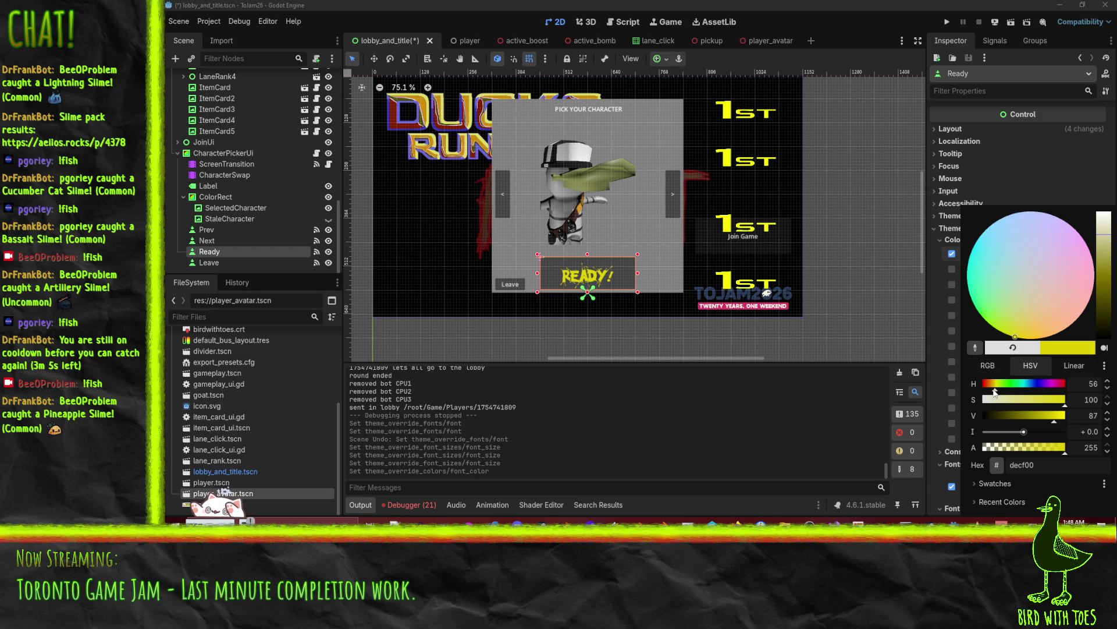
left_click(1064, 415)
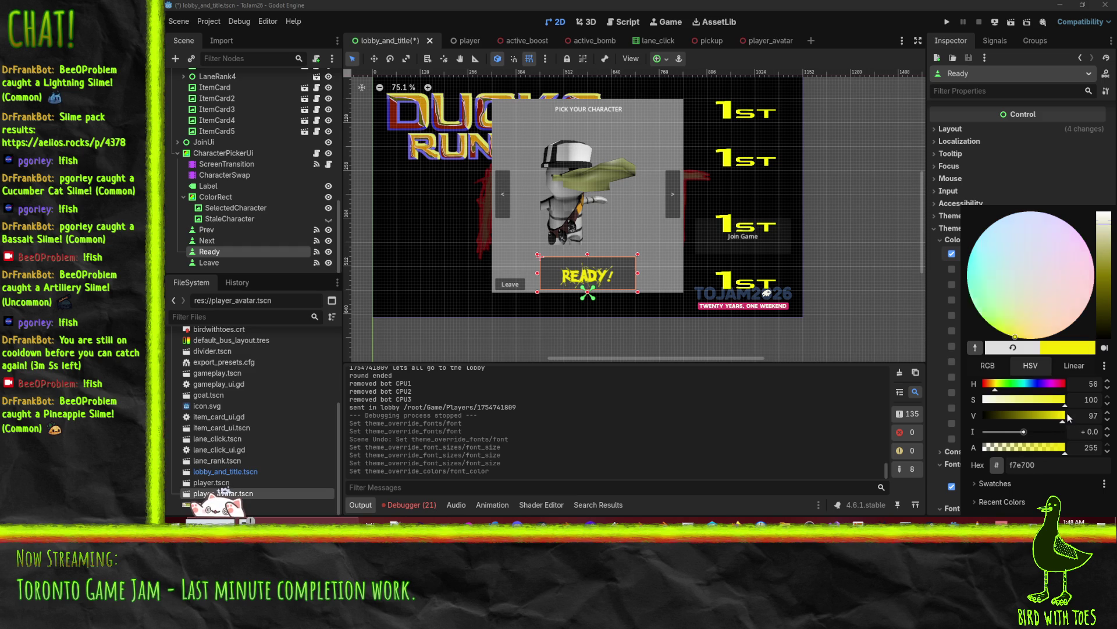
left_click(944, 376)
scroll(934, 375, "down", 5)
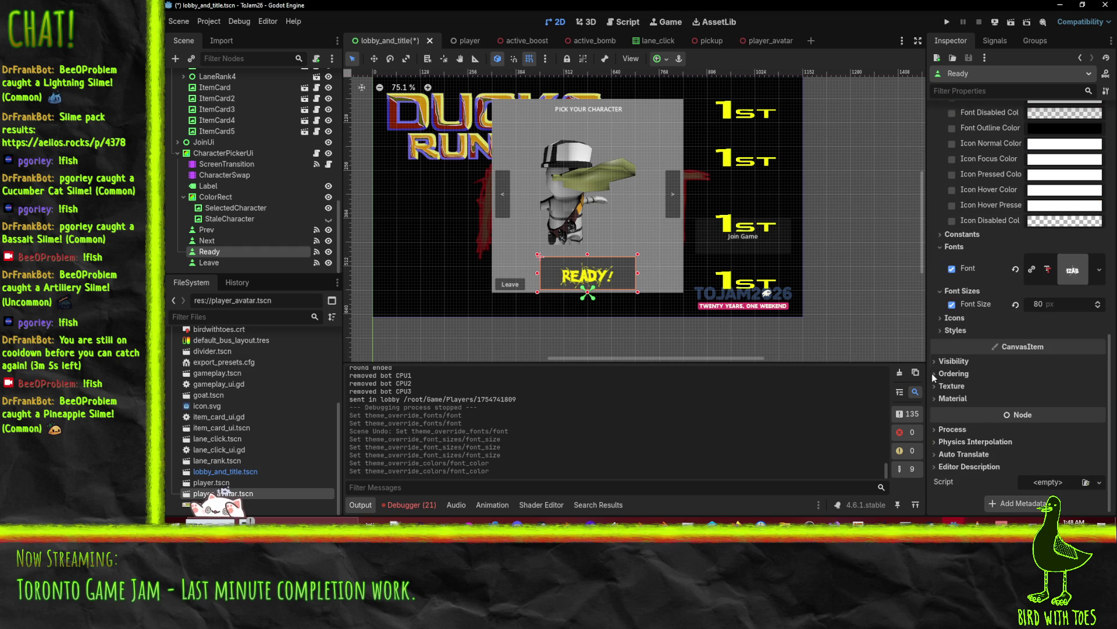
- Enable an Outline Size constant override for the READY! text and increase it
left_click(962, 234)
left_click(956, 245)
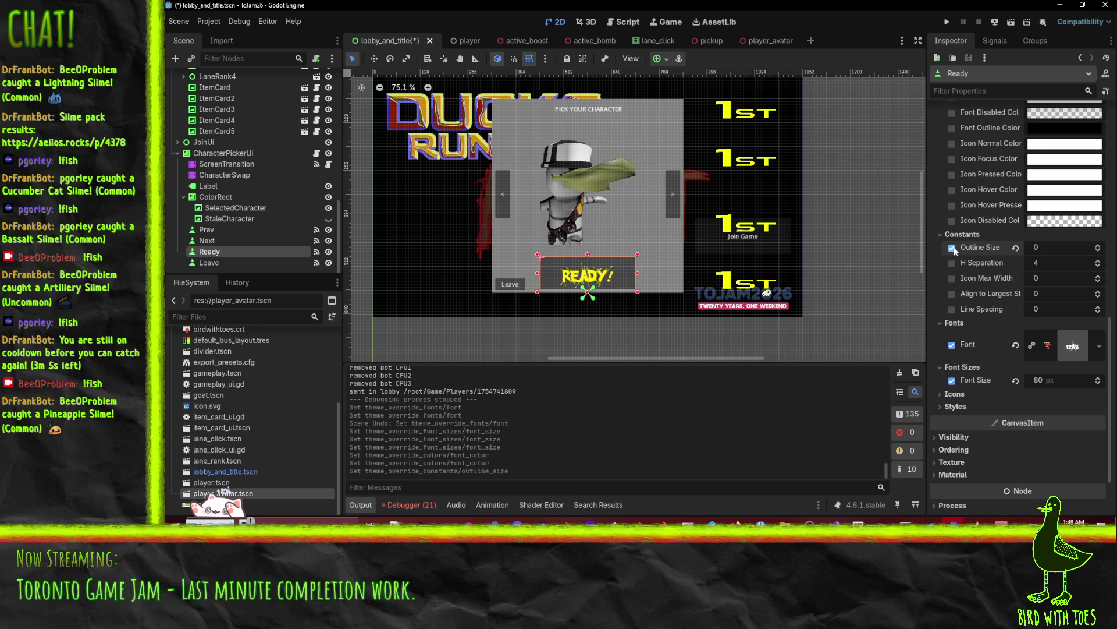
left_click(1098, 245)
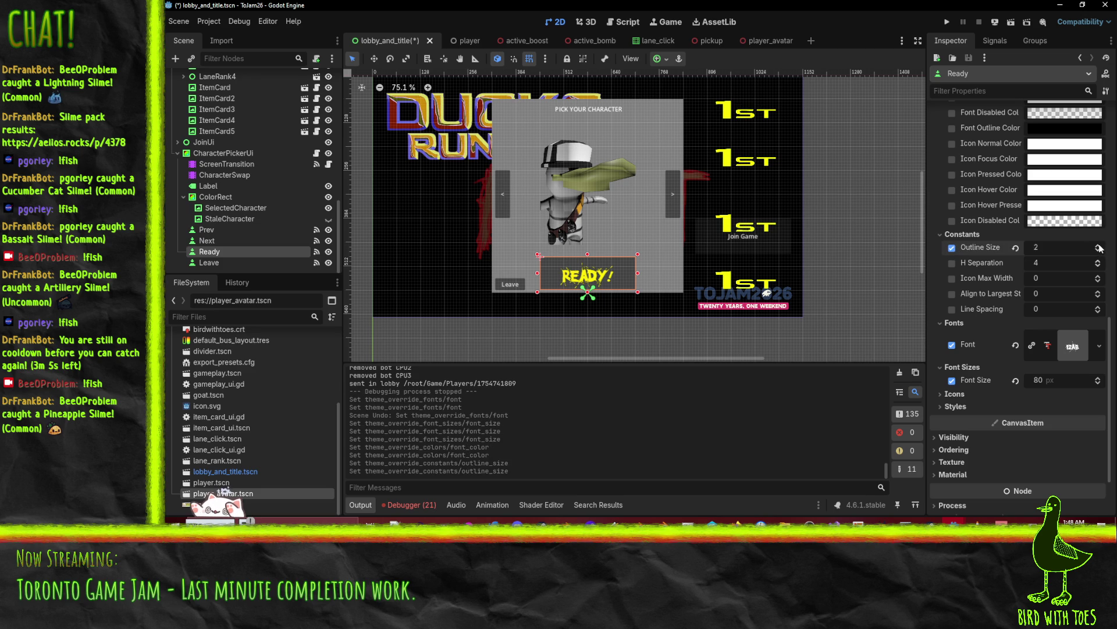
left_click(1099, 245)
- Give the READY! text a dark red font outline colour
scroll(967, 127, "up", 5)
left_click(953, 281)
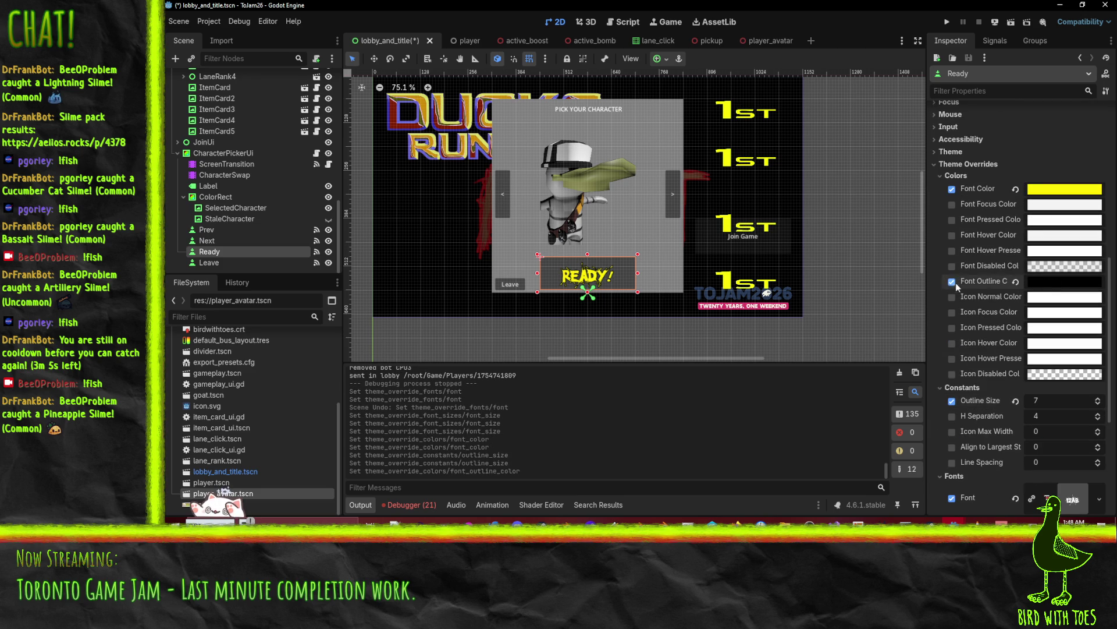
left_click(1059, 281)
key("Home")
left_click_drag(999, 215, 1075, 216)
left_click_drag(981, 195, 1114, 196)
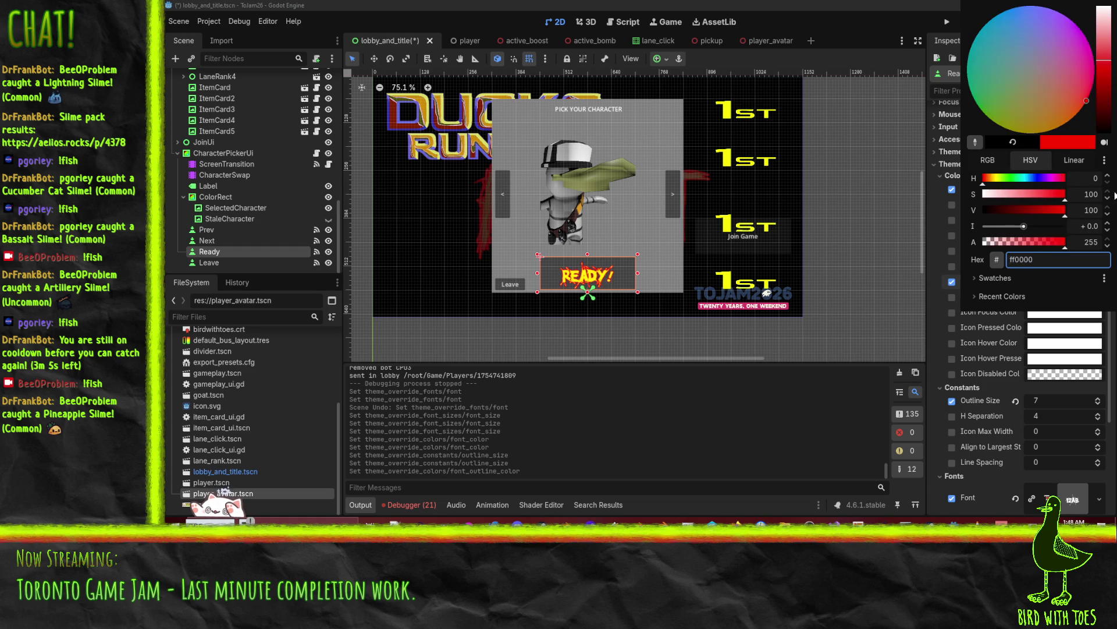
left_click_drag(1052, 213, 1035, 210)
left_click(935, 258)
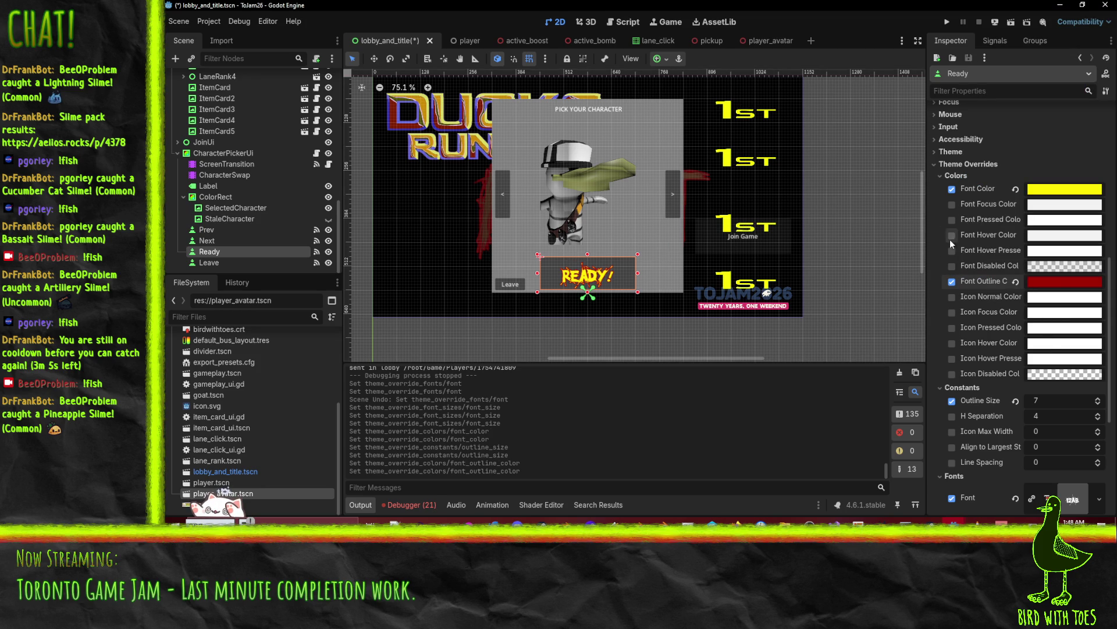
scroll(951, 240, "up", 2)
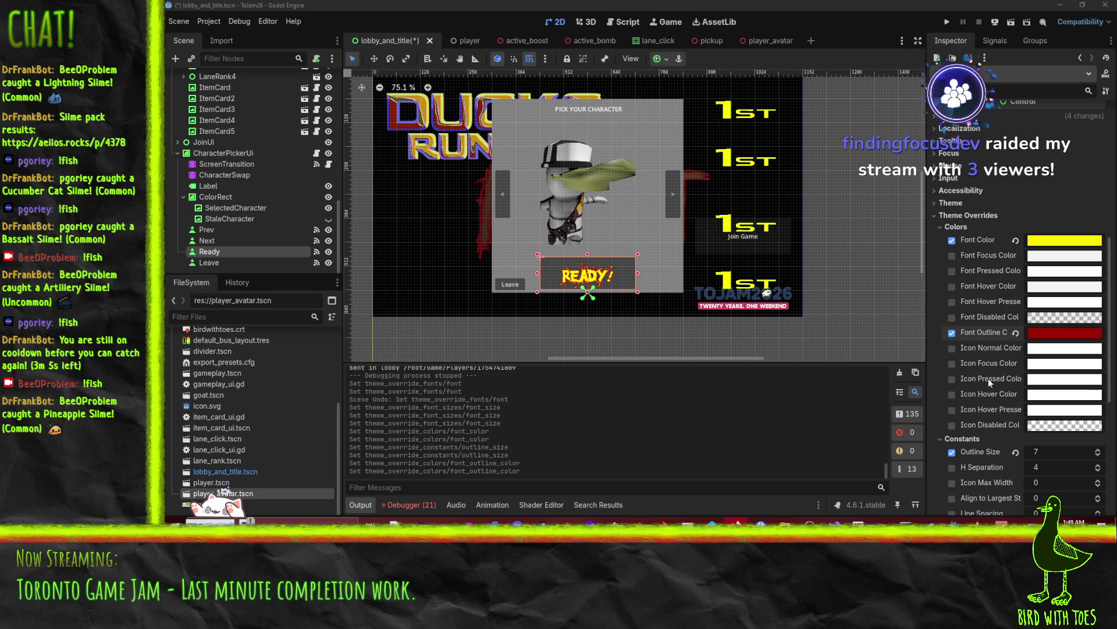
mouse_move(632, 229)
left_mouse_down()
mouse_move(605, 269)
mouse_move(588, 243)
left_mouse_up()
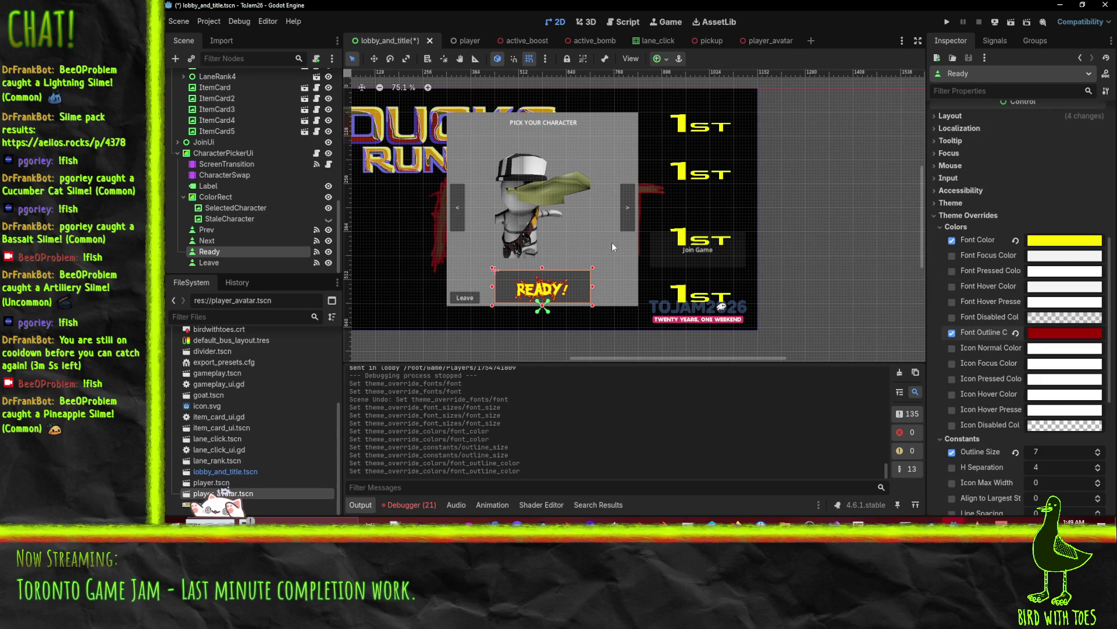
- Select the PICK YOUR CHARACTER heading and load Sengatz as its font override
left_click(546, 125)
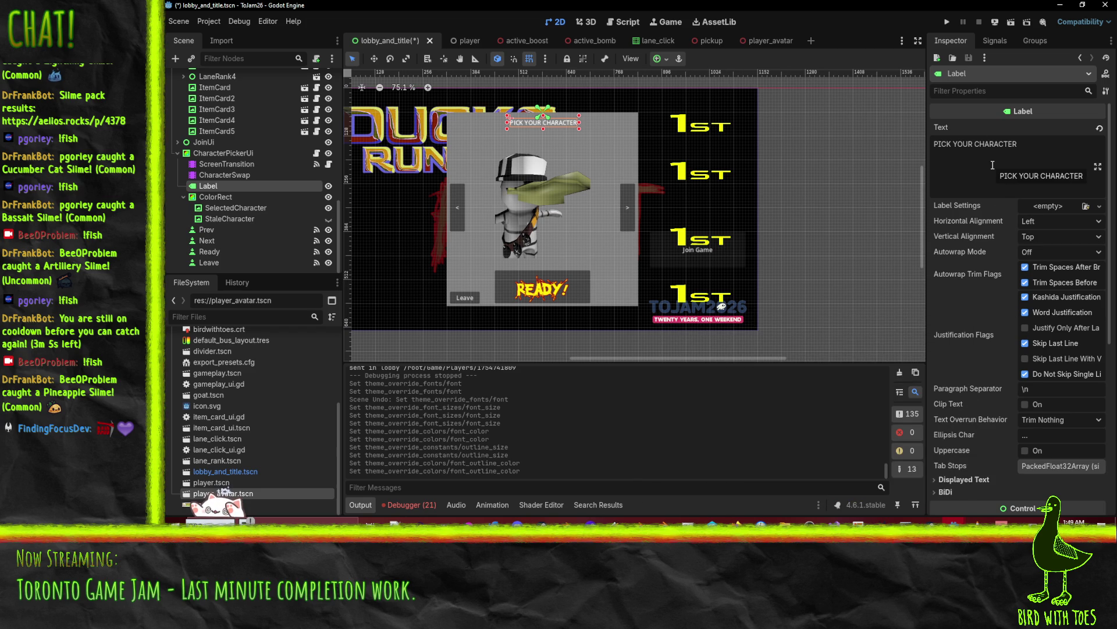
scroll(991, 287, "down", 5)
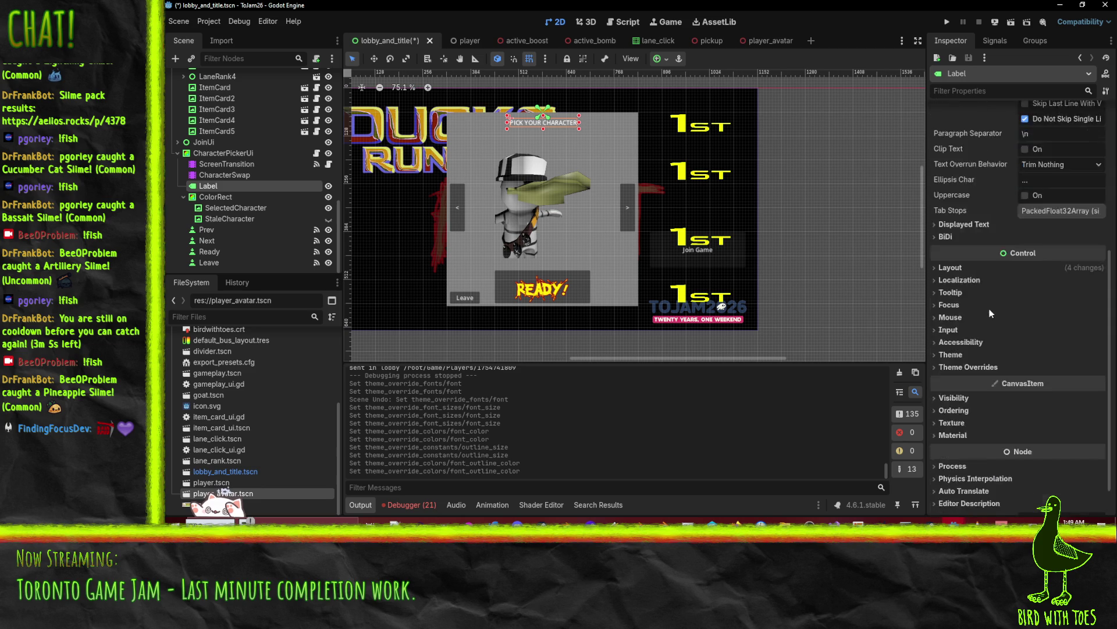
scroll(1028, 291, "up", 2)
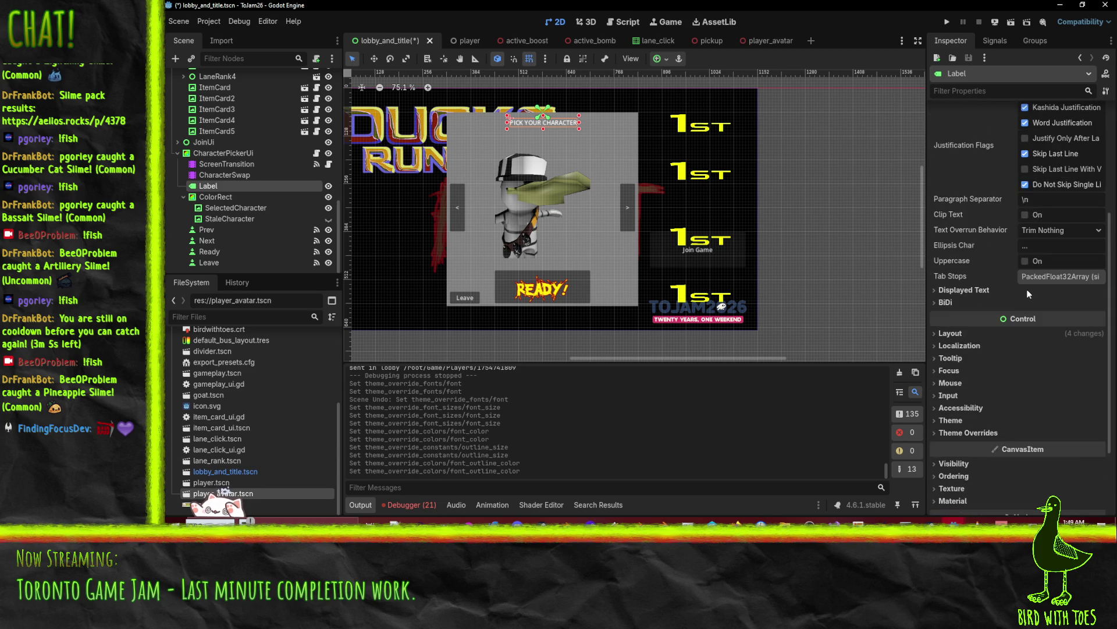
left_click(958, 292)
left_click(956, 291)
scroll(939, 350, "down", 2)
left_click(973, 372)
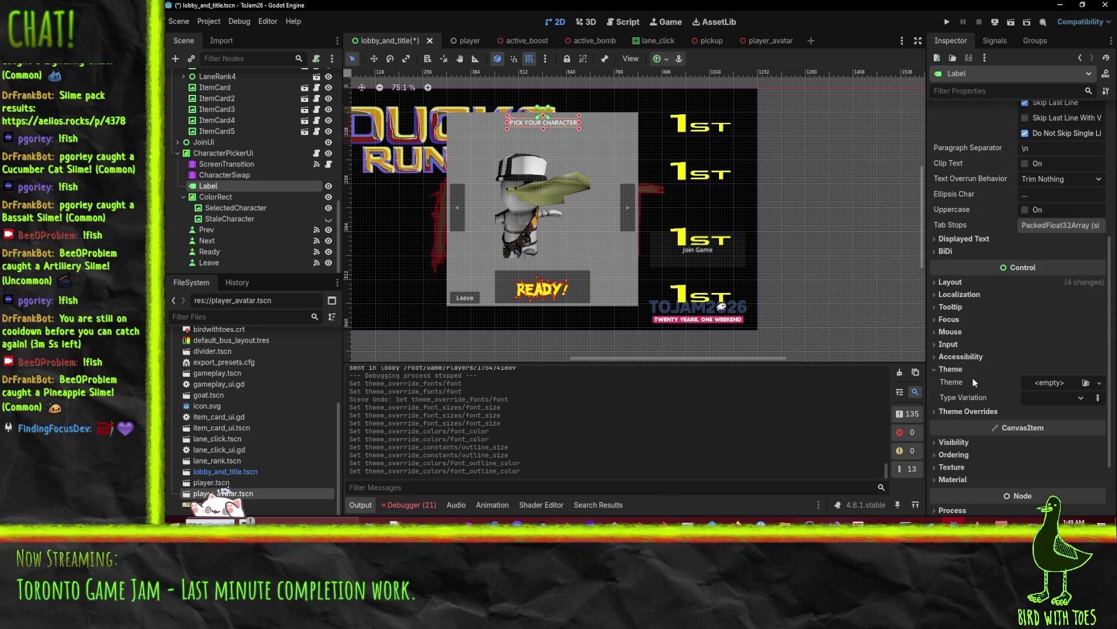
left_click(971, 412)
scroll(973, 413, "down", 5)
left_click(954, 304)
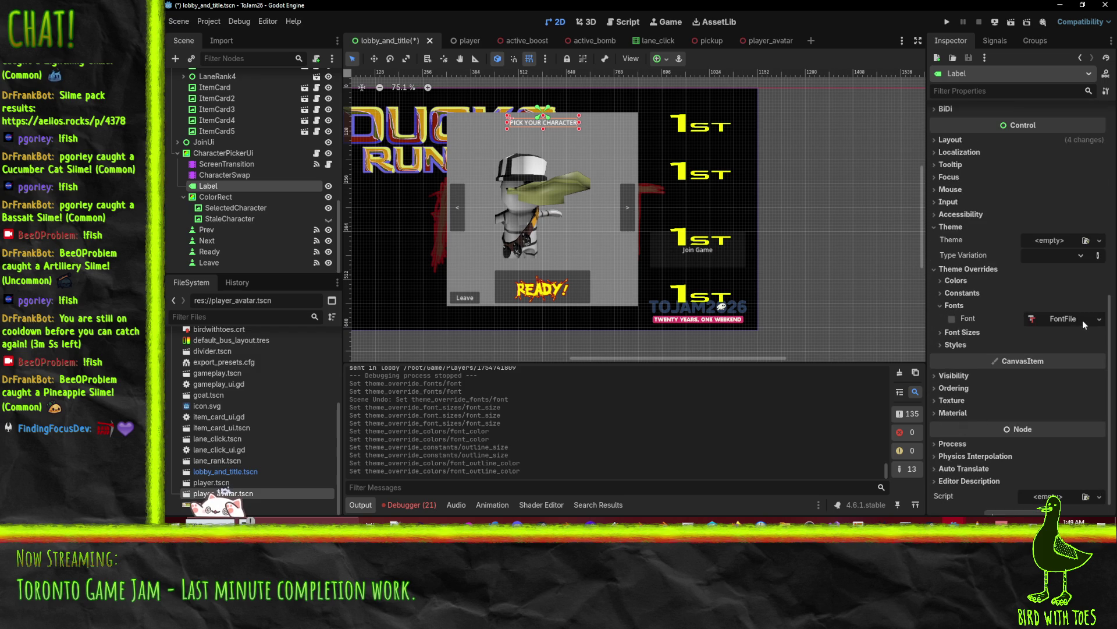
left_click(1082, 324)
left_click(1099, 319)
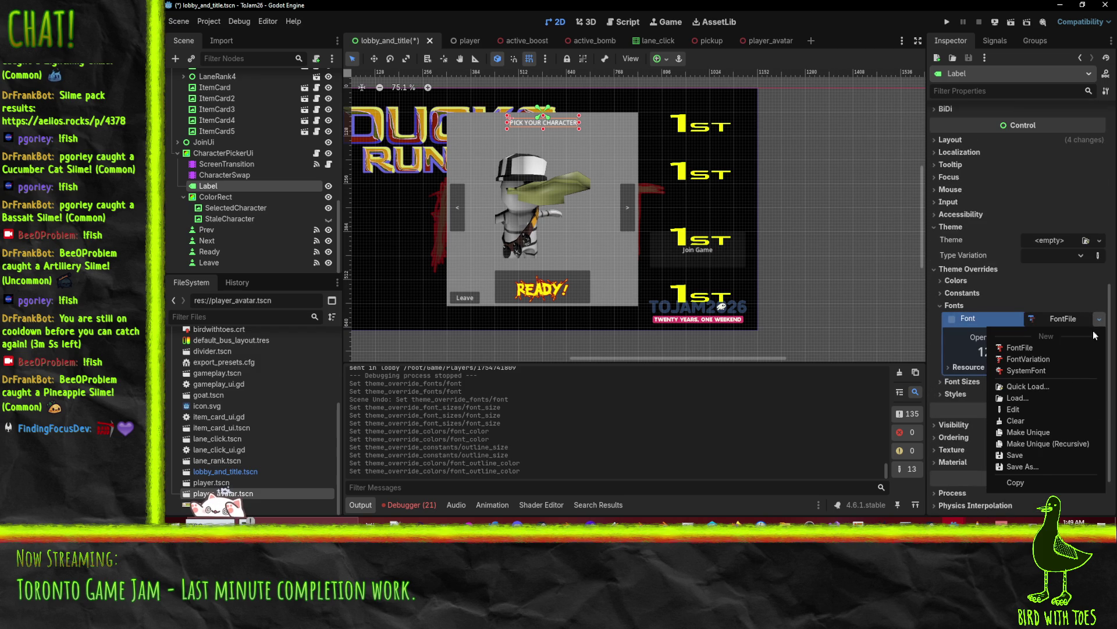
left_click(1027, 386)
double_click(470, 178)
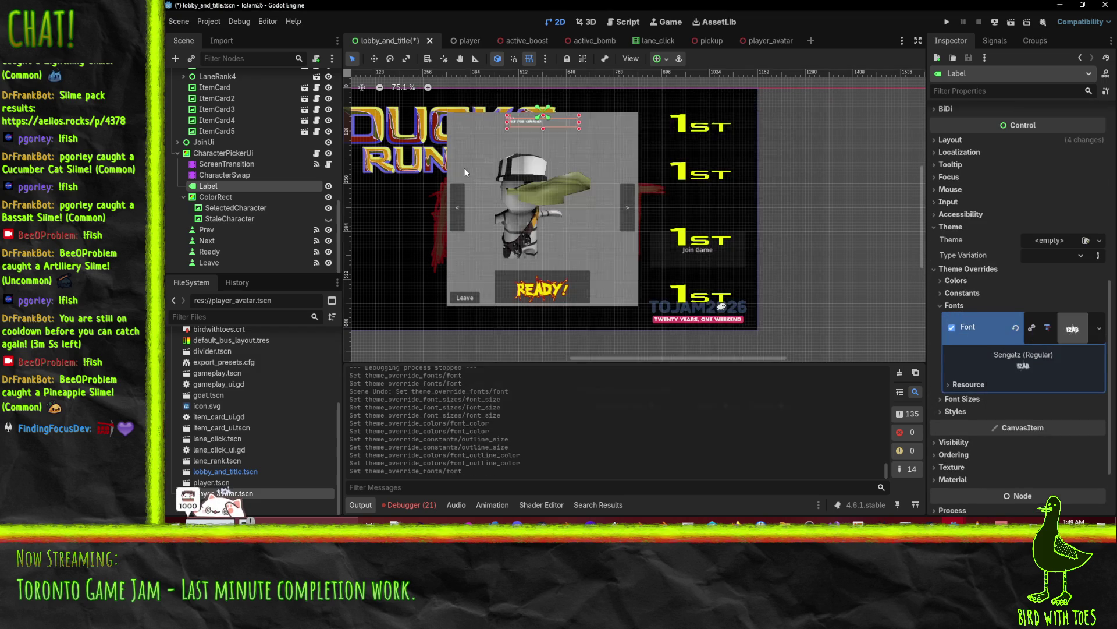
- Set the heading's font size override to 60 px and enable a font colour override
left_click(957, 399)
left_click(964, 414)
type("40")
key("Return")
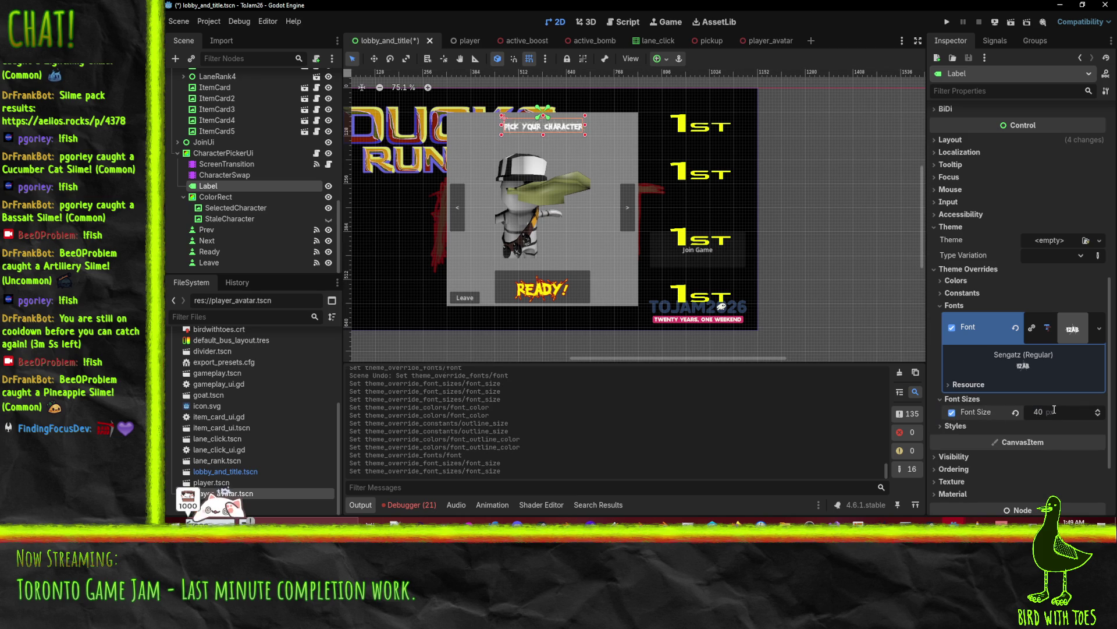
left_click(1054, 410)
type("60")
key("Return")
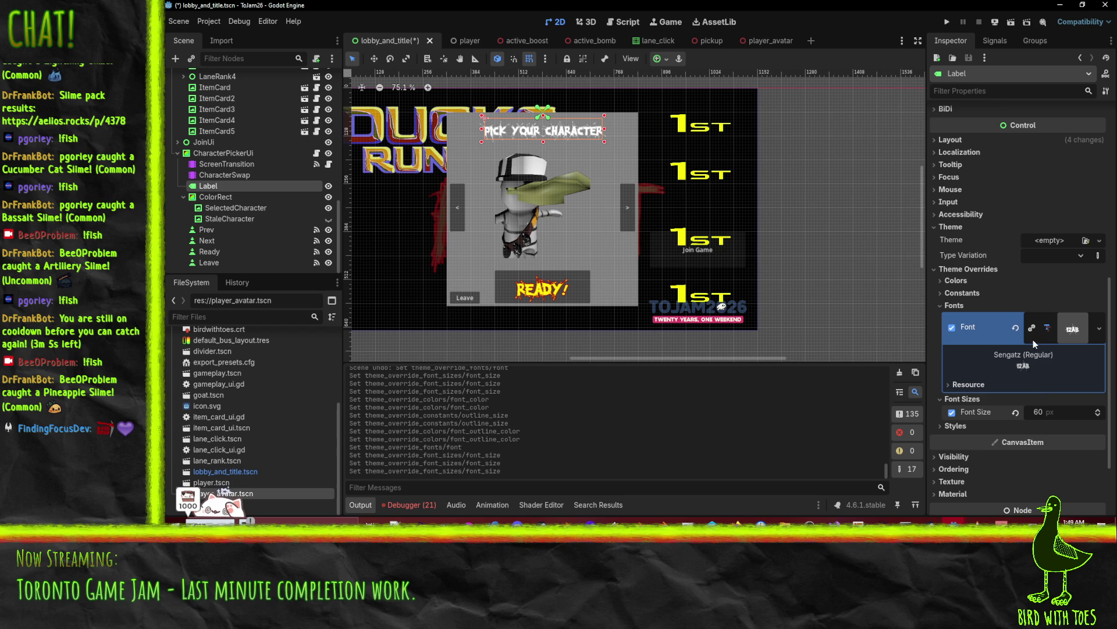
scroll(1055, 351, "up", 5)
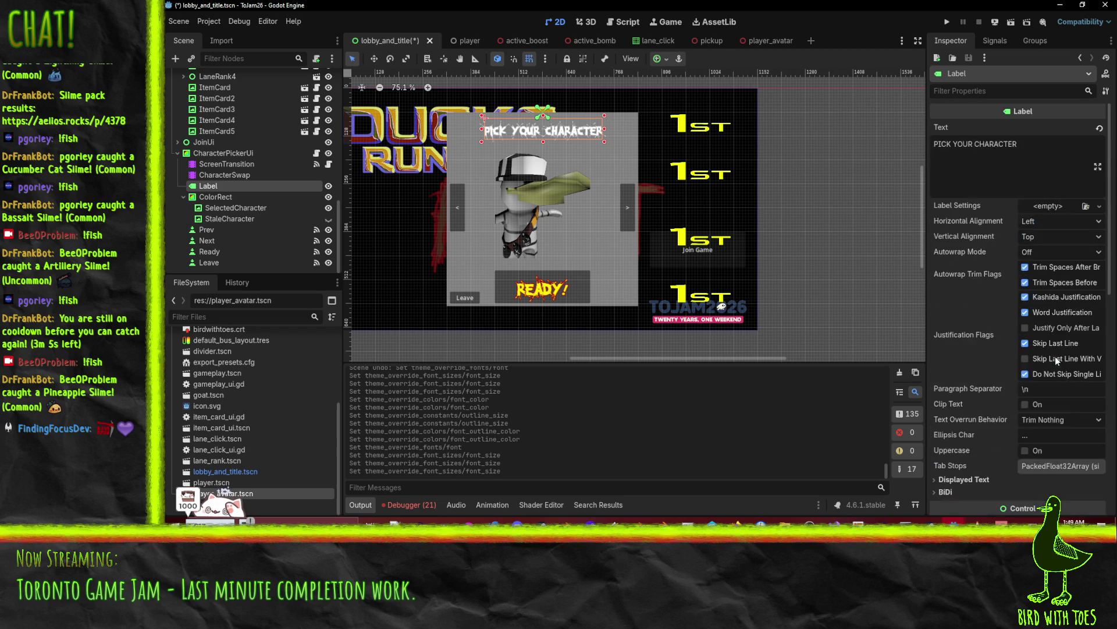
scroll(1043, 233, "down", 5)
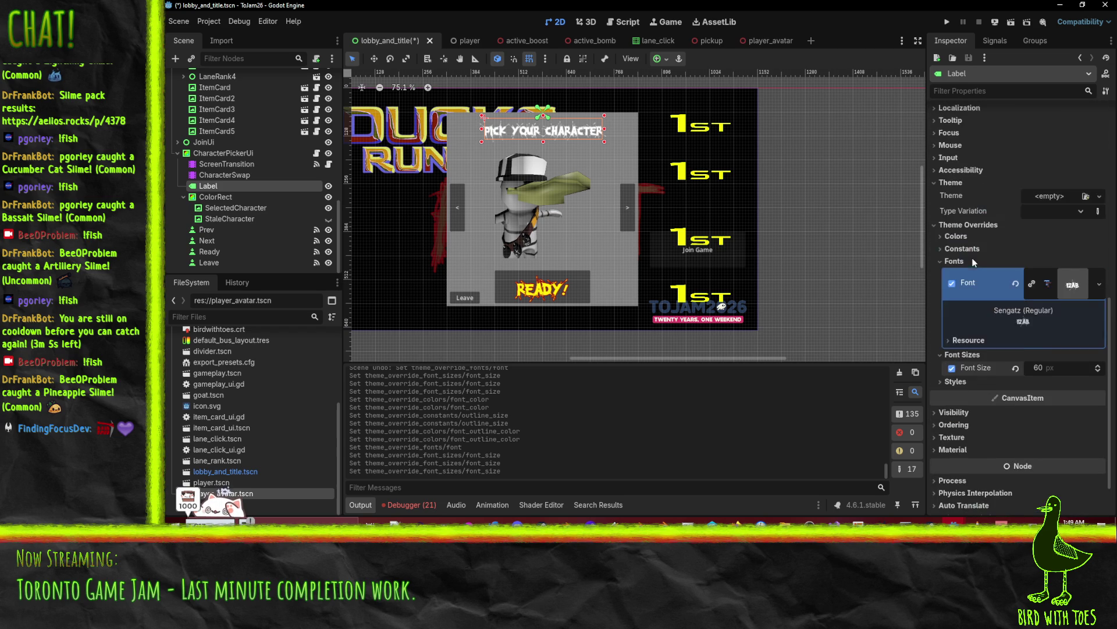
left_click(956, 236)
left_click(952, 249)
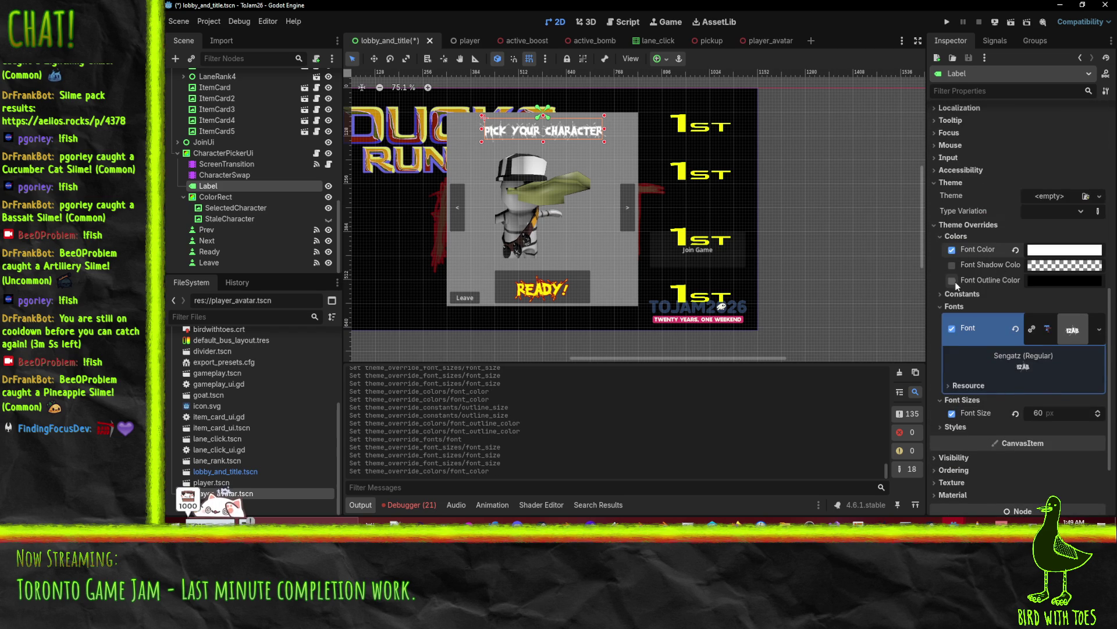
- Set the heading's font outline colour to pure blue
left_click(952, 281)
left_click(1049, 280)
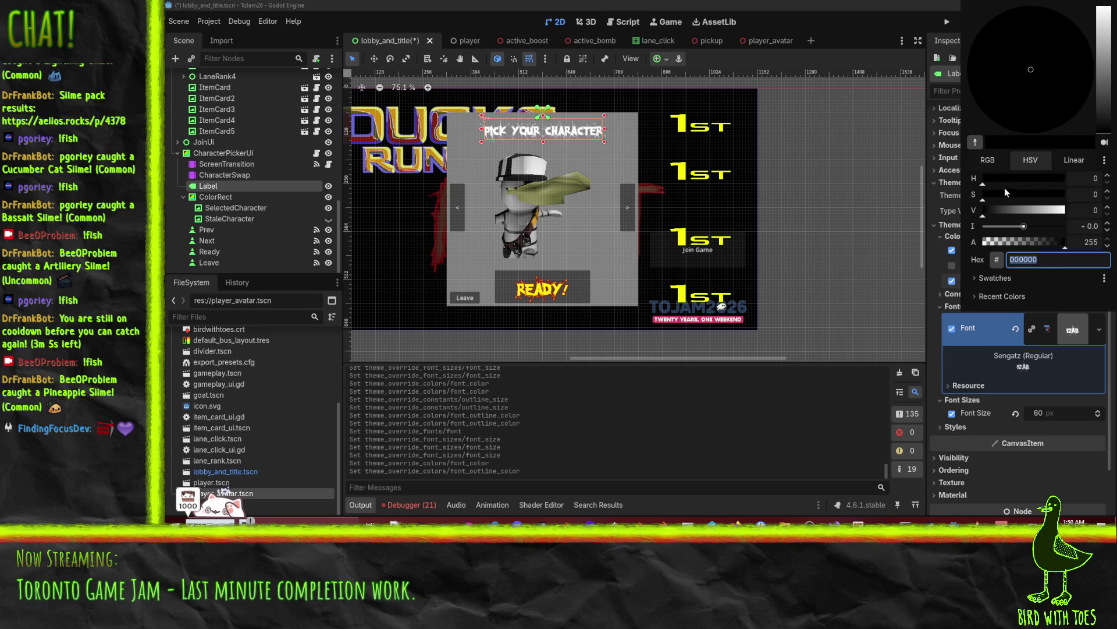
type("ffffff")
key("Return")
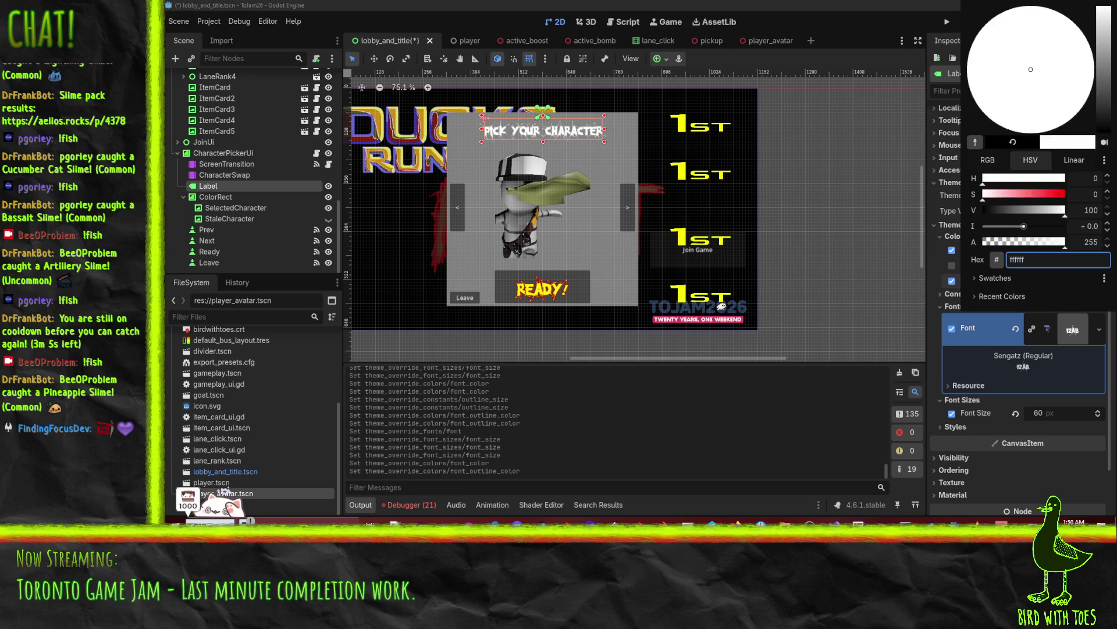
left_click_drag(988, 181, 1030, 187)
left_click(1068, 196)
left_click(1038, 183)
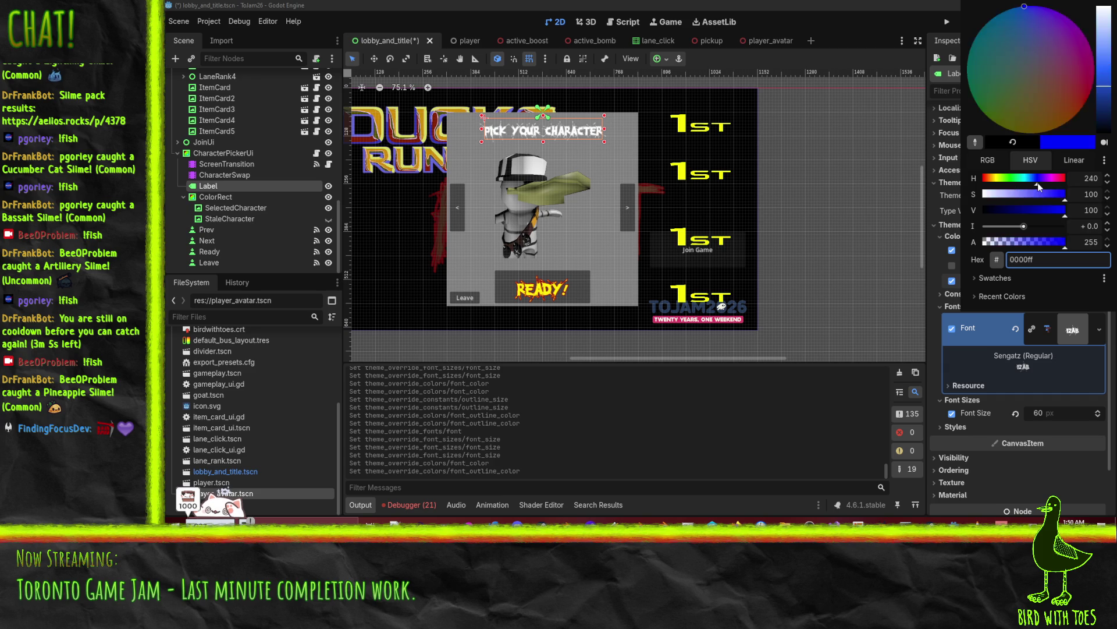
left_click(933, 277)
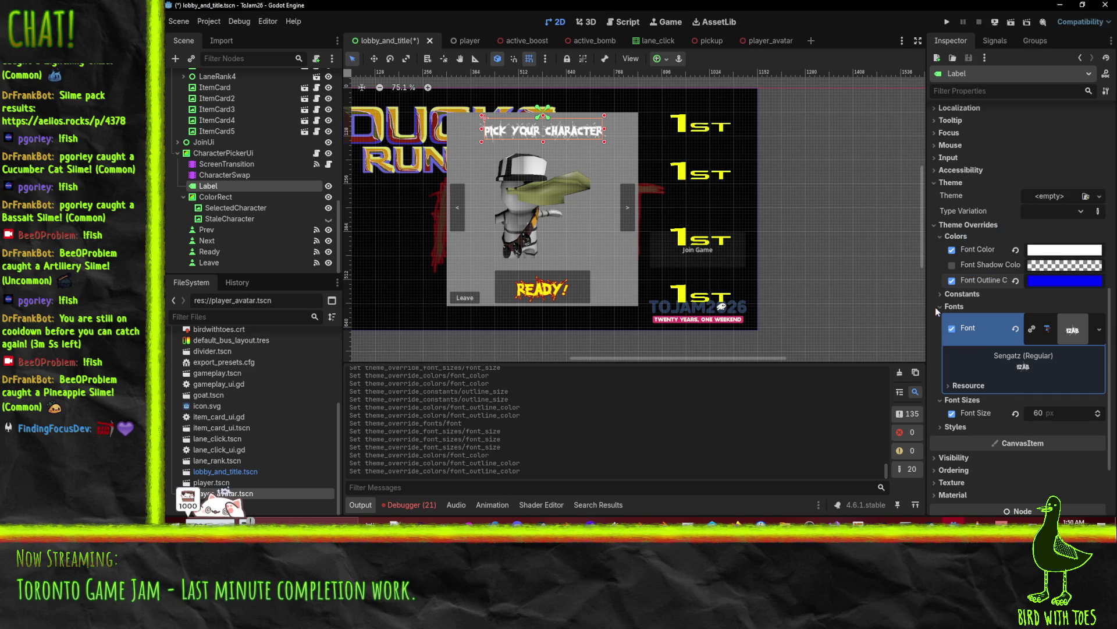
- Enable the heading's Outline Size override at 3
left_click(942, 295)
left_click(952, 369)
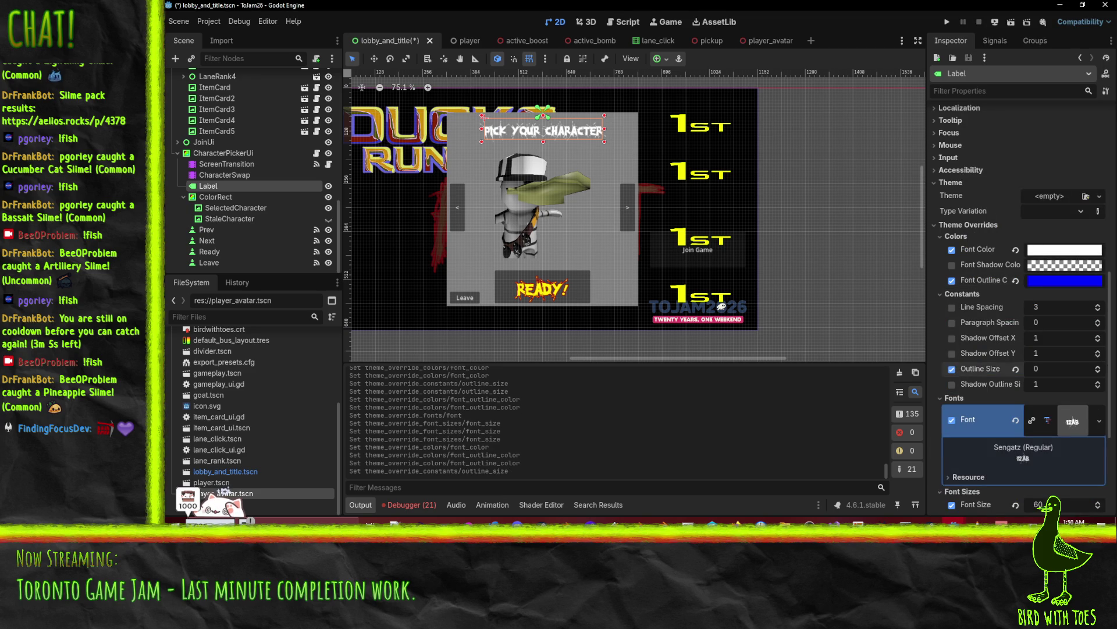
left_click(1097, 366)
left_click(1098, 366)
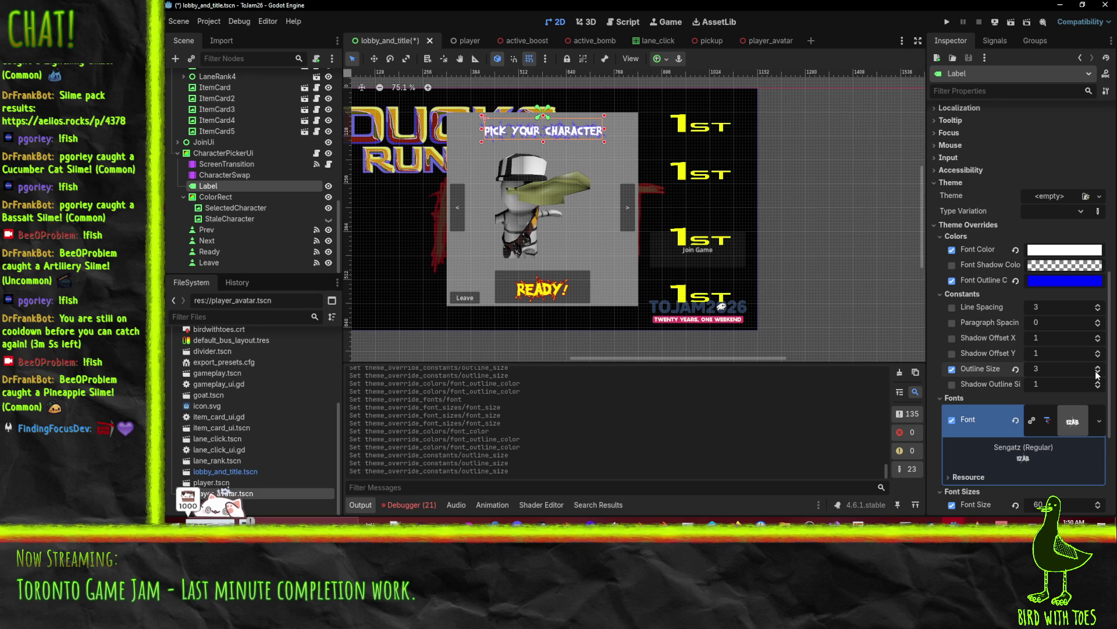
- Set the heading's font colour to red ff0000
left_click(1045, 256)
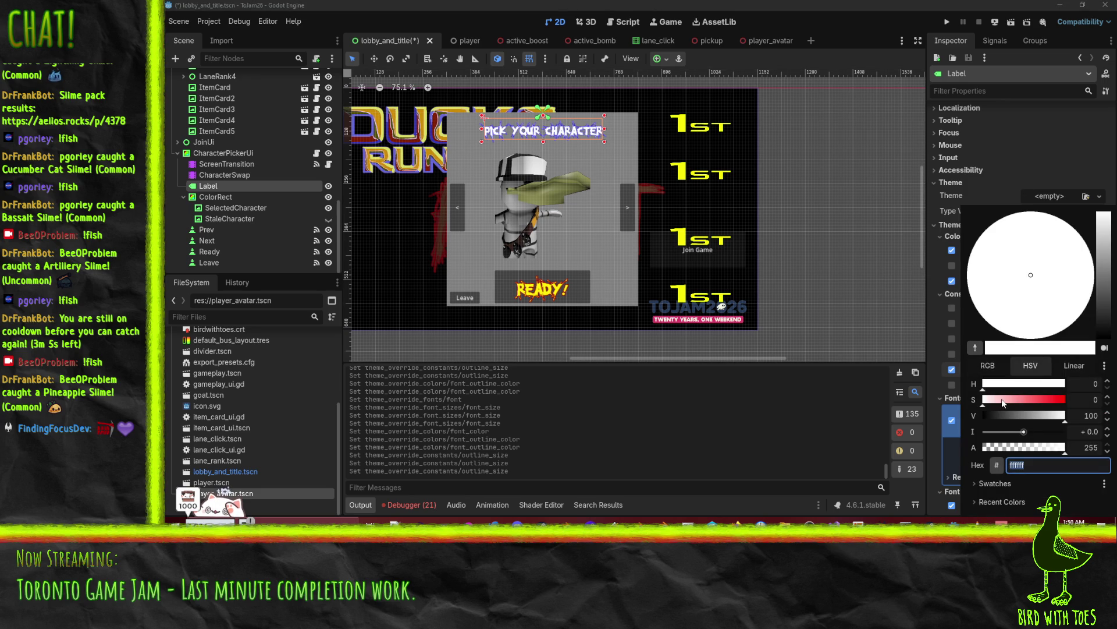
type("ff0000")
key("Return")
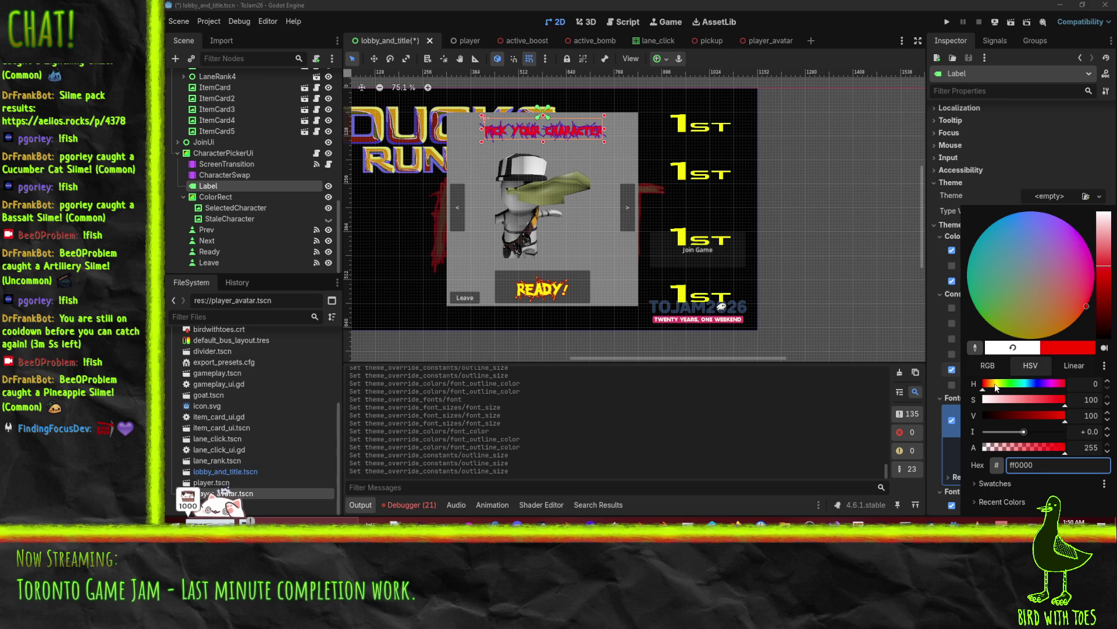
mouse_move(1000, 389)
left_mouse_down()
mouse_move(1052, 389)
mouse_move(921, 390)
left_mouse_up()
left_click(931, 336)
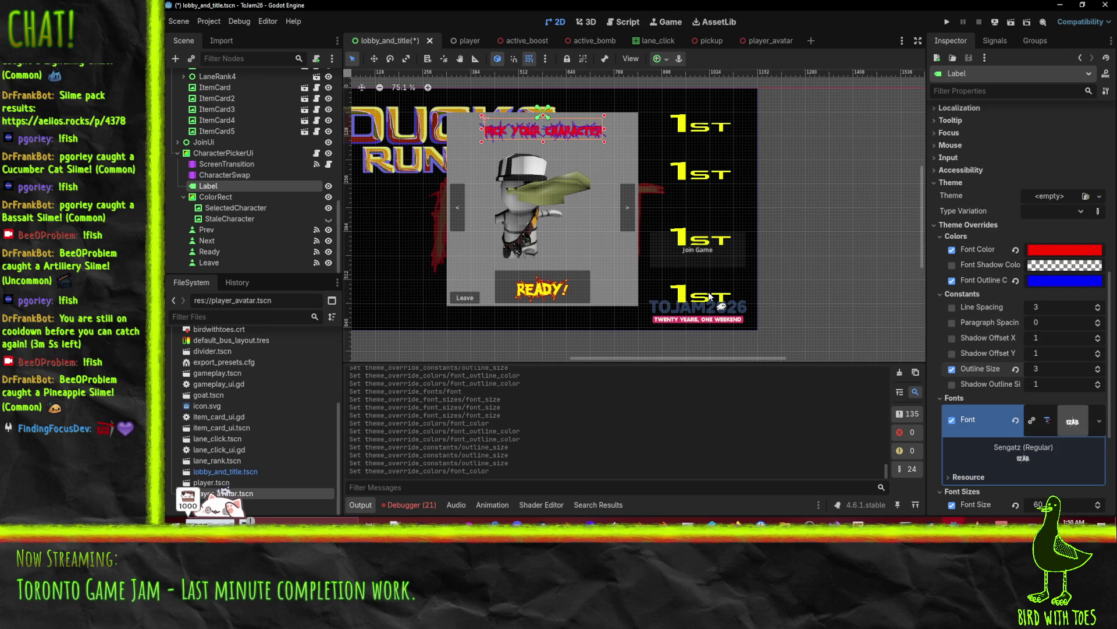
- Set the CharacterPickerUi ColorRect colour to blue hex 0083db
left_click(603, 303)
scroll(1053, 310, "down", 5)
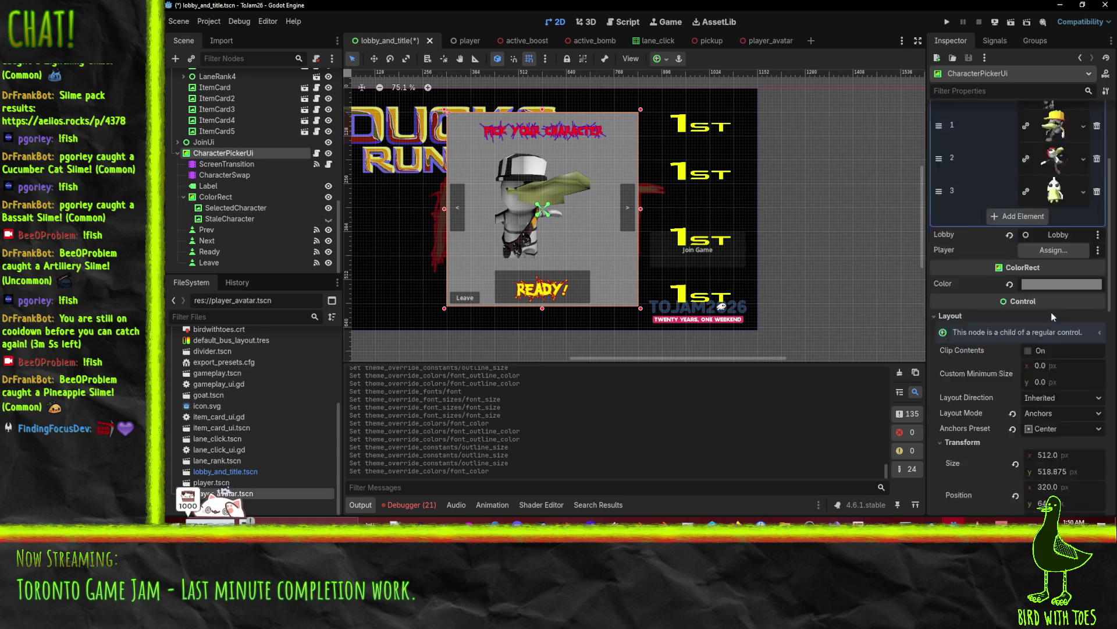
scroll(1044, 332, "up", 2)
left_click(1052, 236)
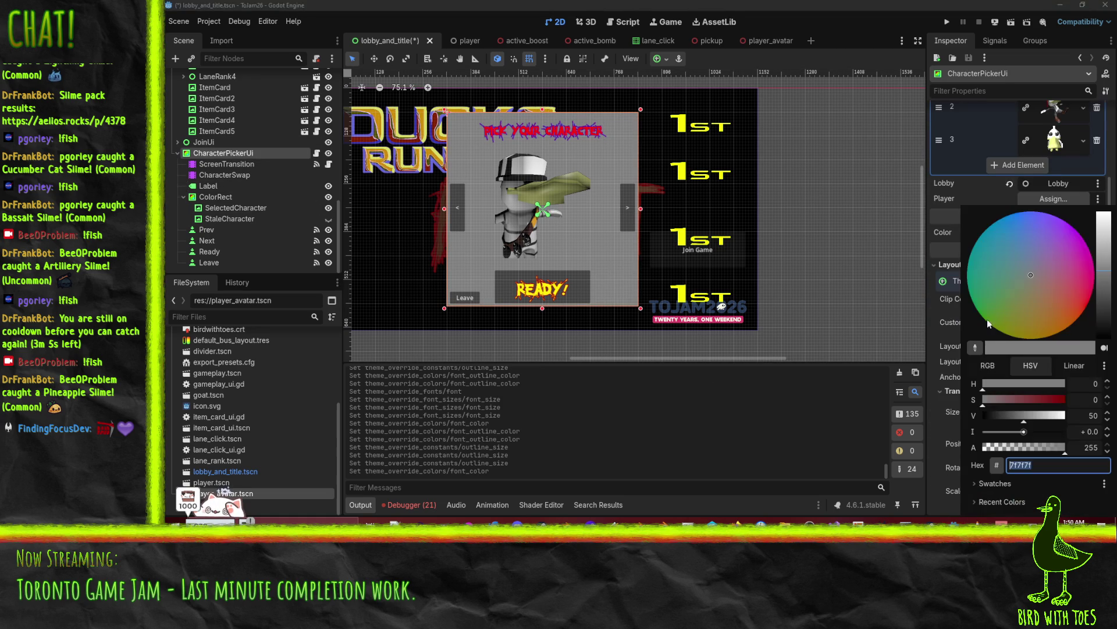
type("0084d6")
key("Return")
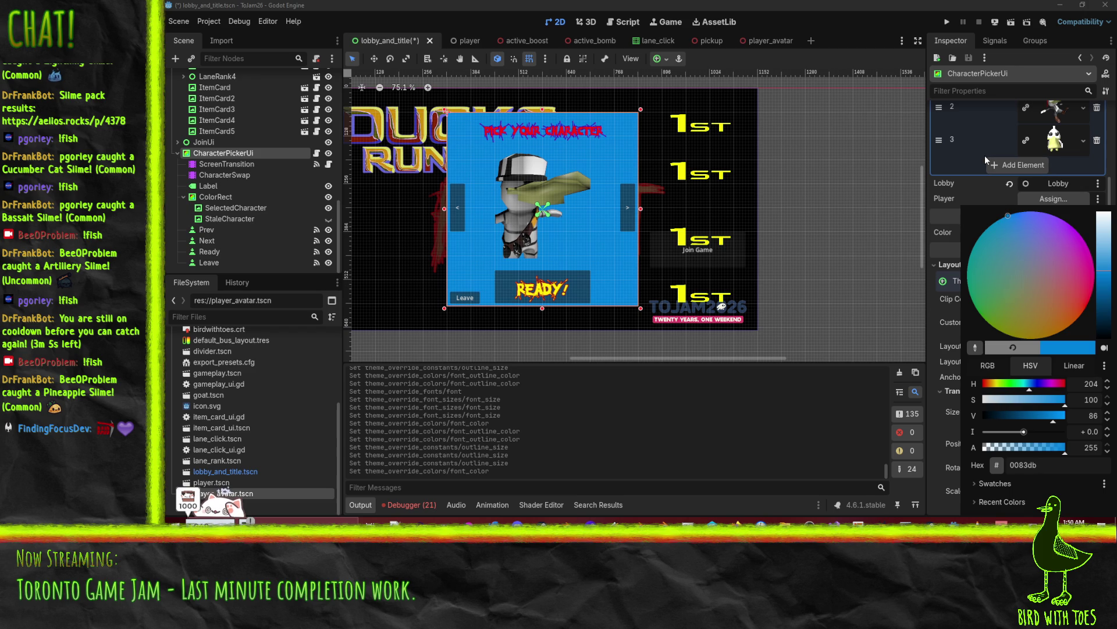
left_click(816, 437)
- Select the Prev button and load a font file as its font override
left_click(458, 209)
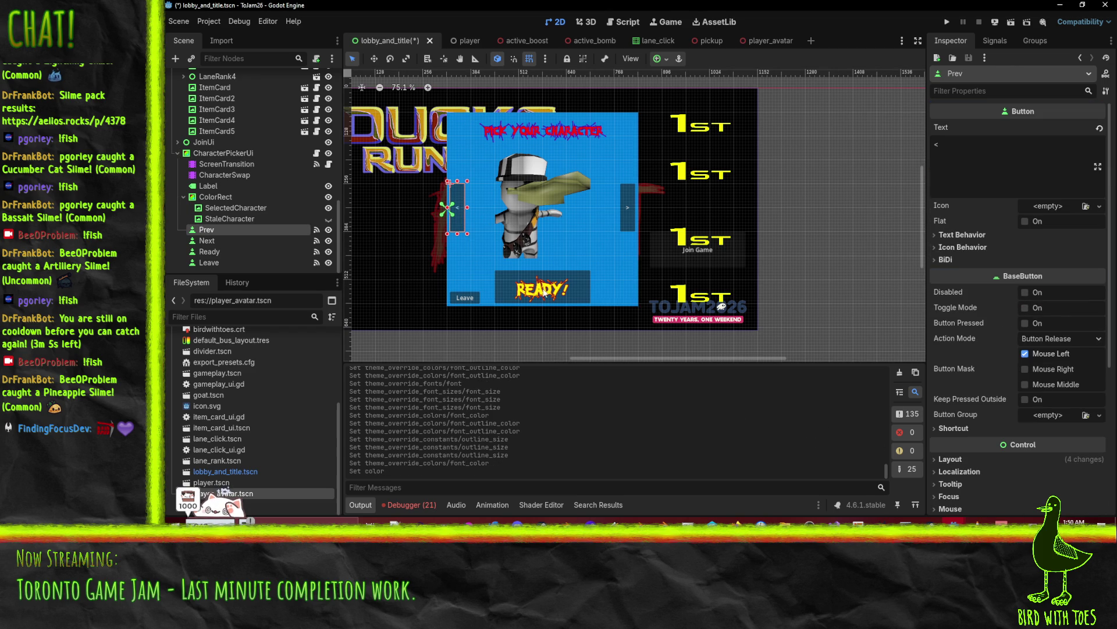
scroll(1013, 277, "down", 5)
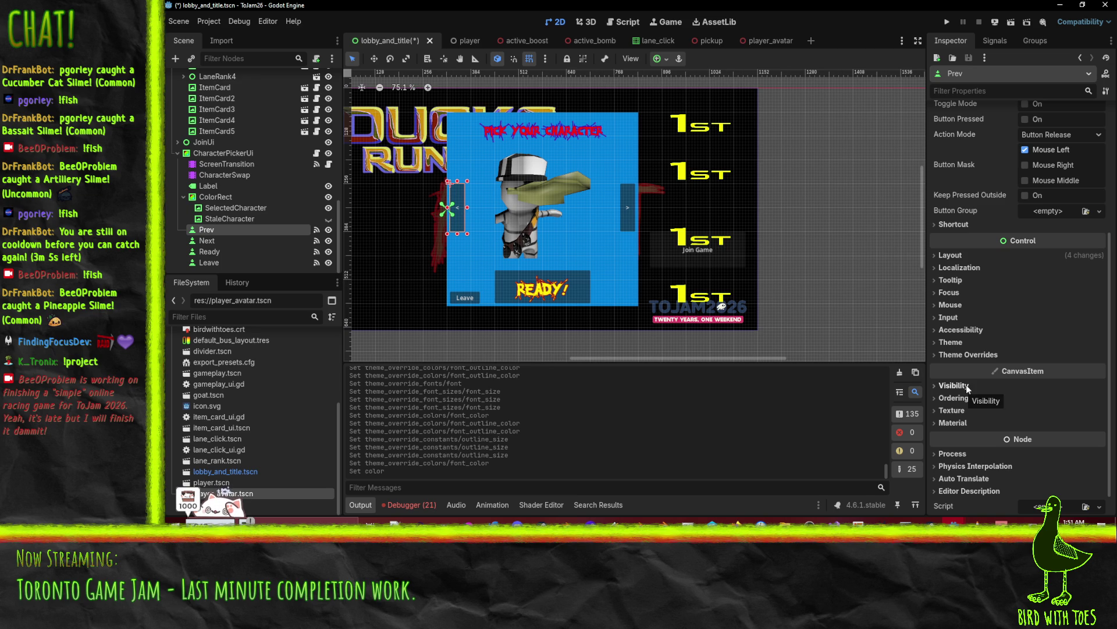
left_click_drag(562, 180, 604, 227)
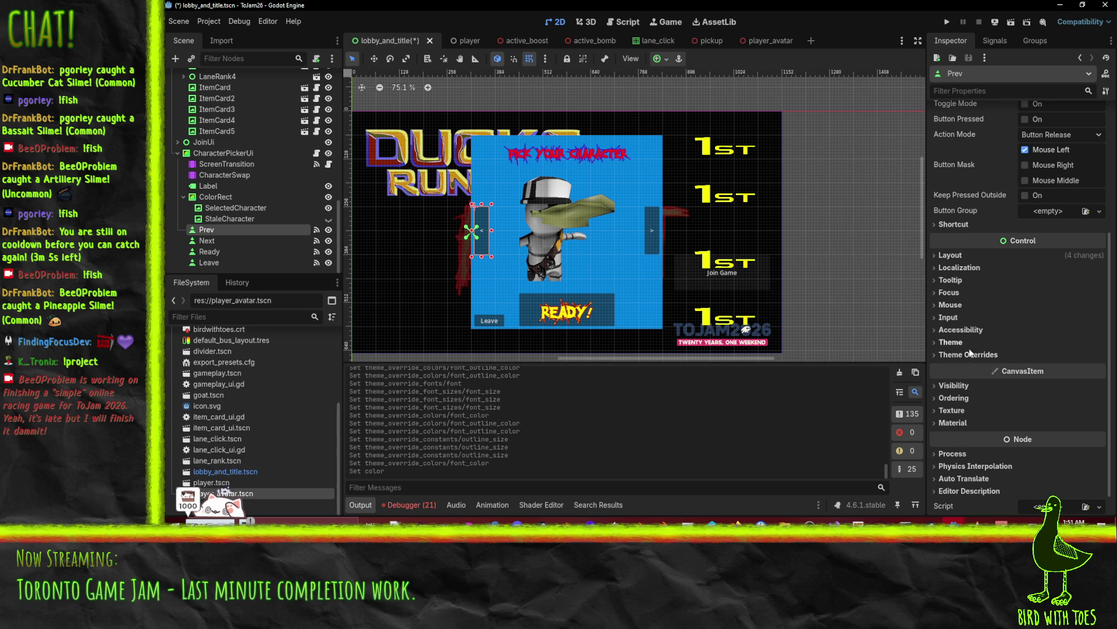
left_click(968, 356)
left_click(966, 392)
left_click(952, 405)
left_click(1099, 405)
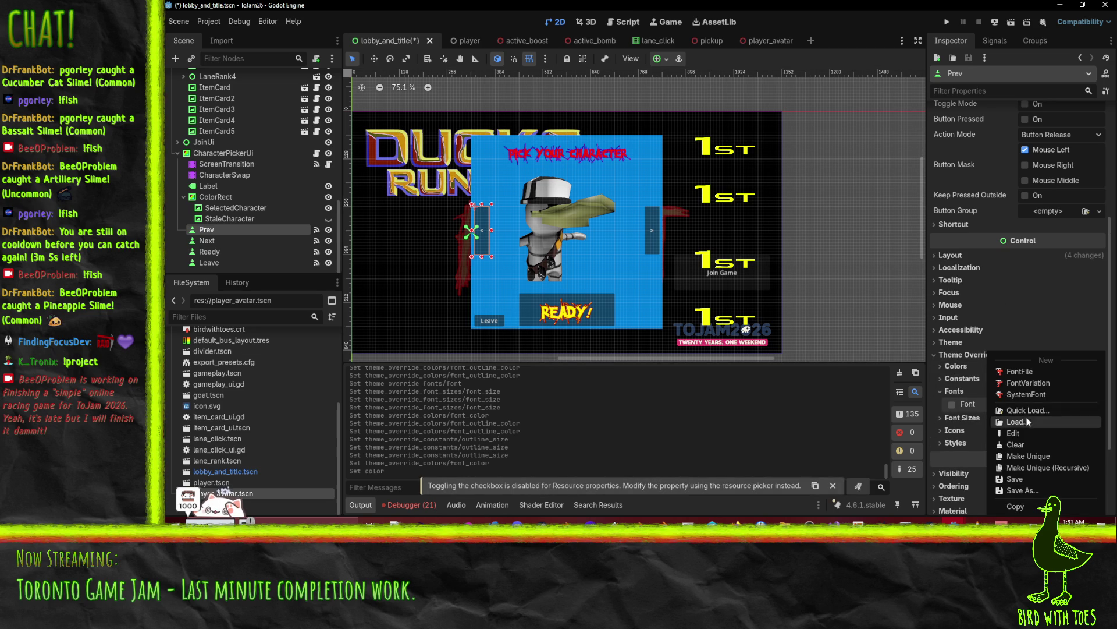
left_click(1076, 422)
double_click(496, 187)
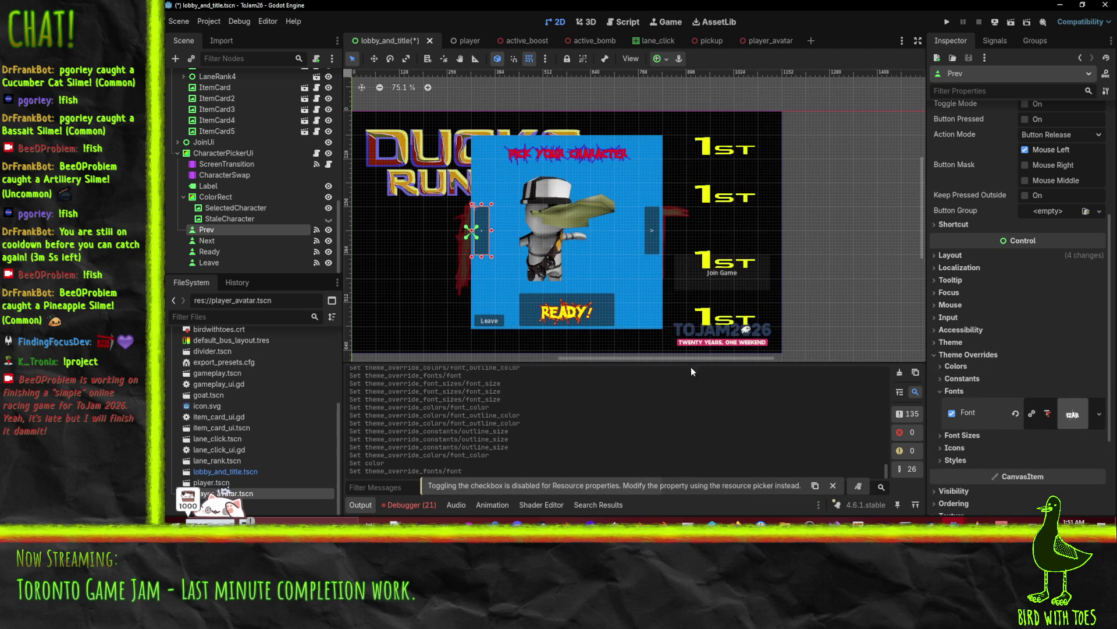
- Set the Prev button's font size override to 120 px
scroll(560, 278, "up", 4)
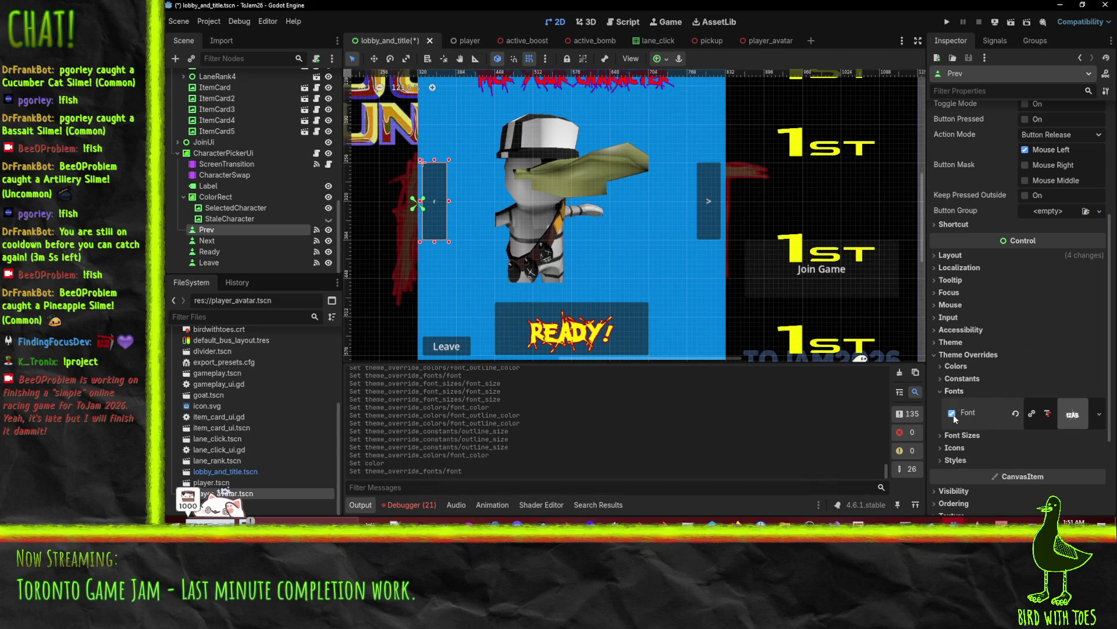
left_click(962, 435)
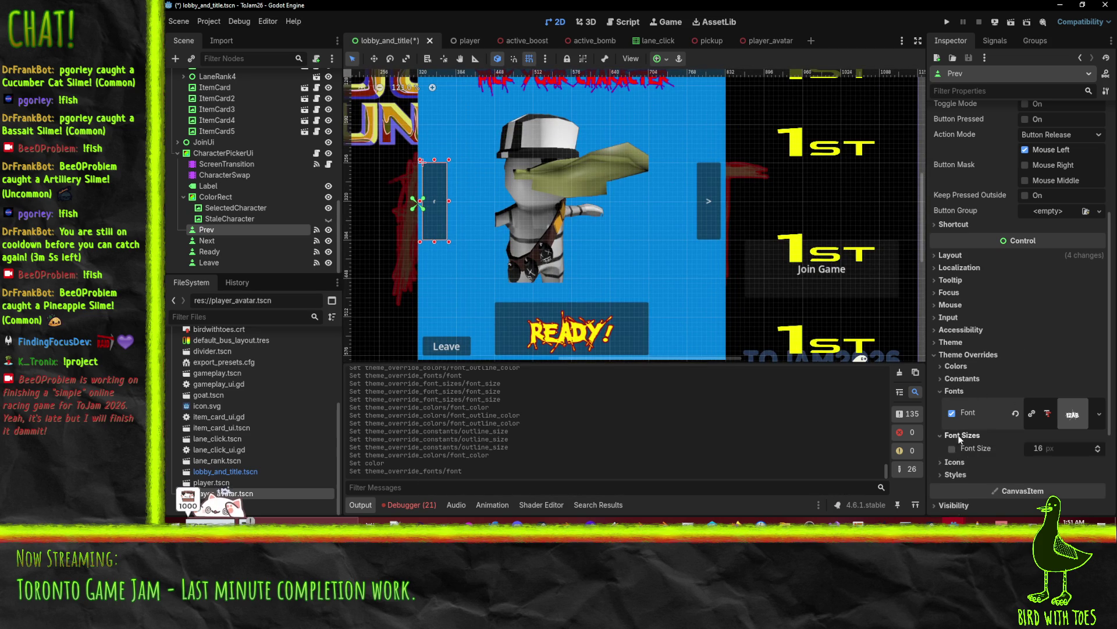
left_click(1055, 447)
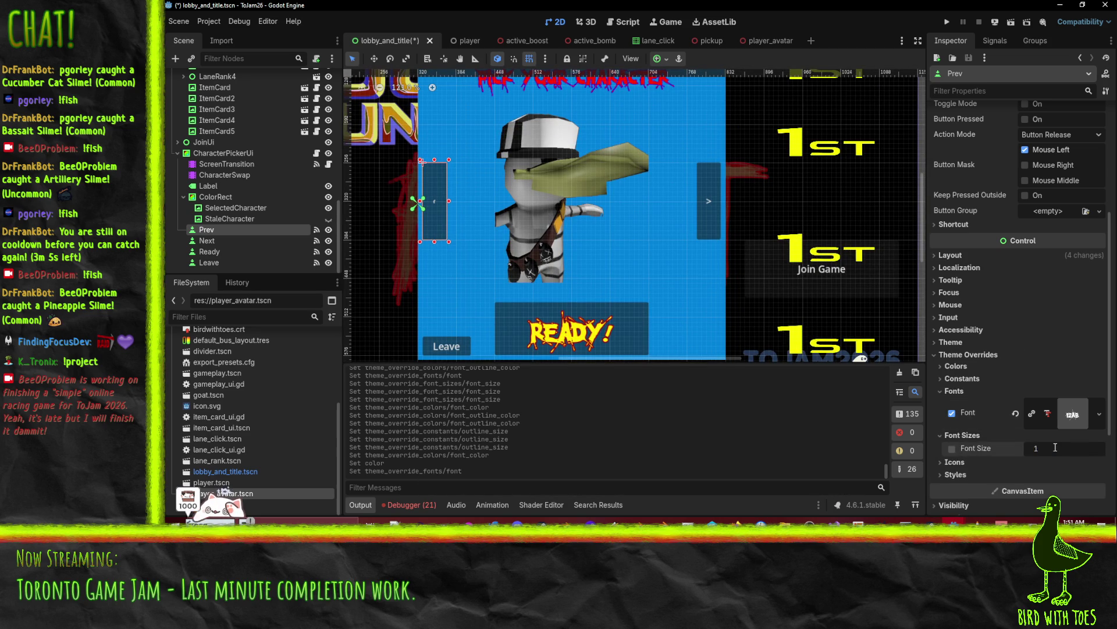
key("BackSpace")
type("80")
key("Return")
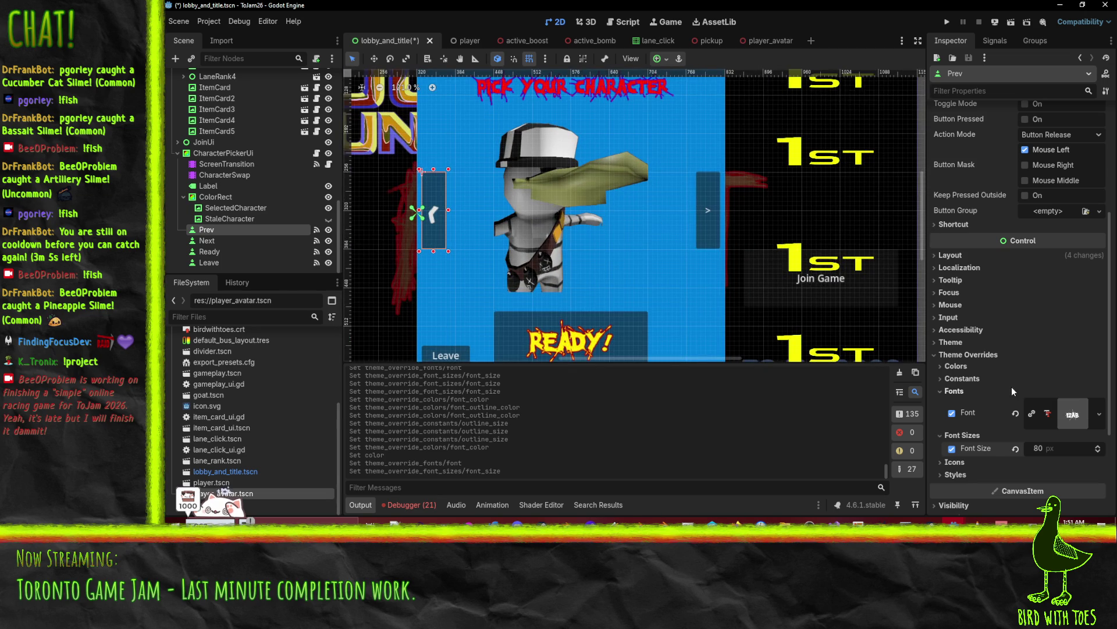
left_click(1047, 448)
type("90")
key("Return")
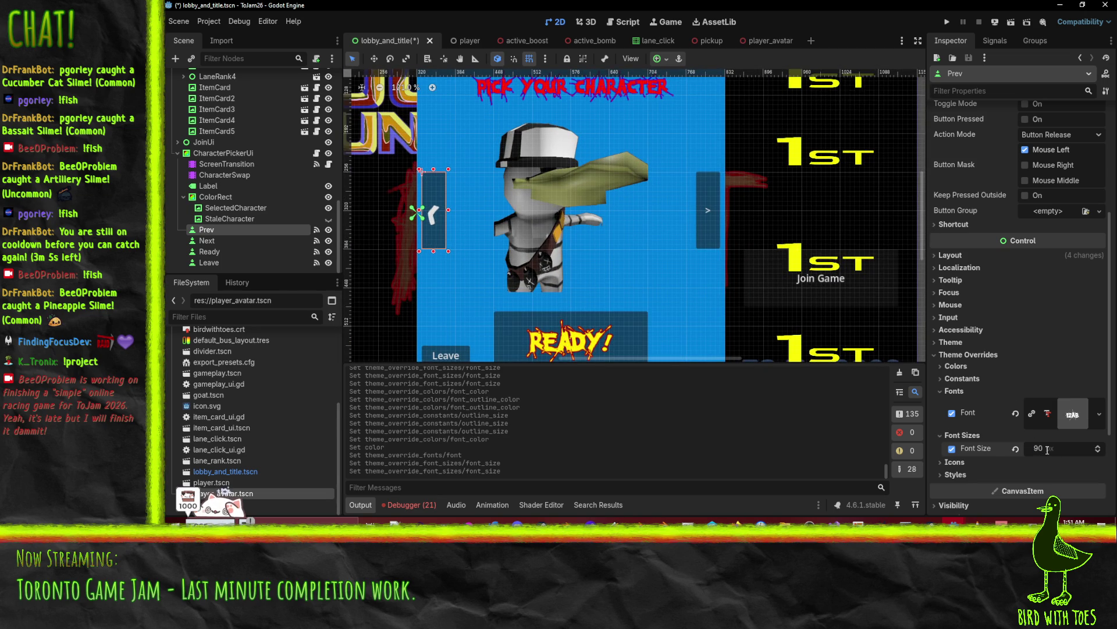
left_click(1047, 450)
type("12")
key("Return")
scroll(614, 237, "down", 3)
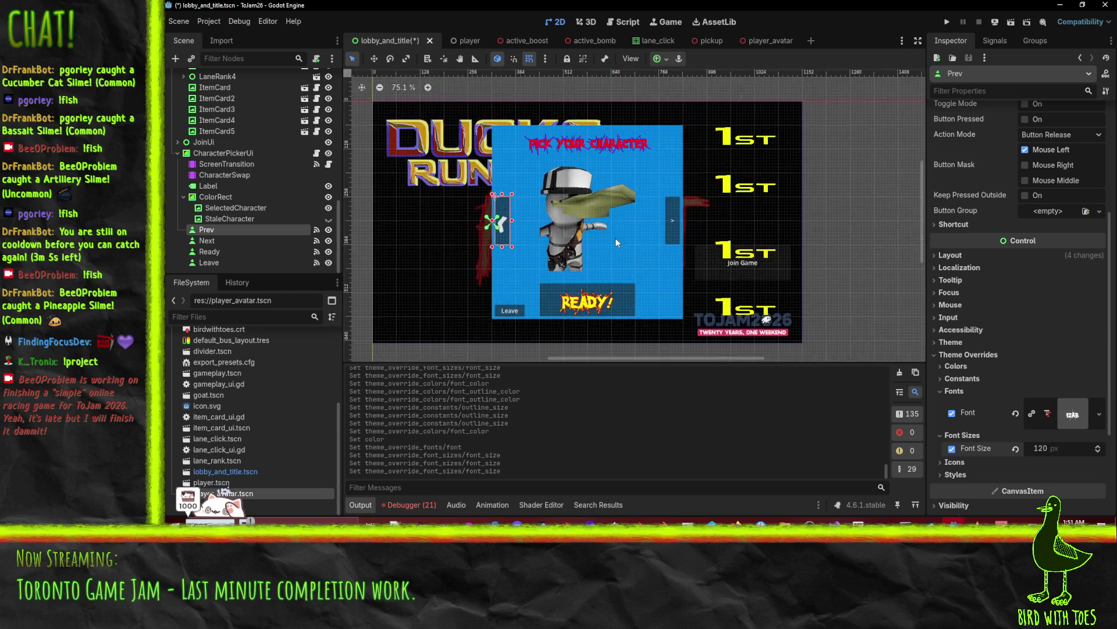
scroll(618, 238, "up", 2)
left_click(701, 222)
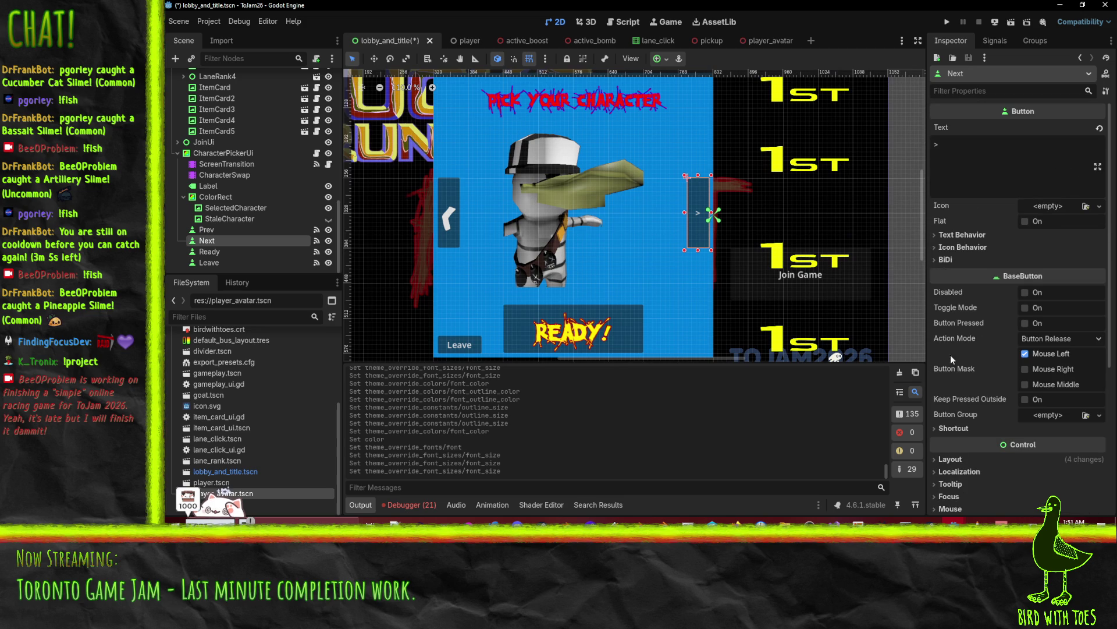
- Select the Next button and quick-load the custom font into its Font override
scroll(967, 463, "down", 2)
left_click(460, 221)
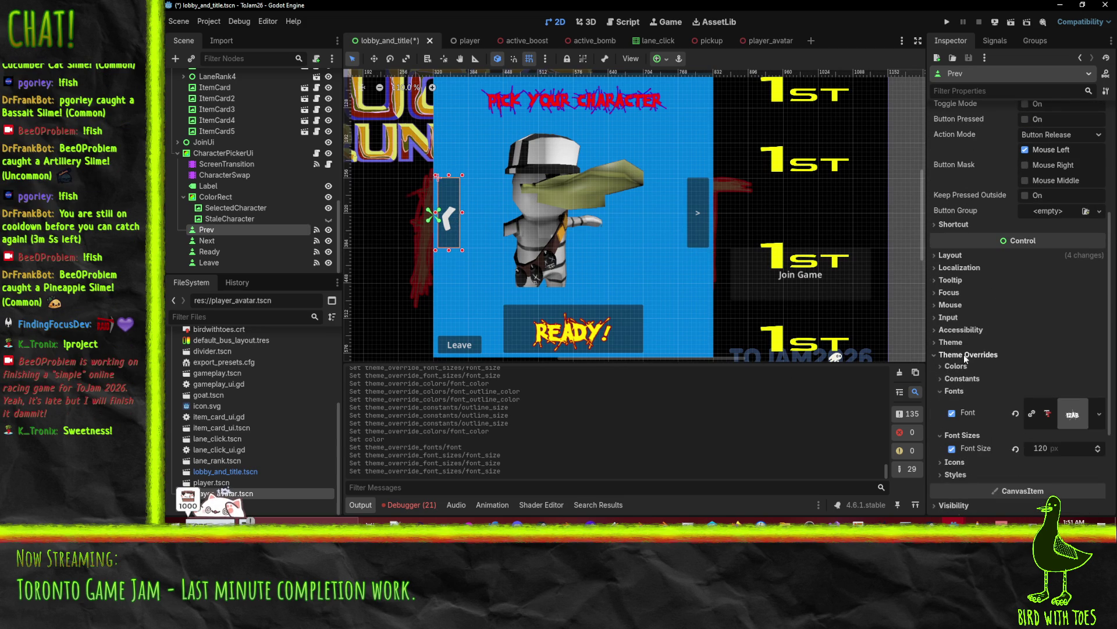
left_click(693, 218)
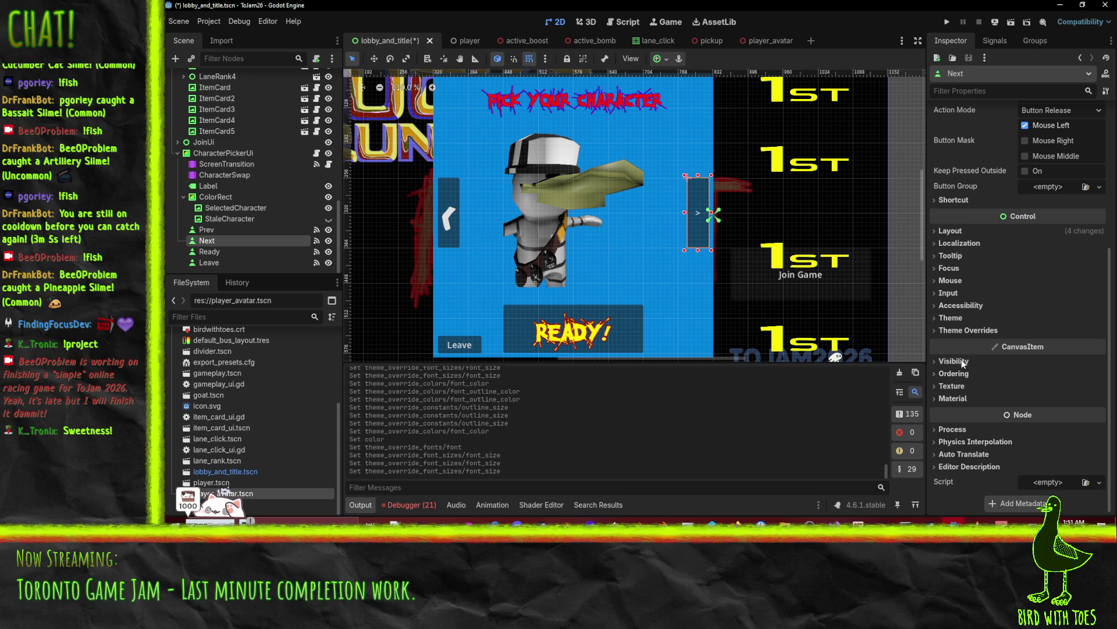
left_click(978, 331)
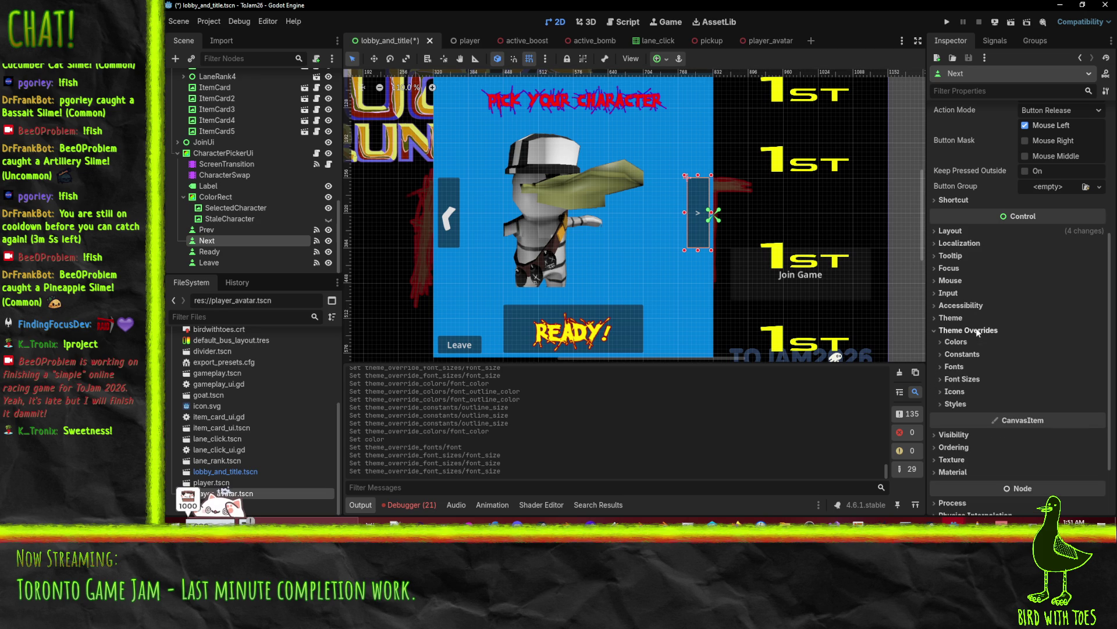
left_click(955, 366)
left_click(1099, 380)
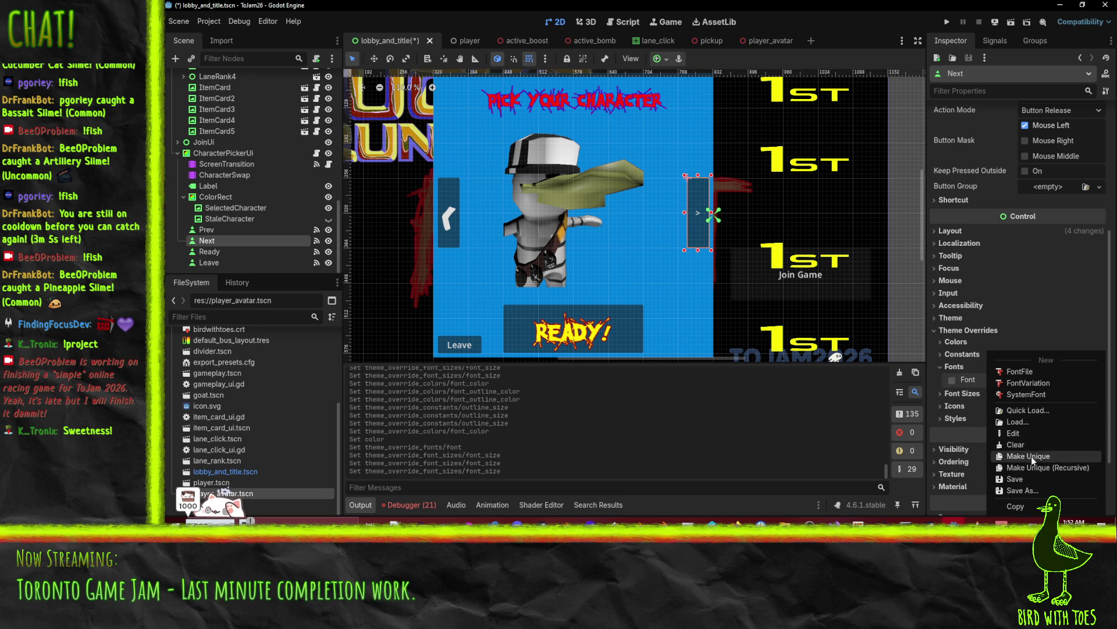
left_click(1028, 410)
double_click(476, 250)
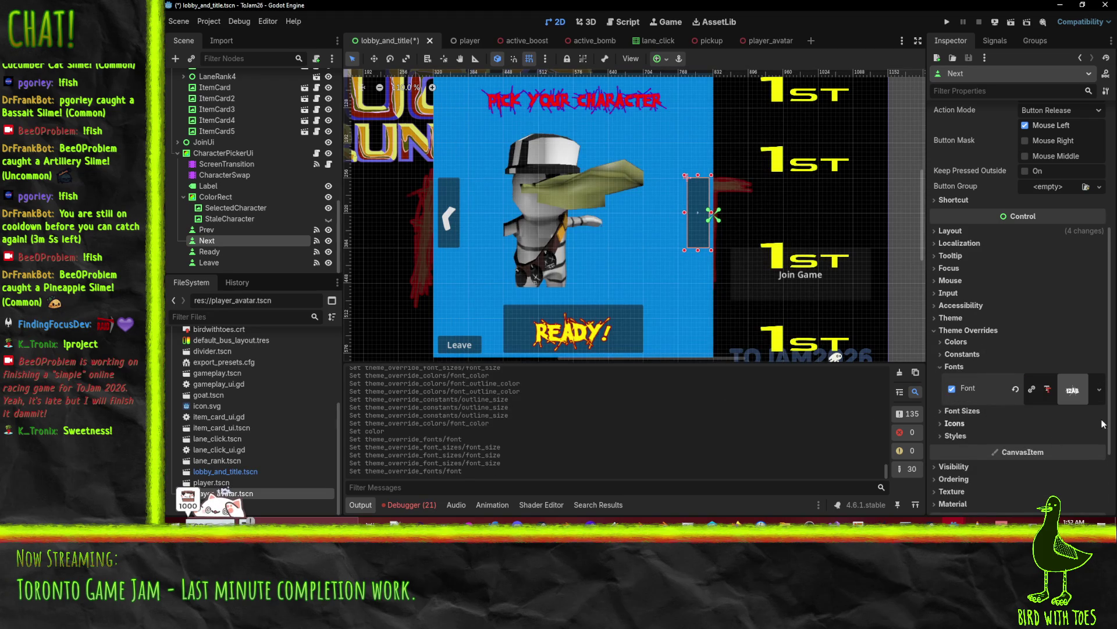
- Enable the Next button's Font Size override and set it to 120
left_click(961, 410)
left_click(952, 423)
type("120")
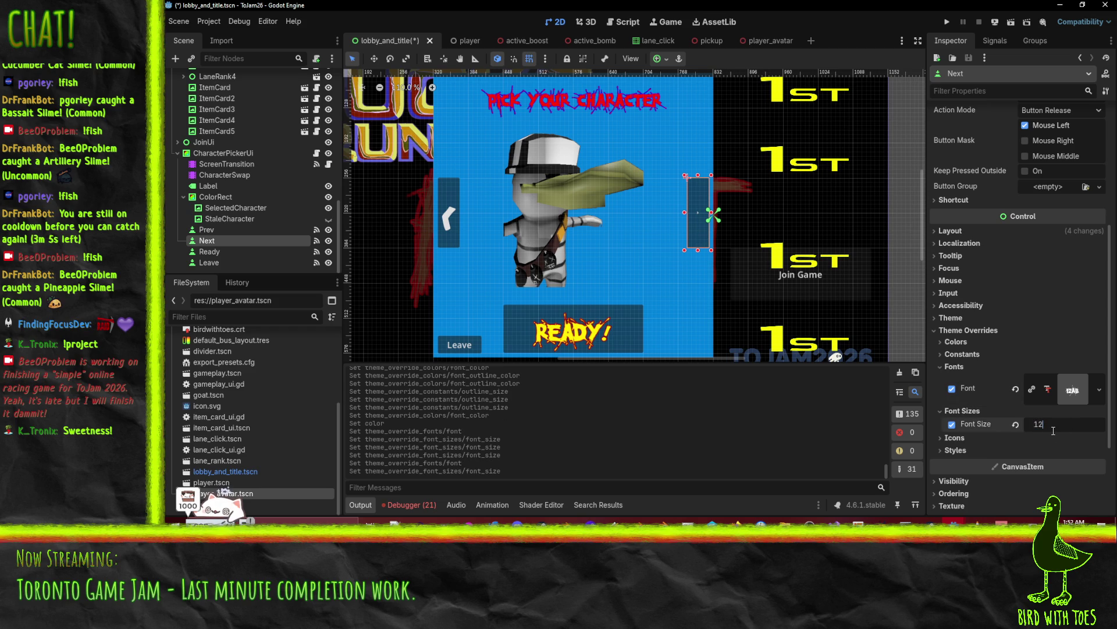
key("Return")
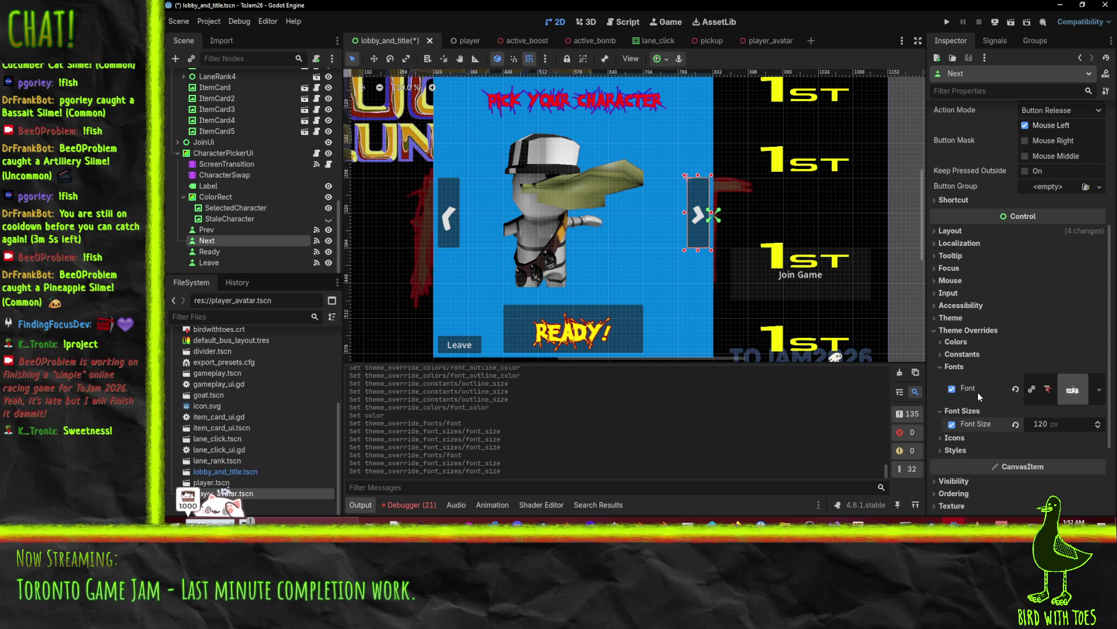
left_click(940, 346)
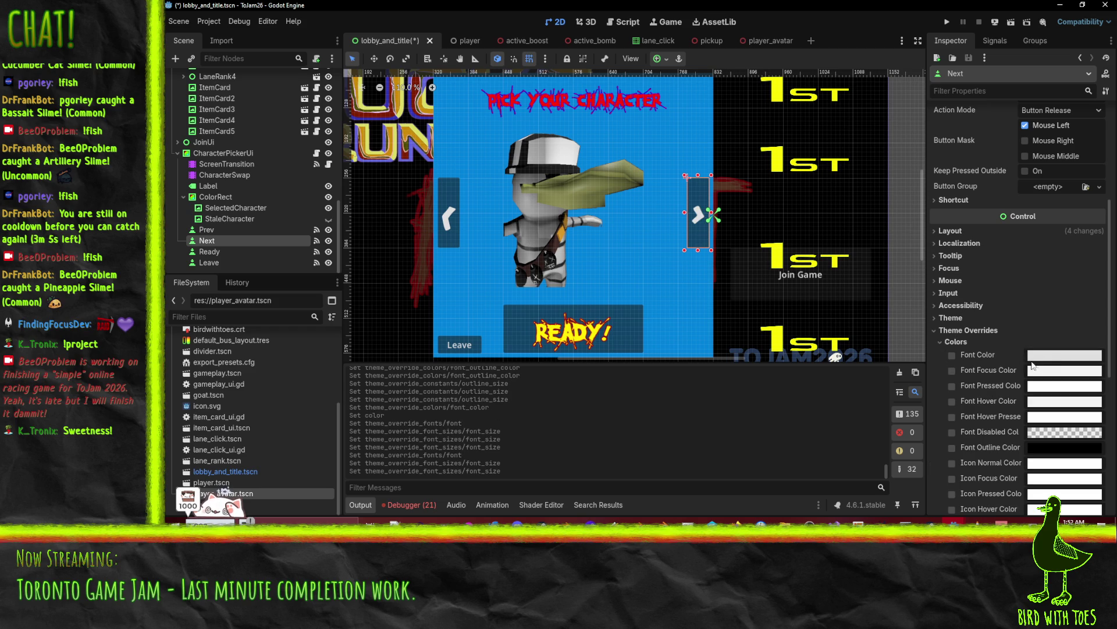
- Set the Next arrow's font colour override to bright yellow
left_click(1064, 354)
type("e00000")
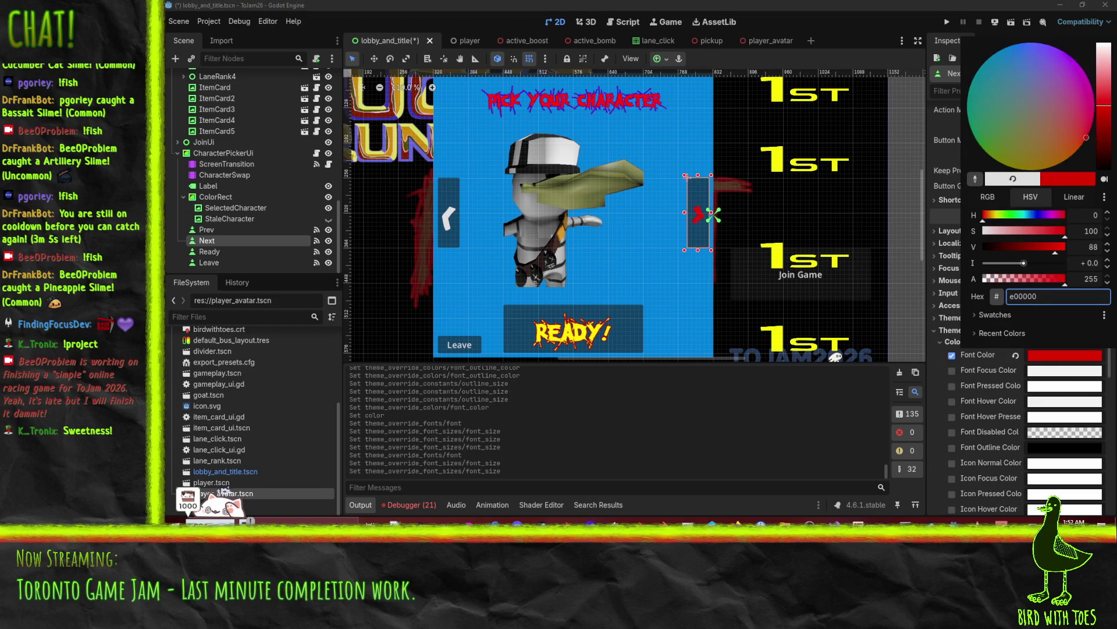
left_click(996, 218)
left_click_drag(996, 219, 998, 218)
left_click_drag(1104, 64, 1104, 47)
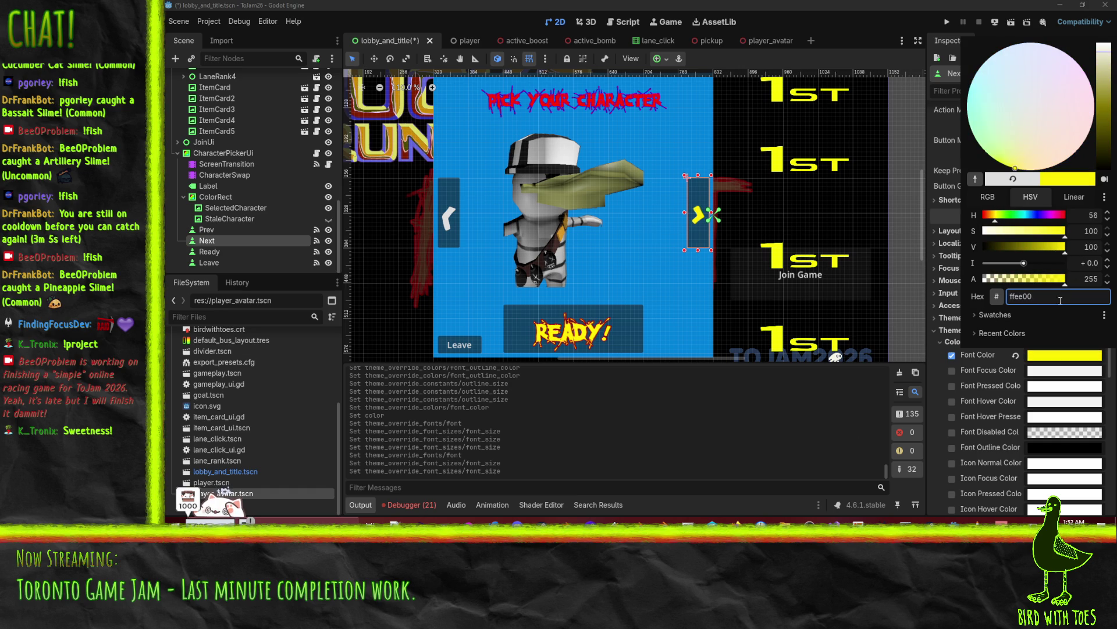
left_click(975, 179)
left_click(931, 367)
- Enable the Font Outline Color override for Next and make it red
left_click(952, 447)
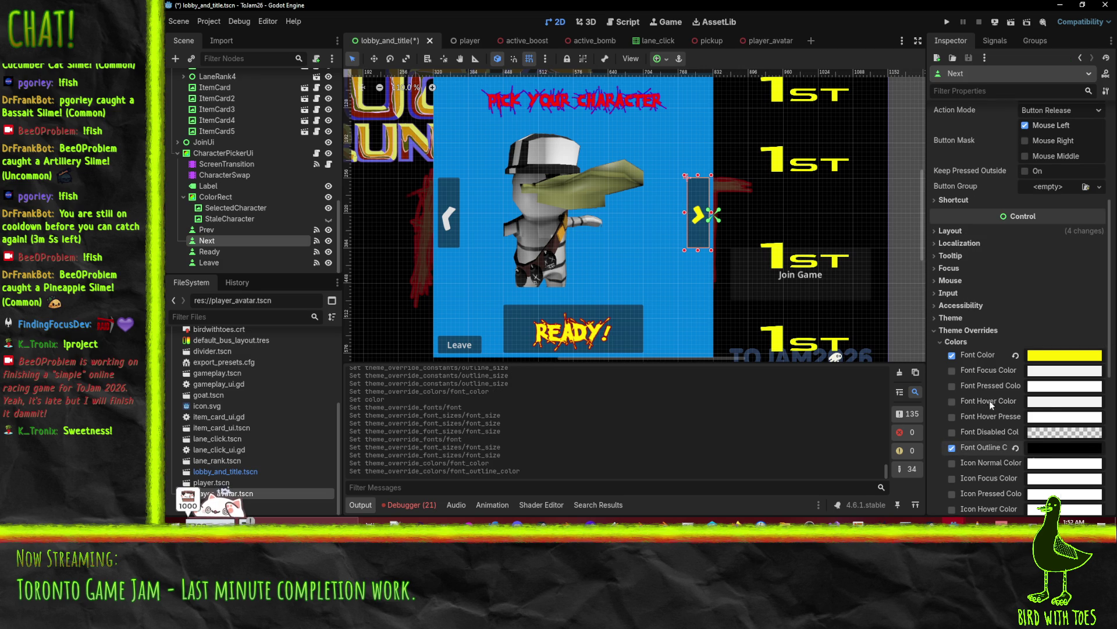
scroll(984, 409, "down", 5)
left_click(1078, 143)
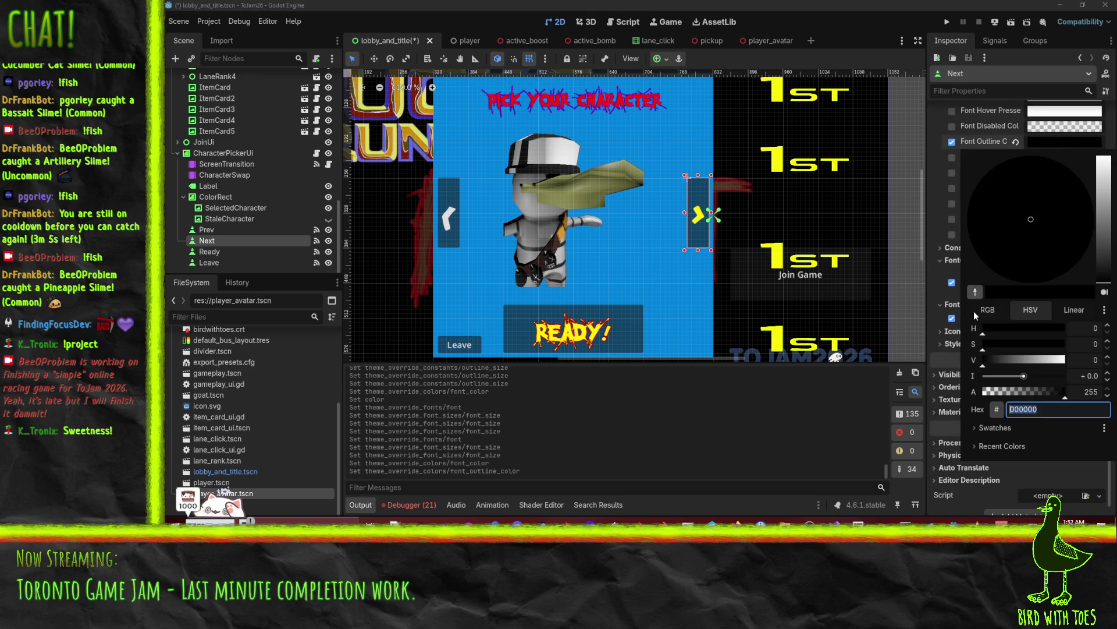
mouse_move(1002, 341)
left_mouse_down()
mouse_move(1058, 340)
mouse_move(1068, 359)
left_mouse_up()
left_click(931, 323)
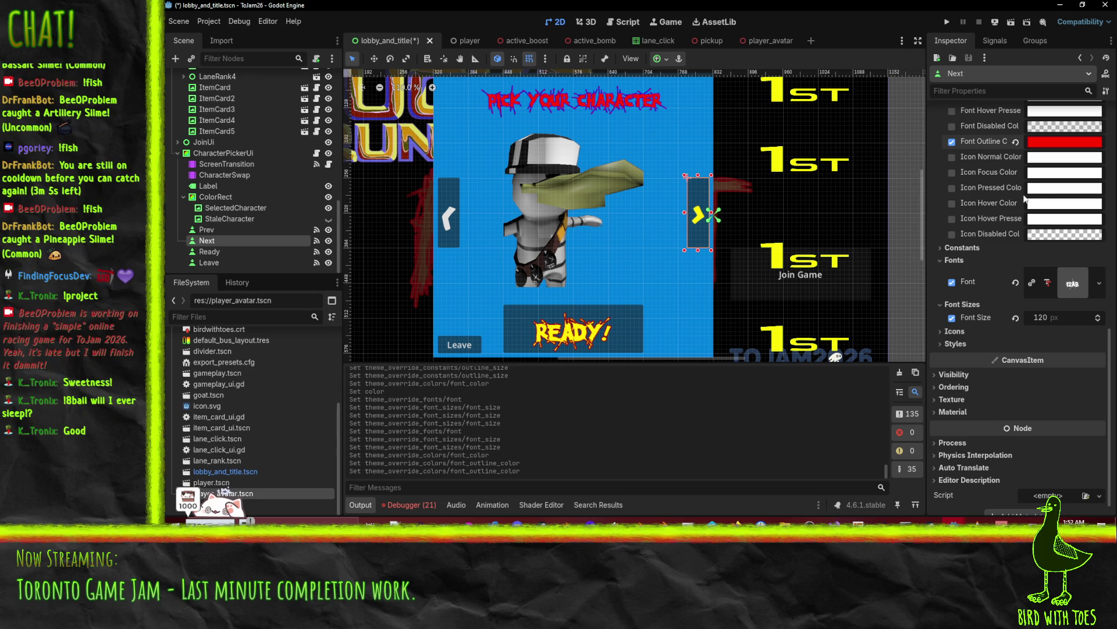
- Enable the Outline Size constant override for Next and raise it to 3
left_click(961, 249)
left_click(951, 261)
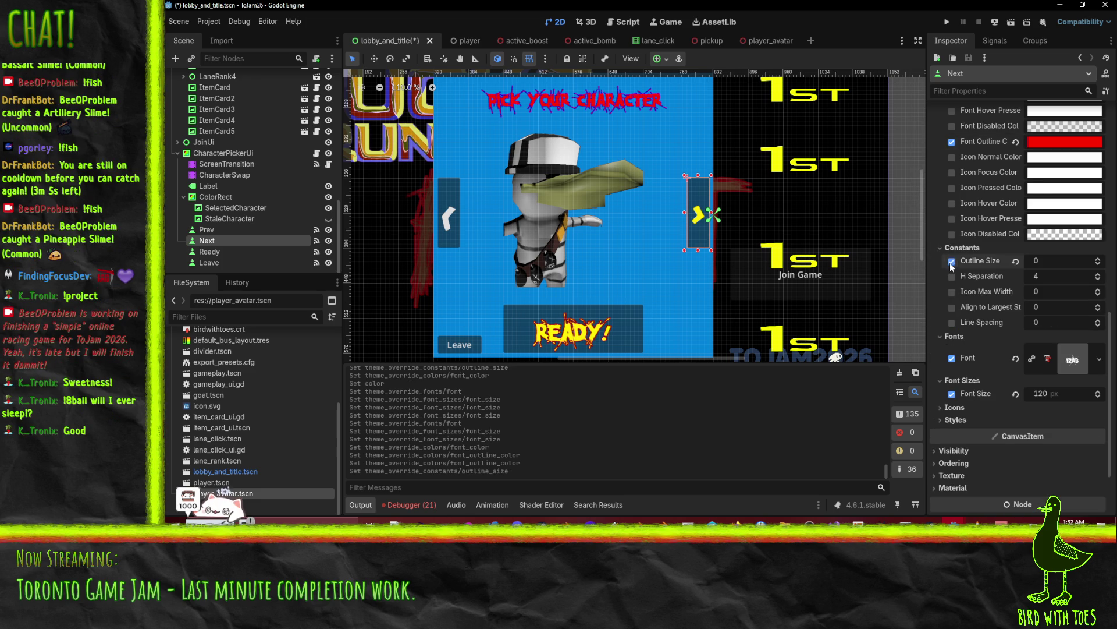
left_click(1099, 260)
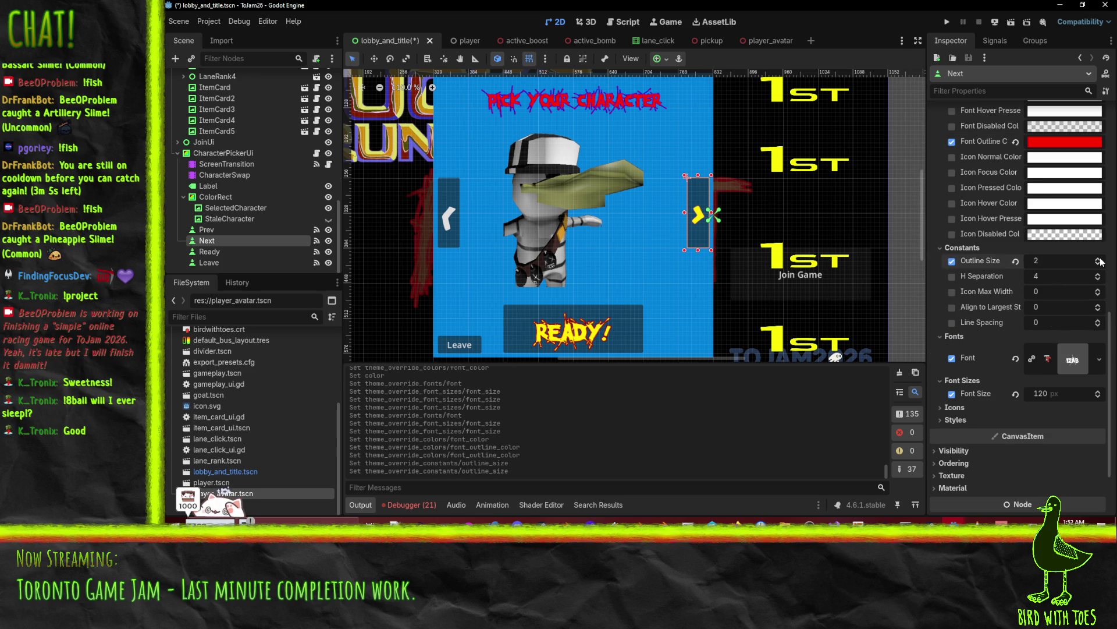
scroll(979, 306, "up", 2)
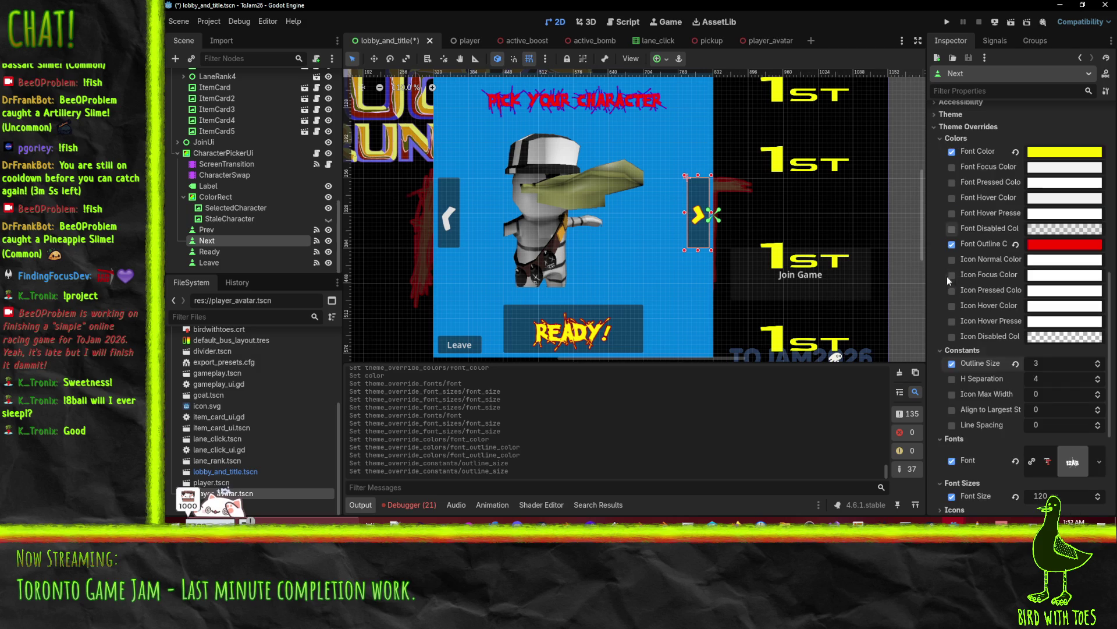
scroll(956, 319, "up", 1)
scroll(955, 319, "down", 1)
scroll(645, 235, "down", 5)
scroll(645, 235, "up", 5)
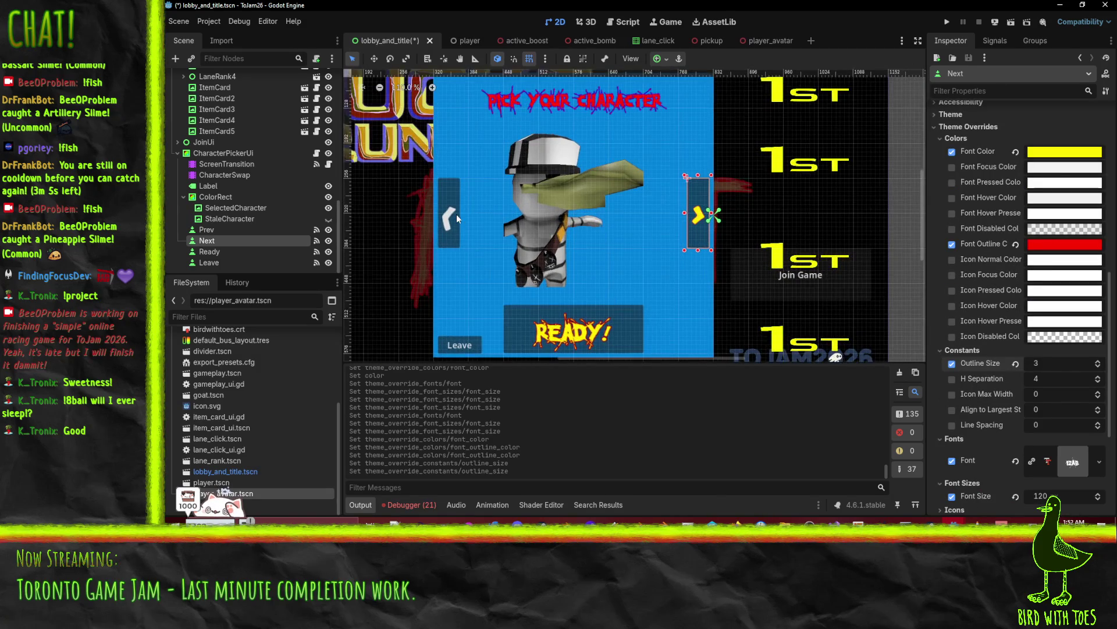
scroll(985, 295, "down", 3)
scroll(986, 295, "down", 1)
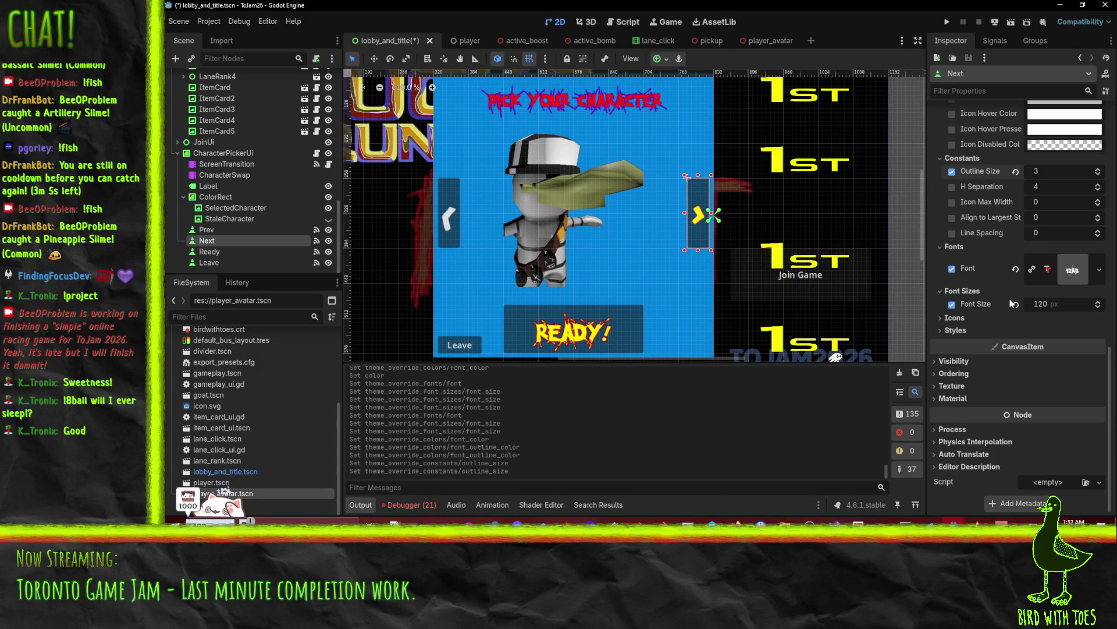
- Try a 180 px font size for Next, then undo back to 120
left_click(1042, 304)
type("10")
key("Return")
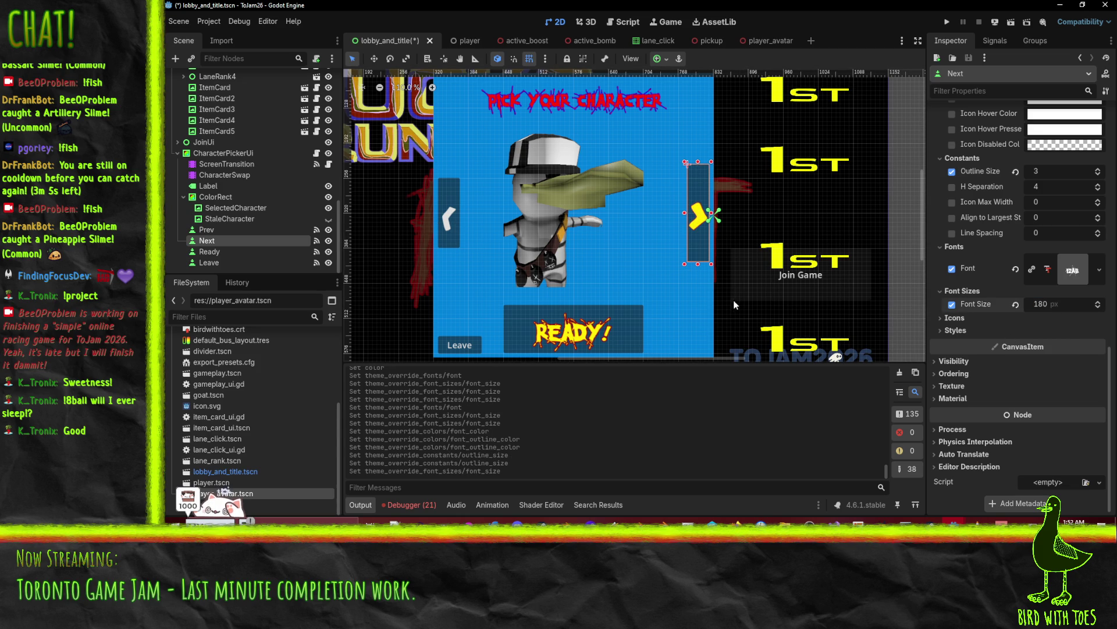
key("ctrl+z")
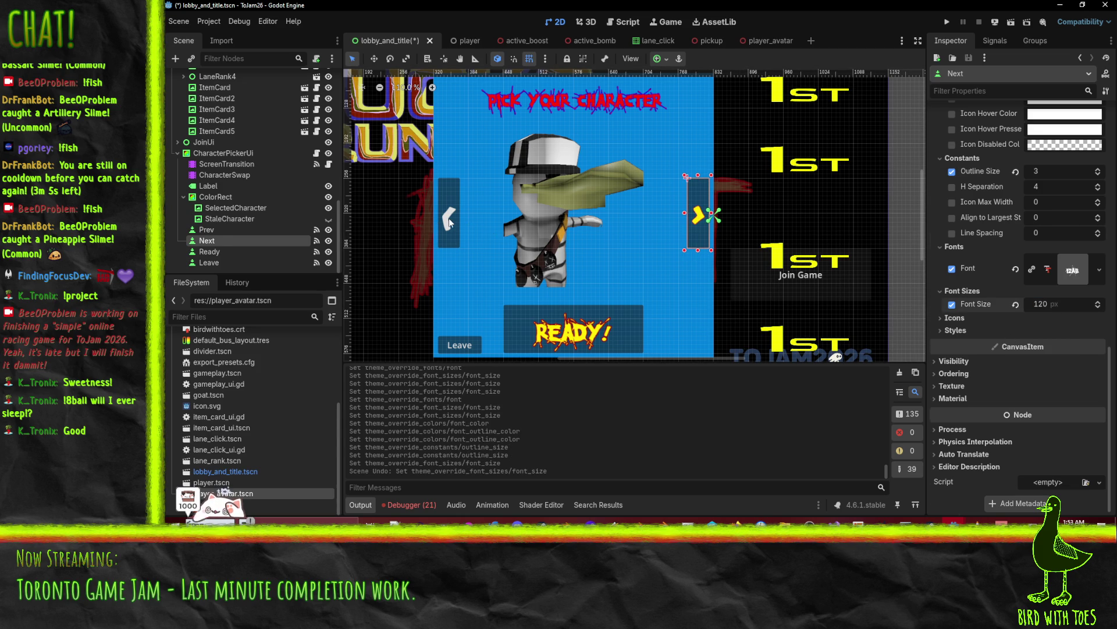
- Select Prev and set its font colour to the yellow sampled from the READY text
left_click(449, 223)
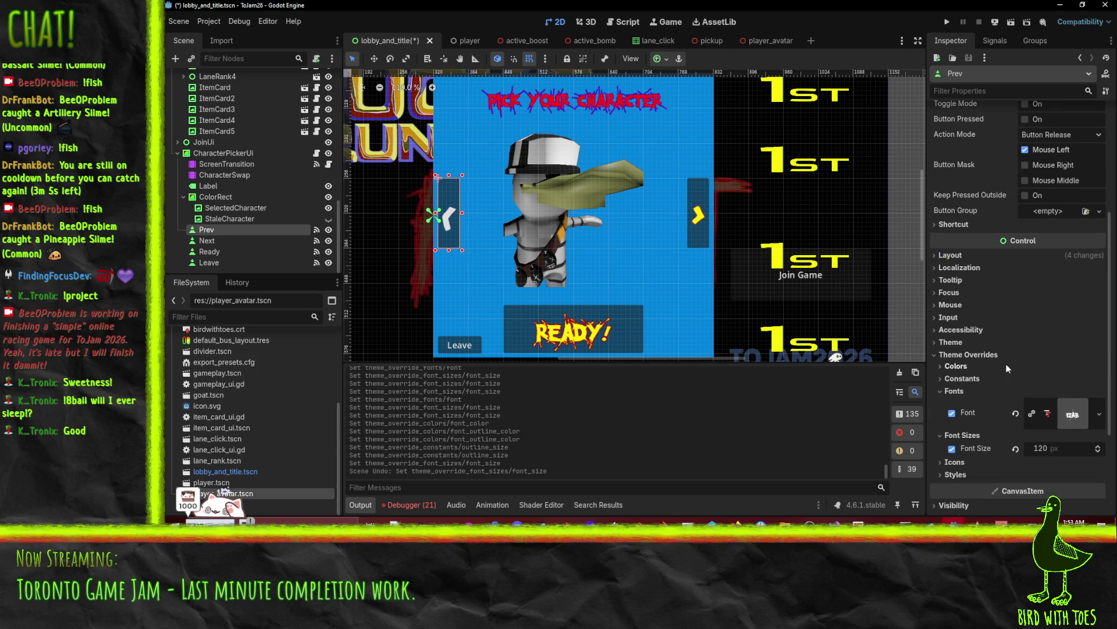
left_click(955, 366)
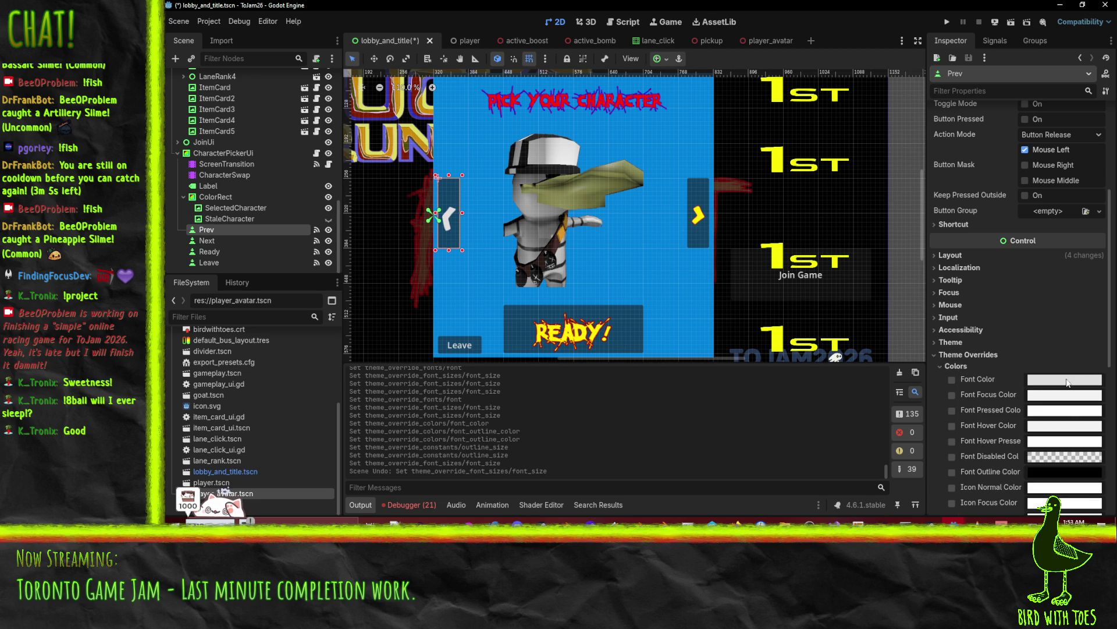
left_click(1068, 380)
left_click(975, 203)
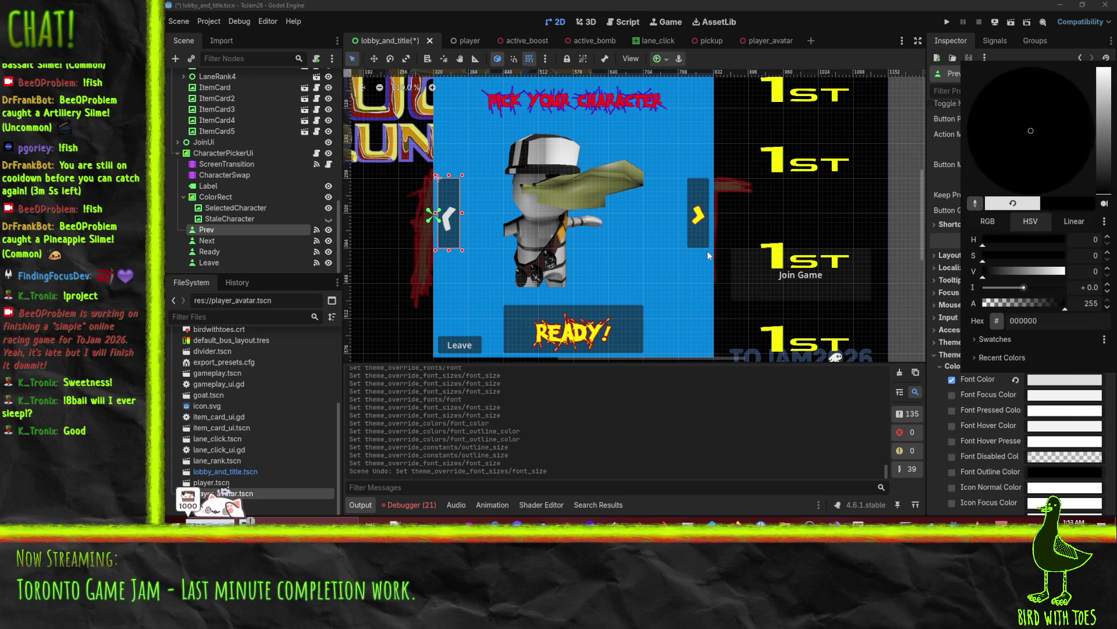
left_click(578, 333)
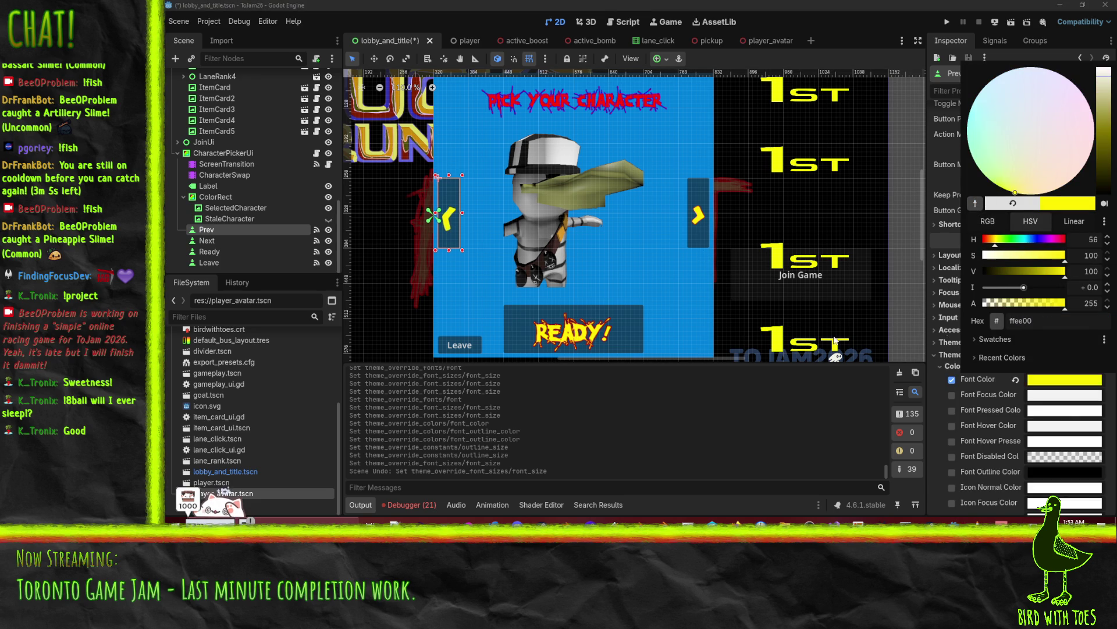
left_click(1050, 489)
- Set the Prev button's Font Outline Color to ff0000
left_click(1057, 470)
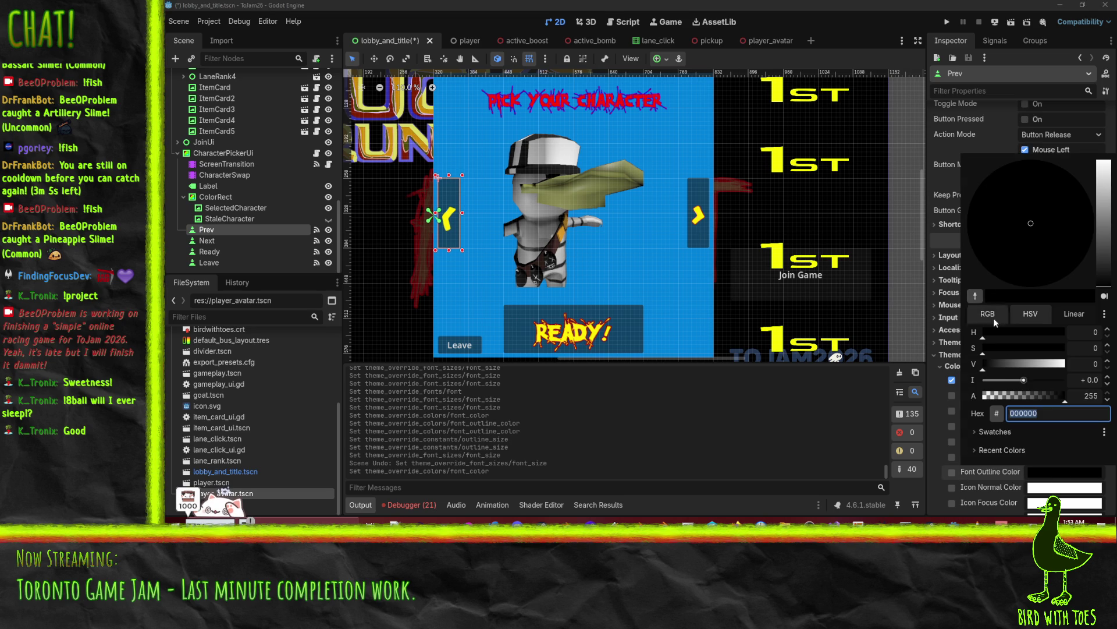
type("ff0000")
key("Return")
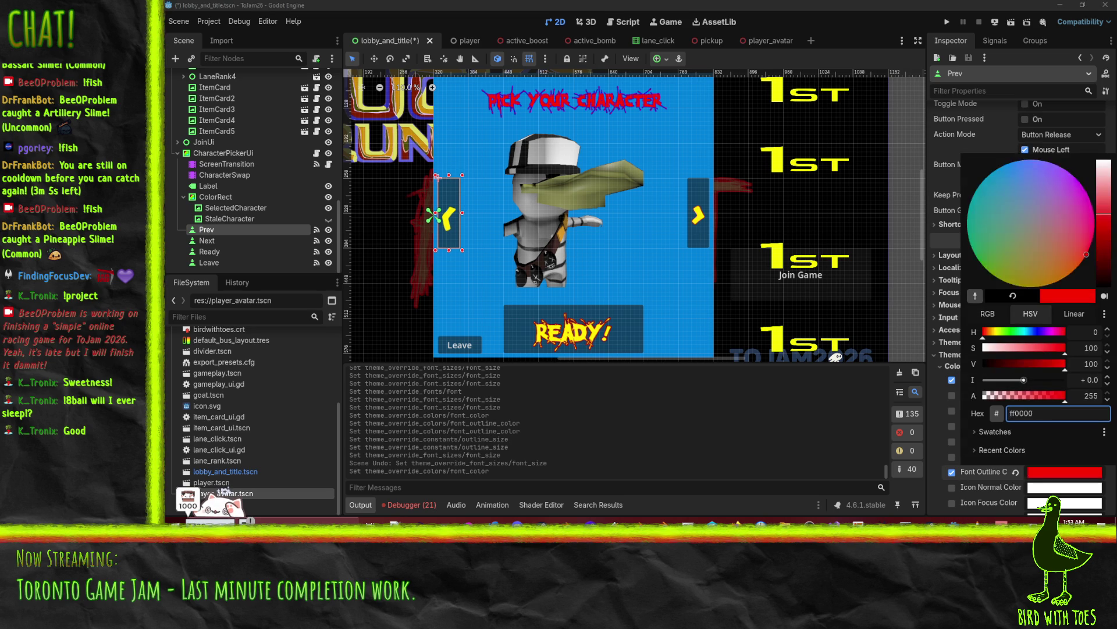
left_click(937, 471)
- Enable the Prev button's Outline Size override and raise it to 2
scroll(935, 466, "down", 3)
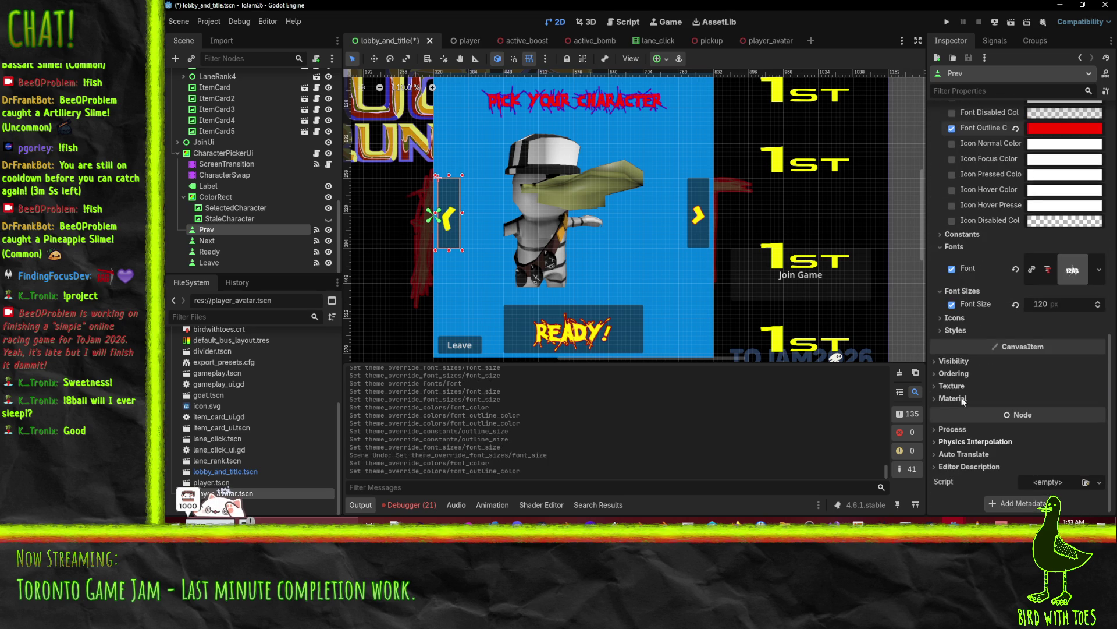
left_click(959, 234)
left_click(953, 249)
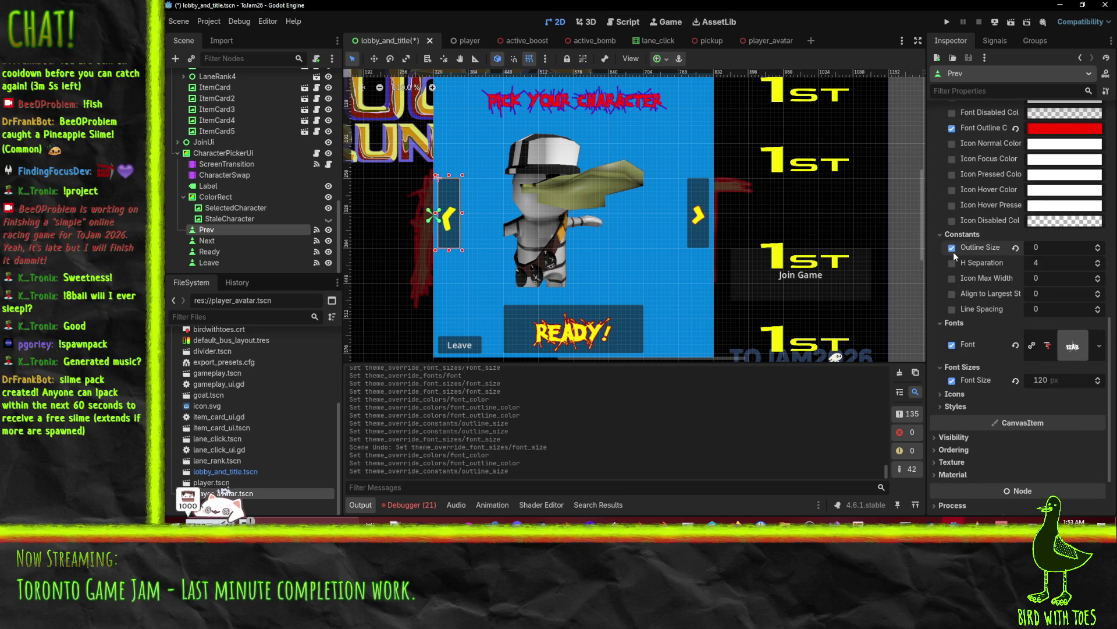
left_click(1098, 245)
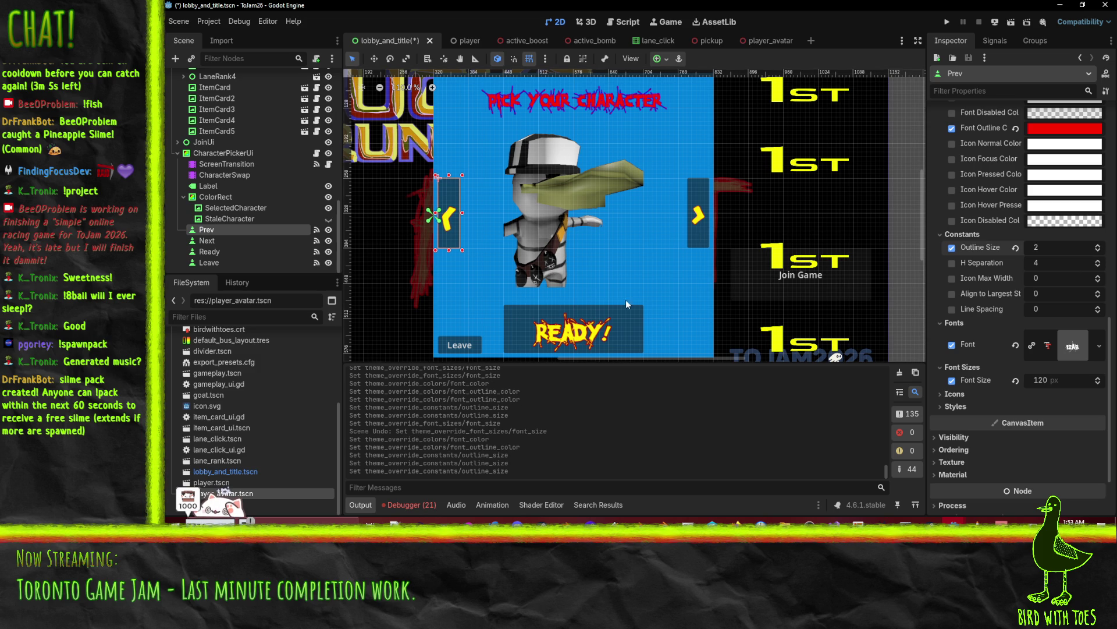
scroll(554, 288, "down", 3)
scroll(546, 293, "up", 4)
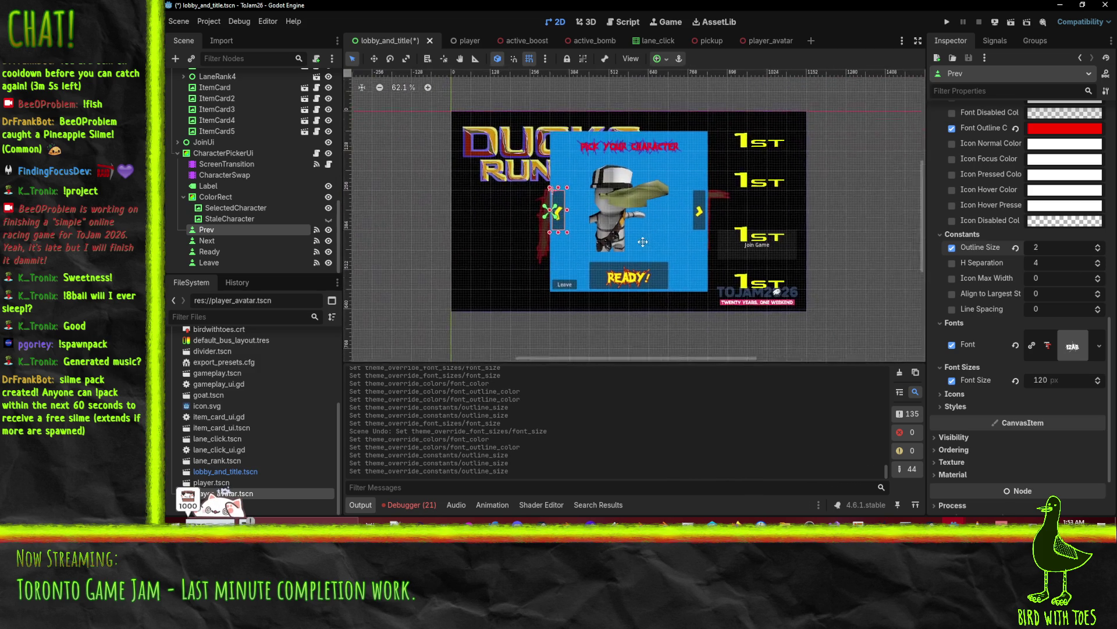
- Switch to active_boost and back to lobby_and_title, then save the scene with Ctrl+S
left_click_drag(642, 257, 641, 262)
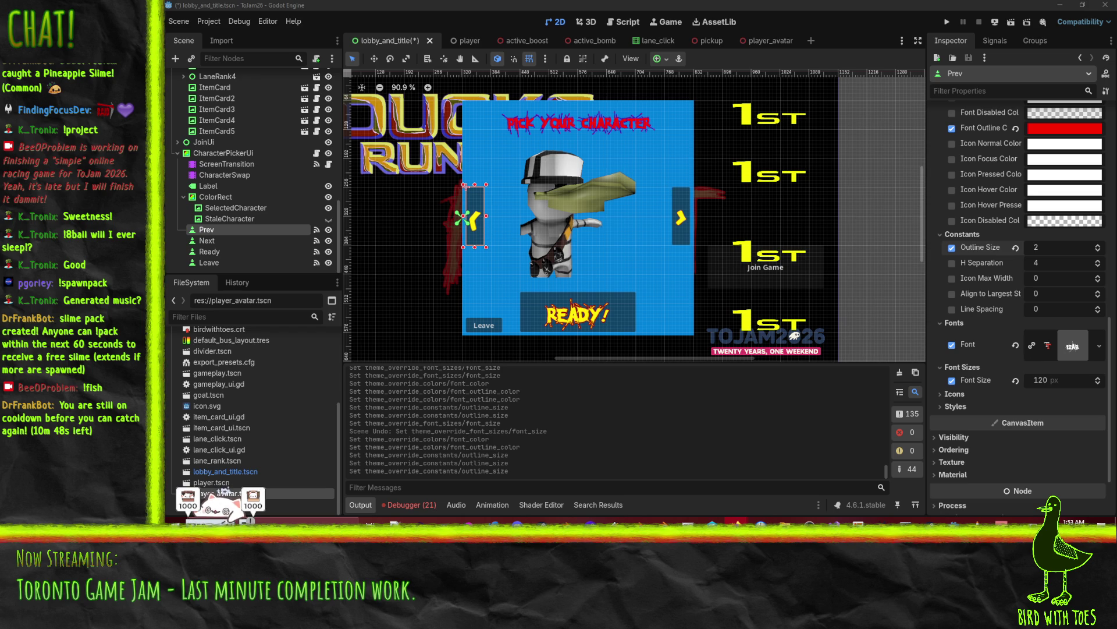
left_click(527, 40)
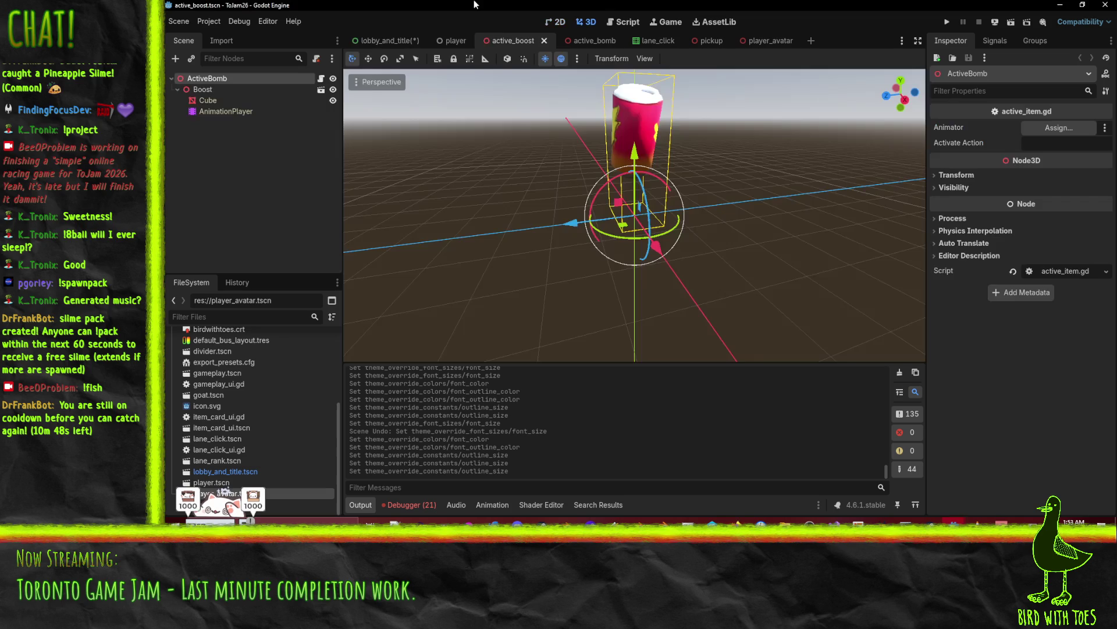
left_click(381, 40)
key("ctrl+s")
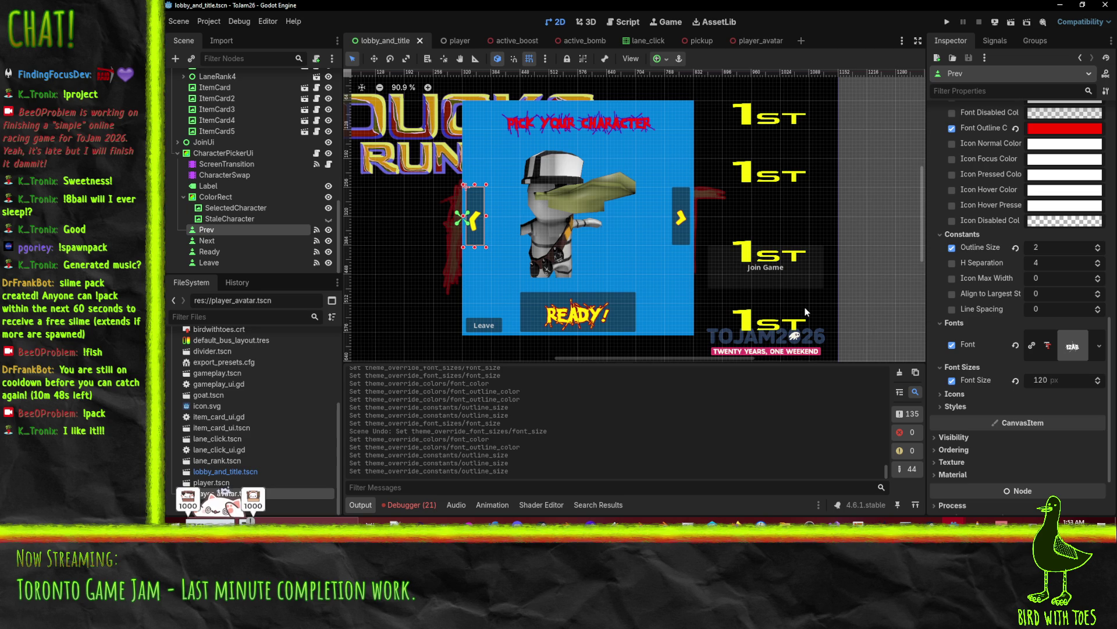
- Scroll the canvas and select the Join Game button
scroll(594, 217, "up", 1)
scroll(640, 233, "right", 3)
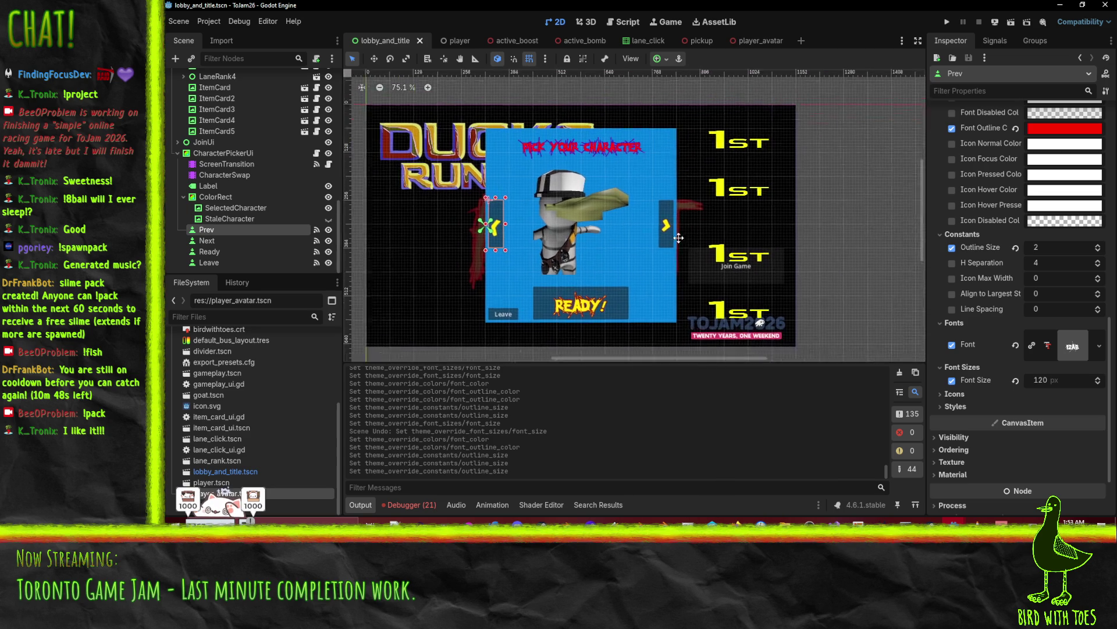
left_click(677, 265)
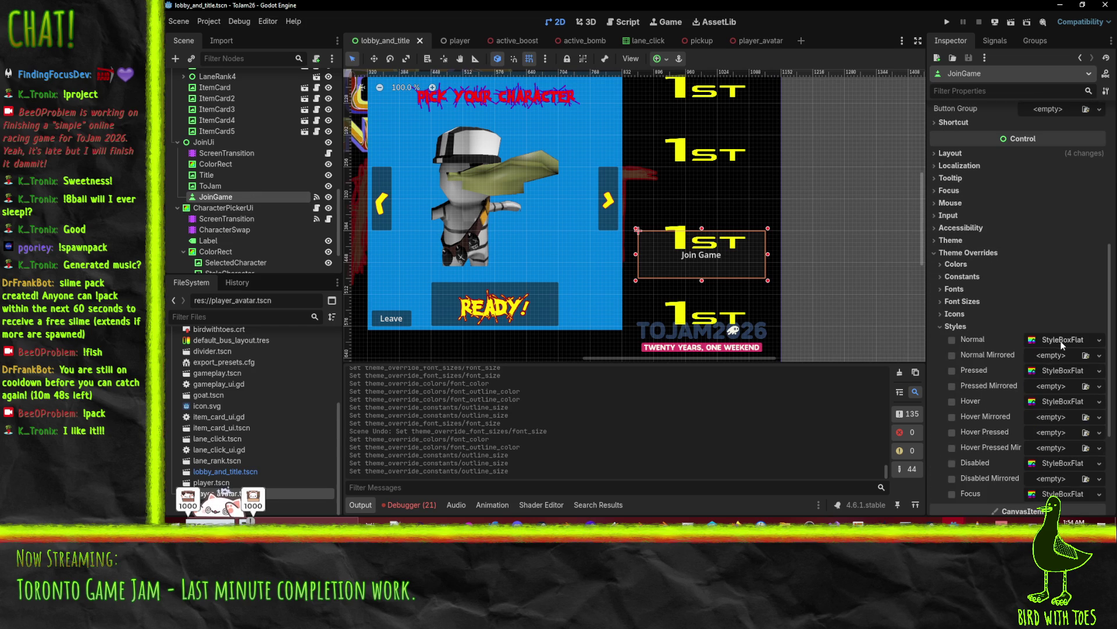
- Expand and collapse the Join Game button's Normal and Pressed StyleBoxFlat styles
left_click(1063, 337)
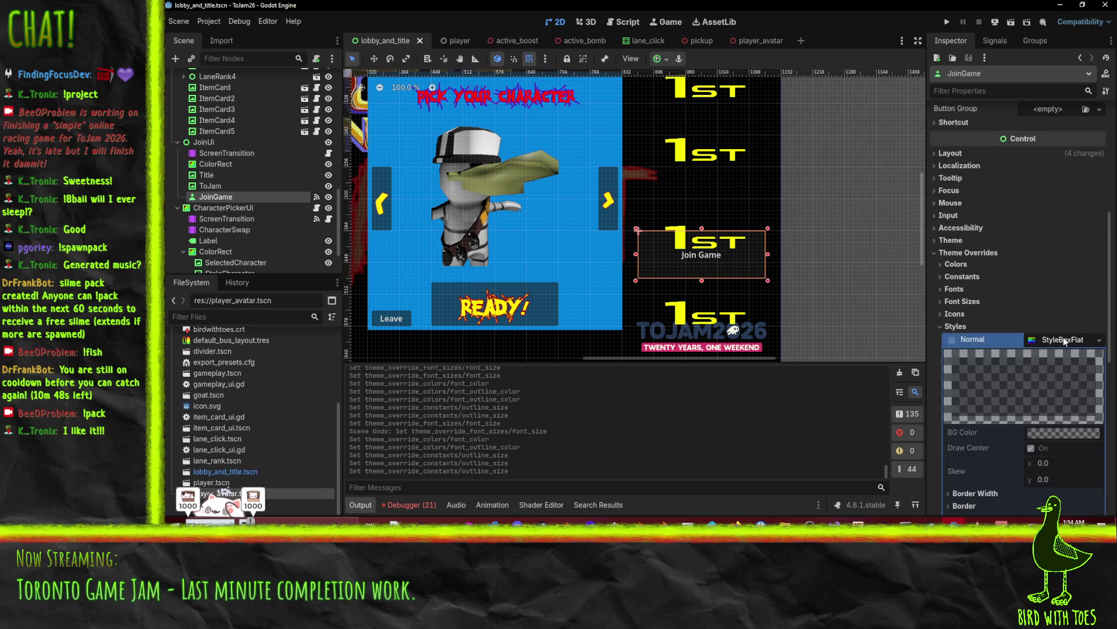
left_click(1063, 337)
scroll(1048, 298, "down", 3)
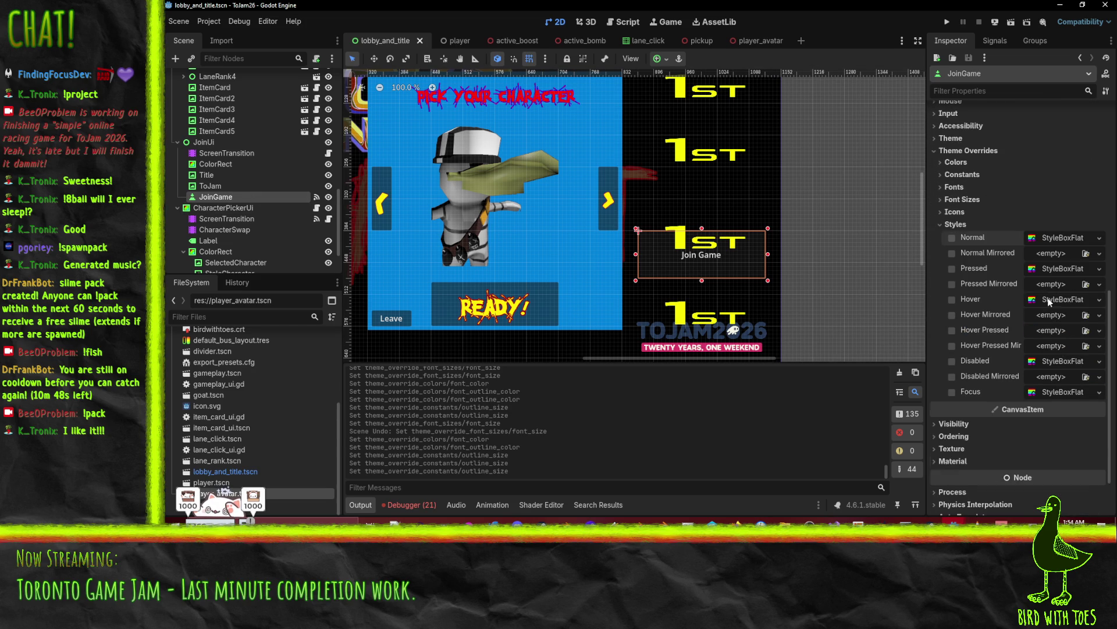
left_click(1057, 269)
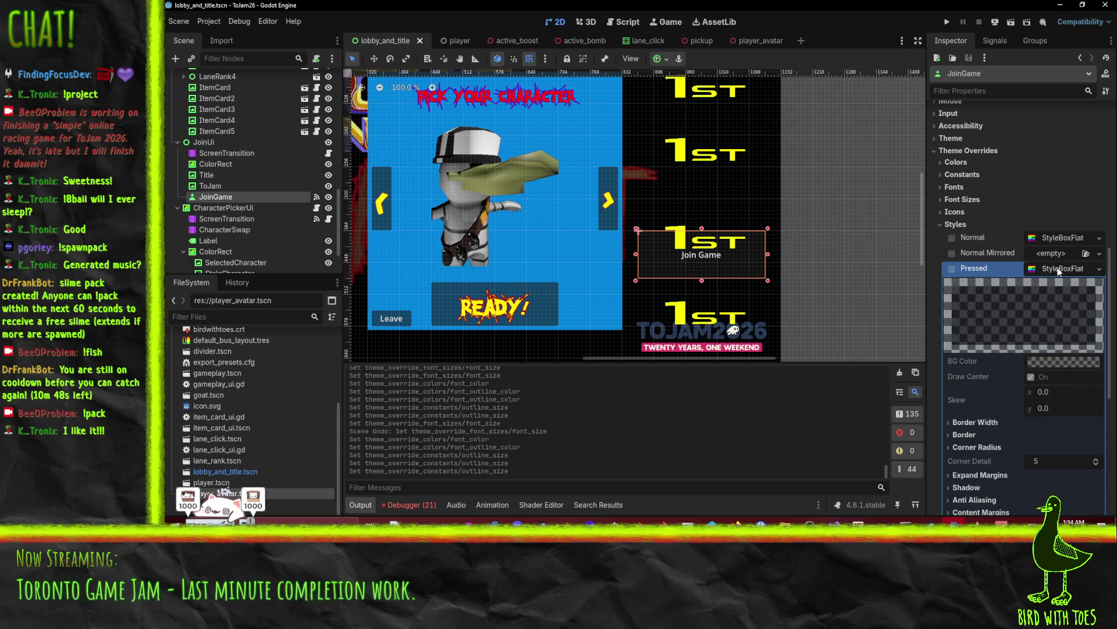
left_click(1056, 268)
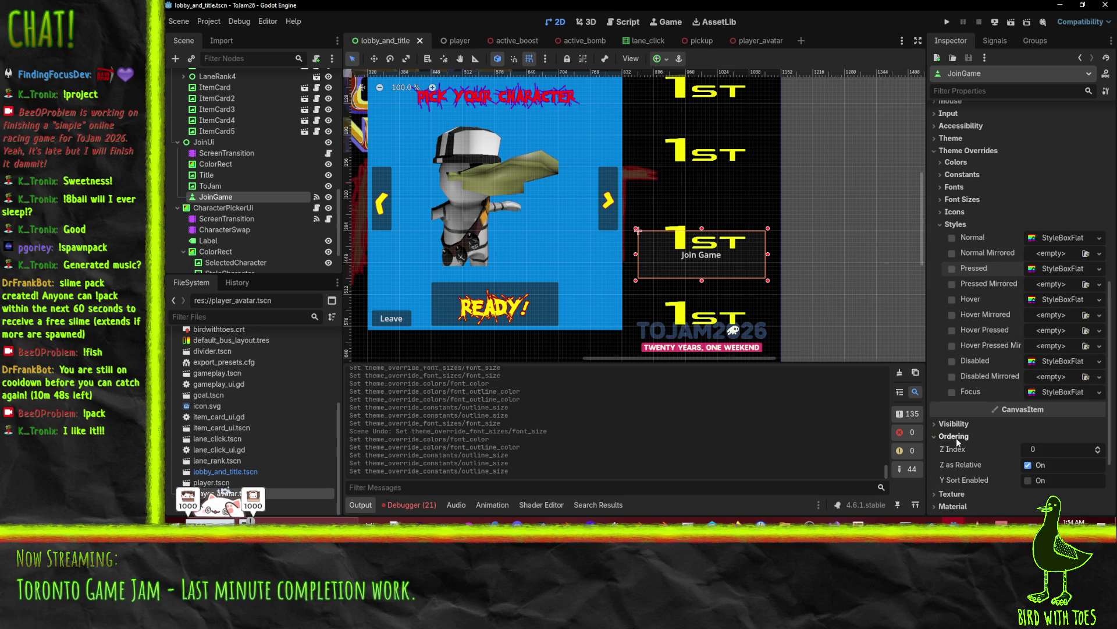
- Tick the Font Size override under Theme Overrides > Font Sizes
scroll(955, 438, "down", 2)
scroll(978, 183, "up", 3)
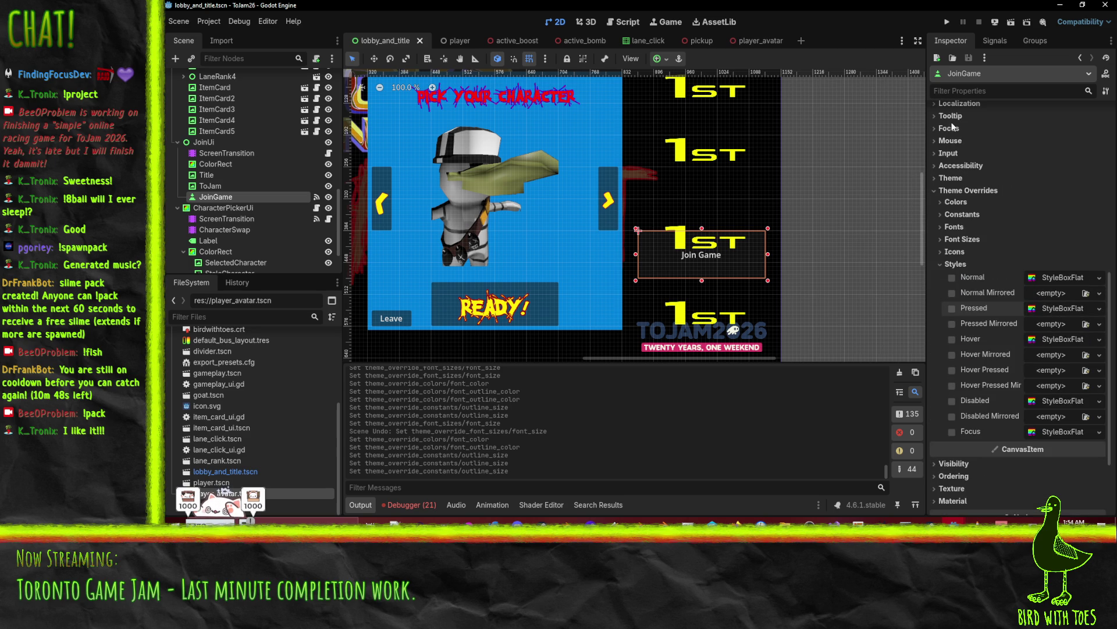
left_click(963, 240)
left_click(954, 253)
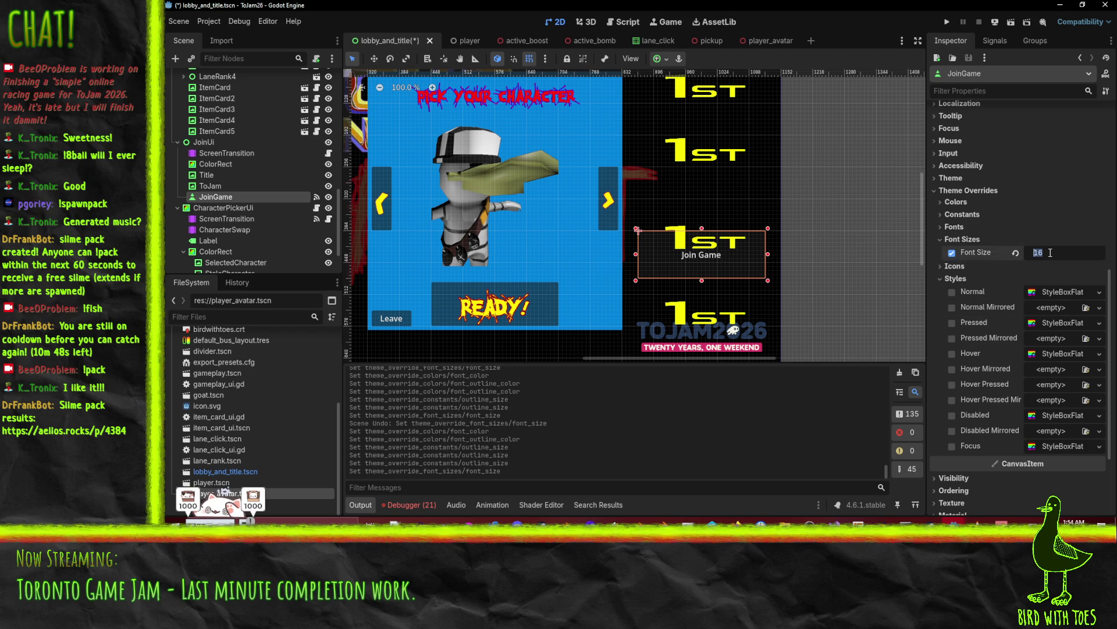
- Try a 120 px font size for Join Game, then undo it
type("120")
key("Return")
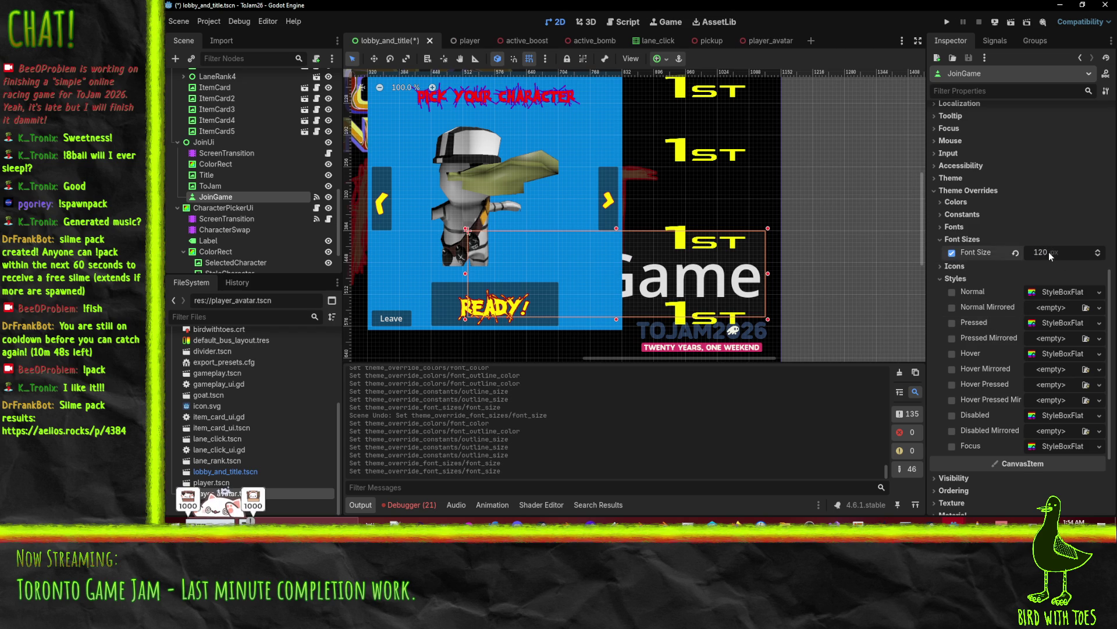
key("ctrl+z")
- Quick-load Sengatz.otf into the Join Game button's Font override
left_click(954, 227)
left_click(1088, 242)
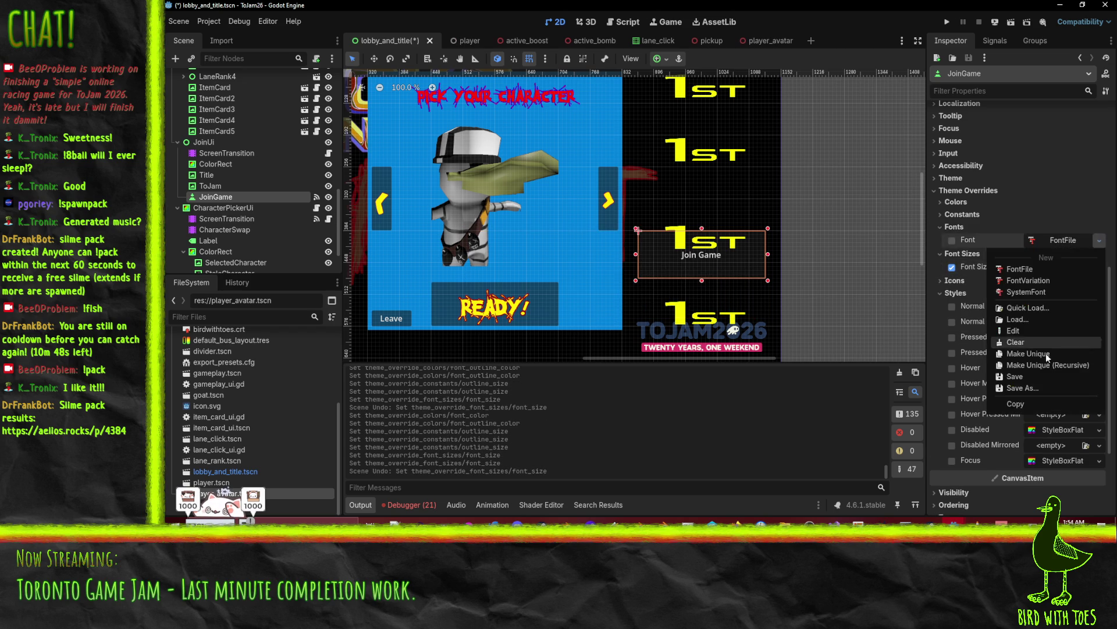
left_click(1046, 310)
left_click(507, 163)
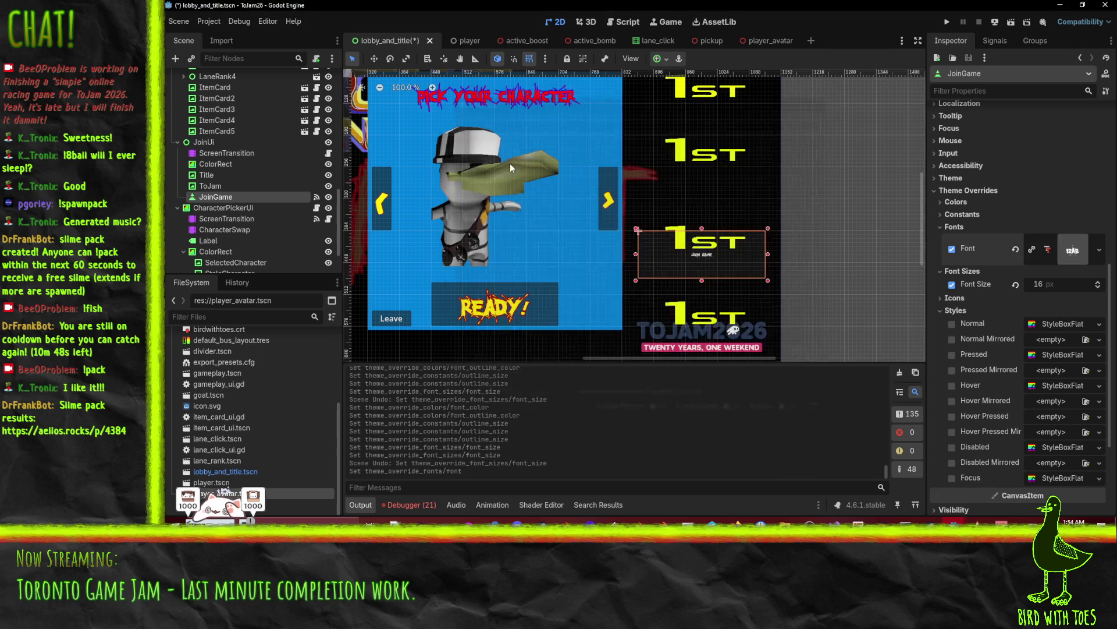
- Adjust the Join Game font size through 100, 96 and 90, settling on 88 px
left_click(1063, 286)
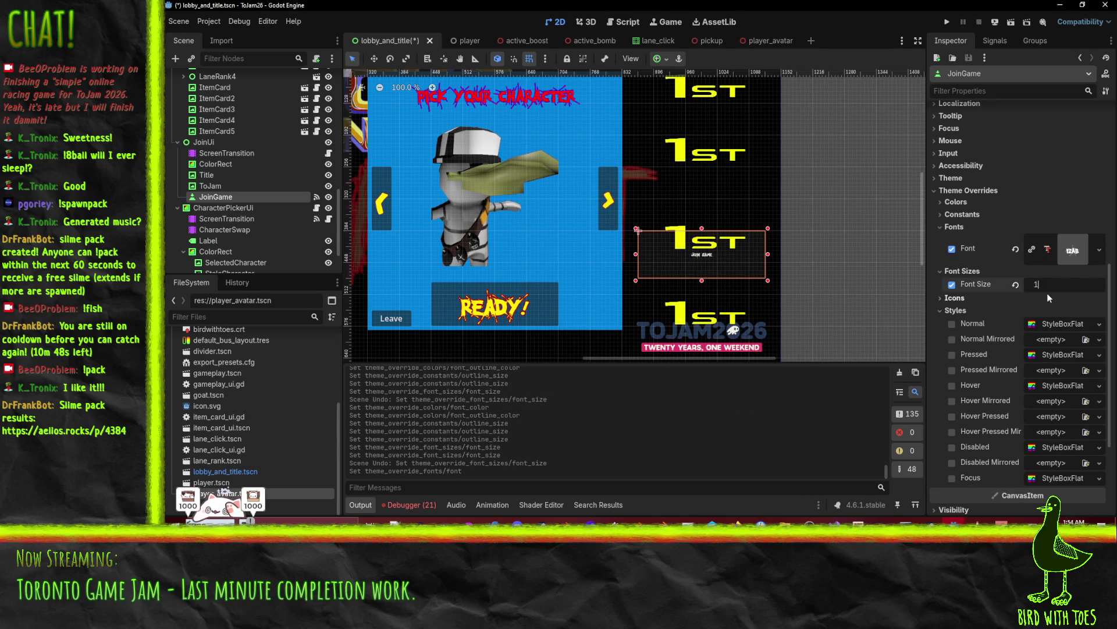
type("00")
key("Return")
left_click(1049, 296)
left_click(1053, 285)
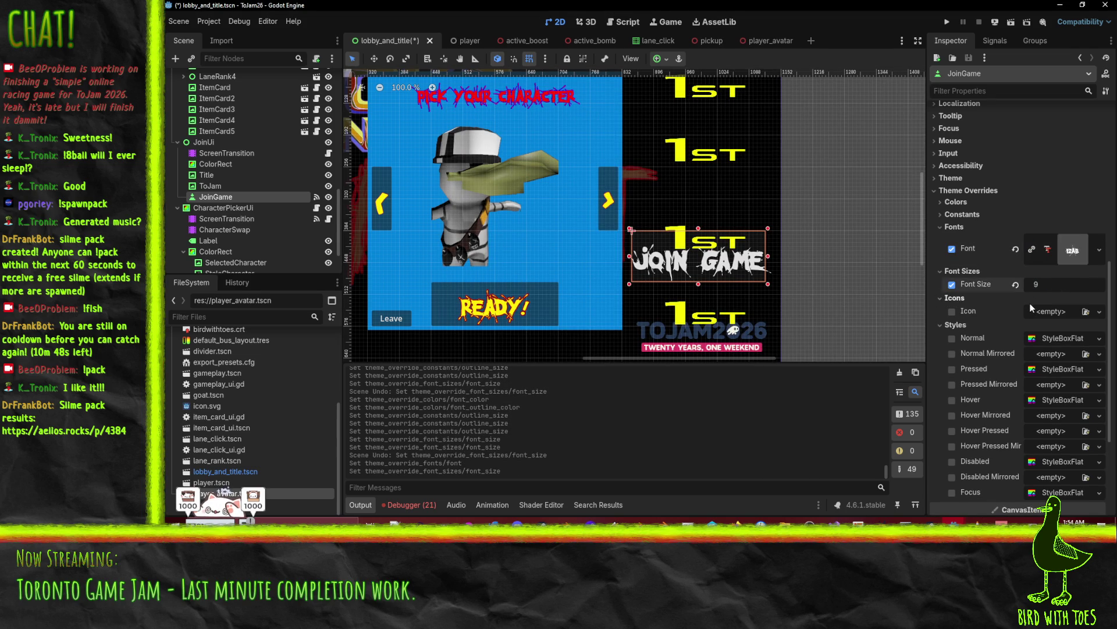
type("6")
key("Return")
left_click(1058, 300)
left_click(1056, 282)
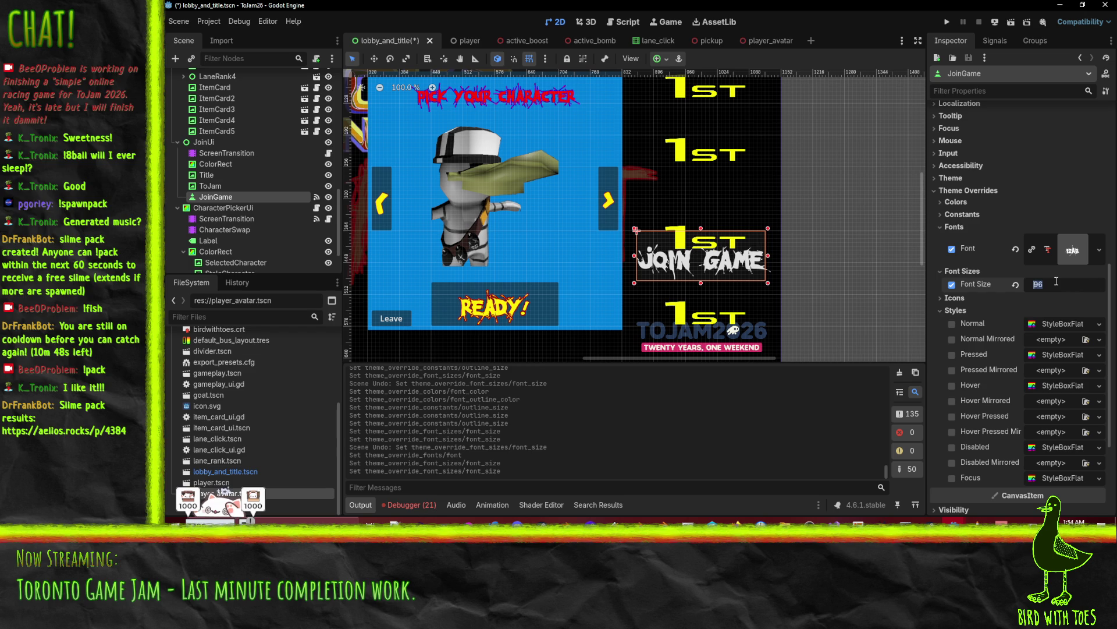
key("Return")
left_click(1045, 285)
type("8")
key("Return")
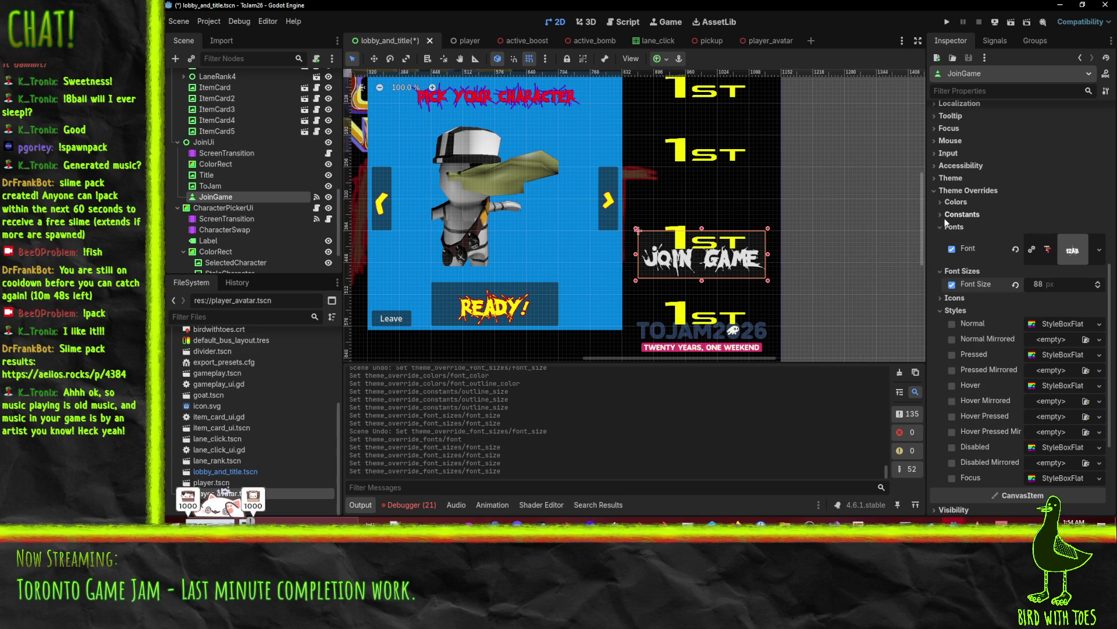
left_click(957, 202)
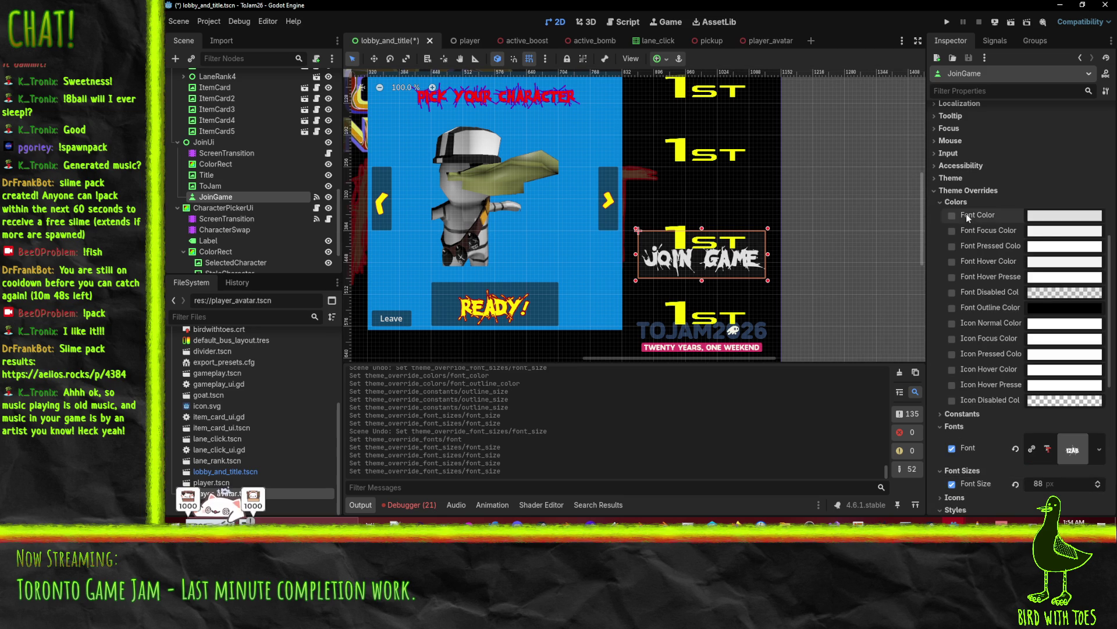
- Set the Join Game font colour to the yellow sampled from the scene
left_click(1065, 216)
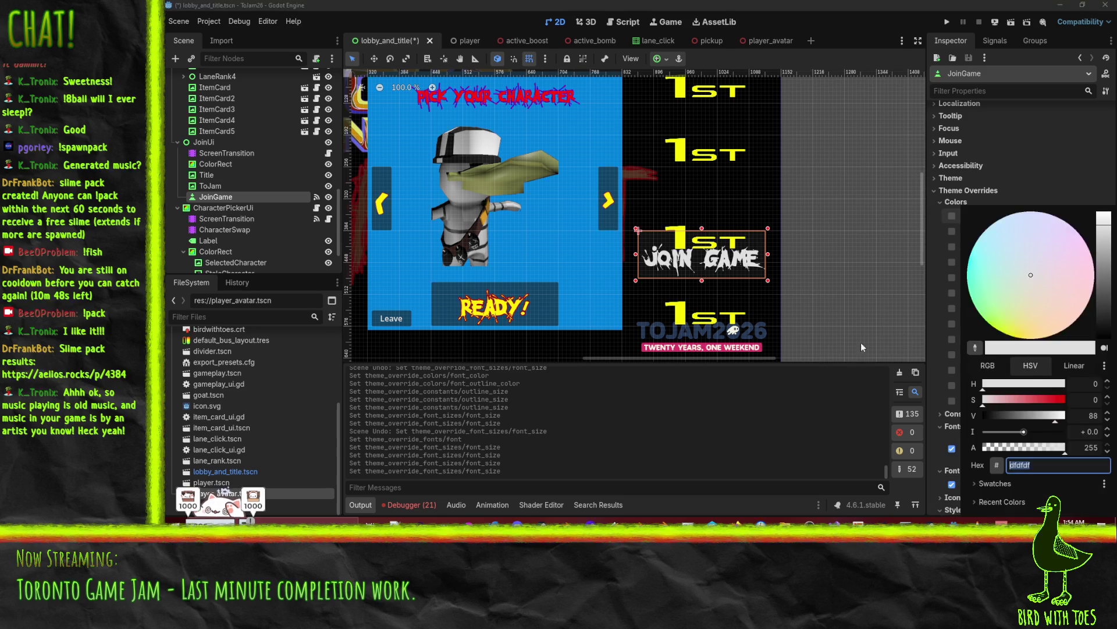
left_click(976, 348)
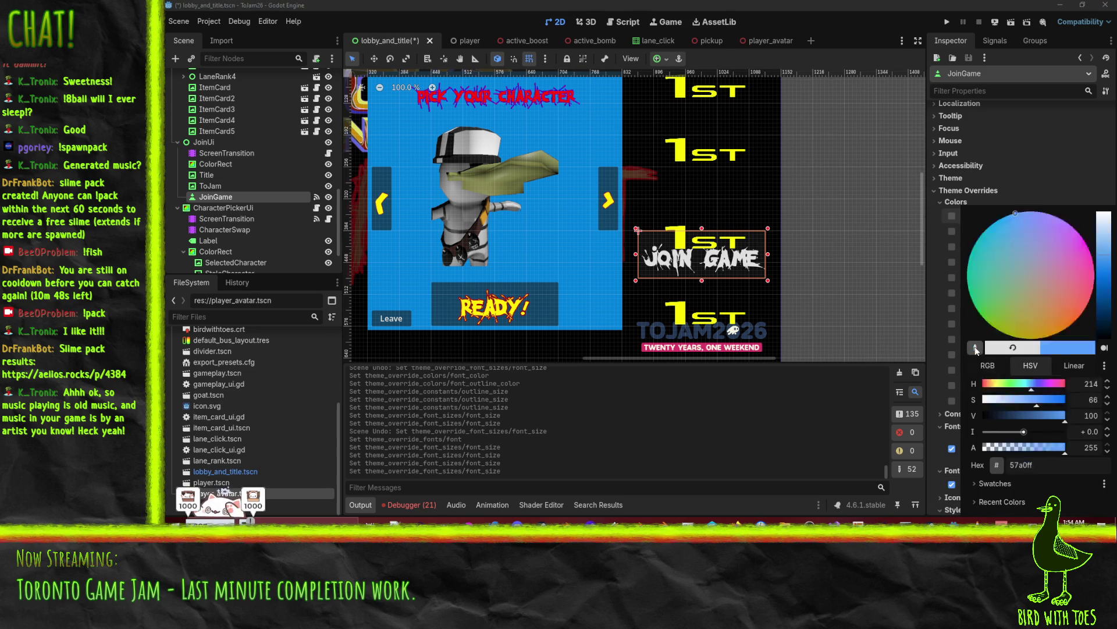
left_click(504, 312)
left_click(1051, 175)
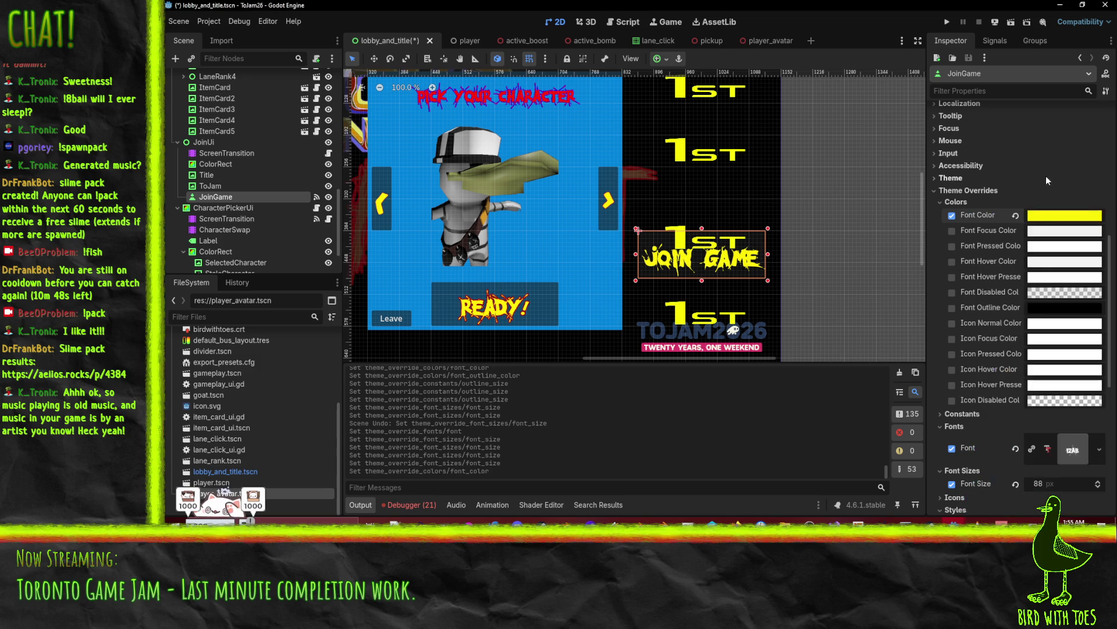
- Give the Join Game text an ff0000 outline and increase its outline size
left_click(952, 308)
left_click(1050, 307)
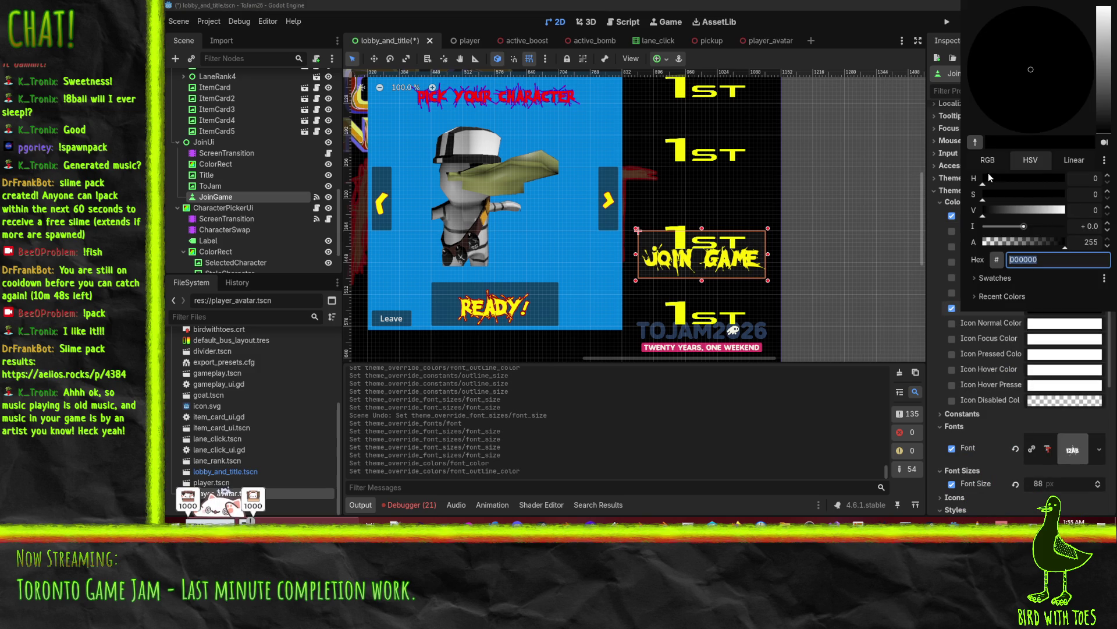
type("ff0000")
key("Return")
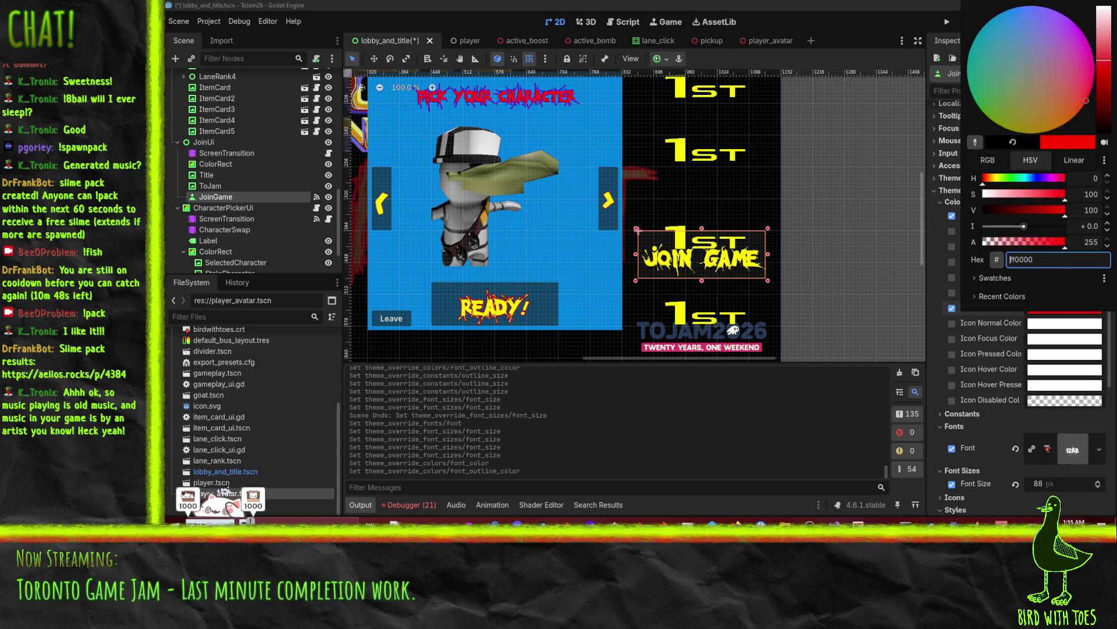
left_click(934, 310)
left_click(944, 415)
scroll(944, 417, "down", 2)
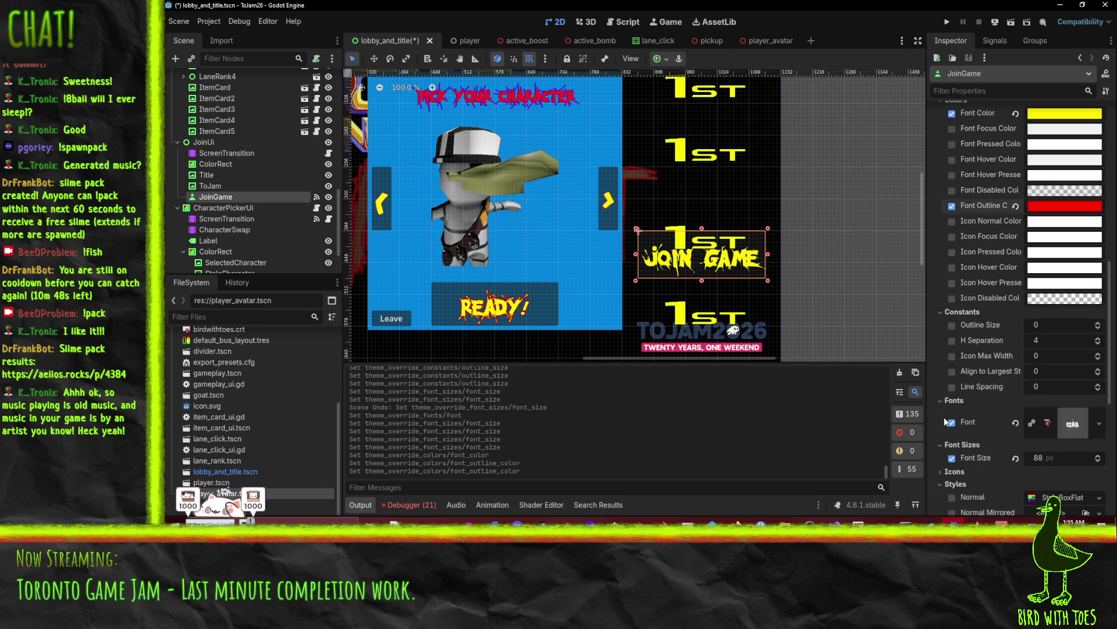
left_click(1098, 322)
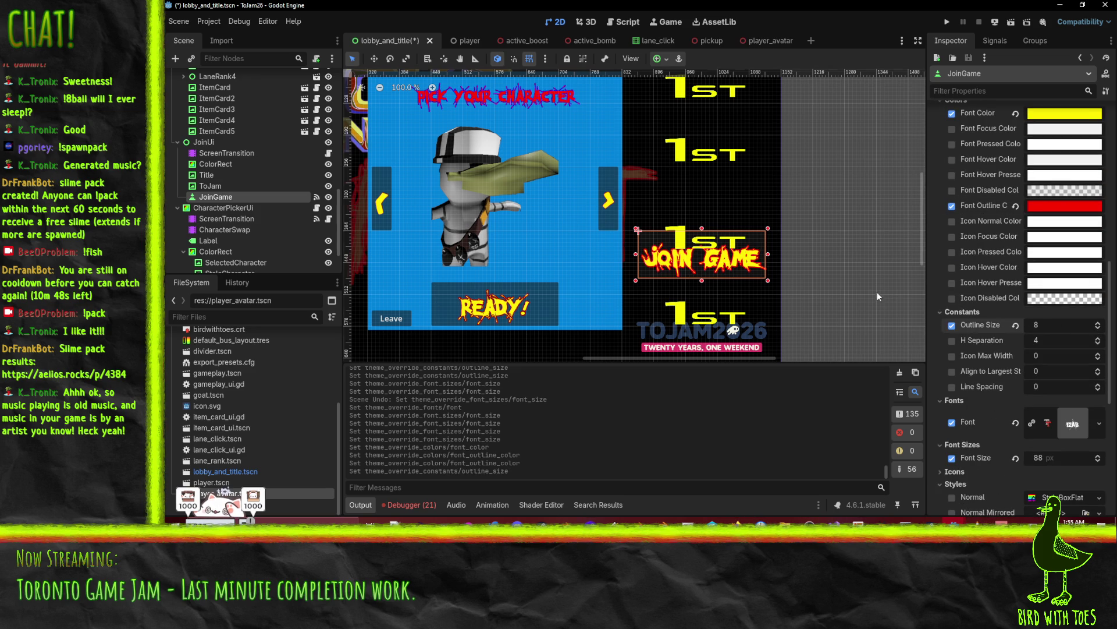
- Darken the outline colour to ab0000 and save the lobby_and_title scene
scroll(826, 254, "down", 4)
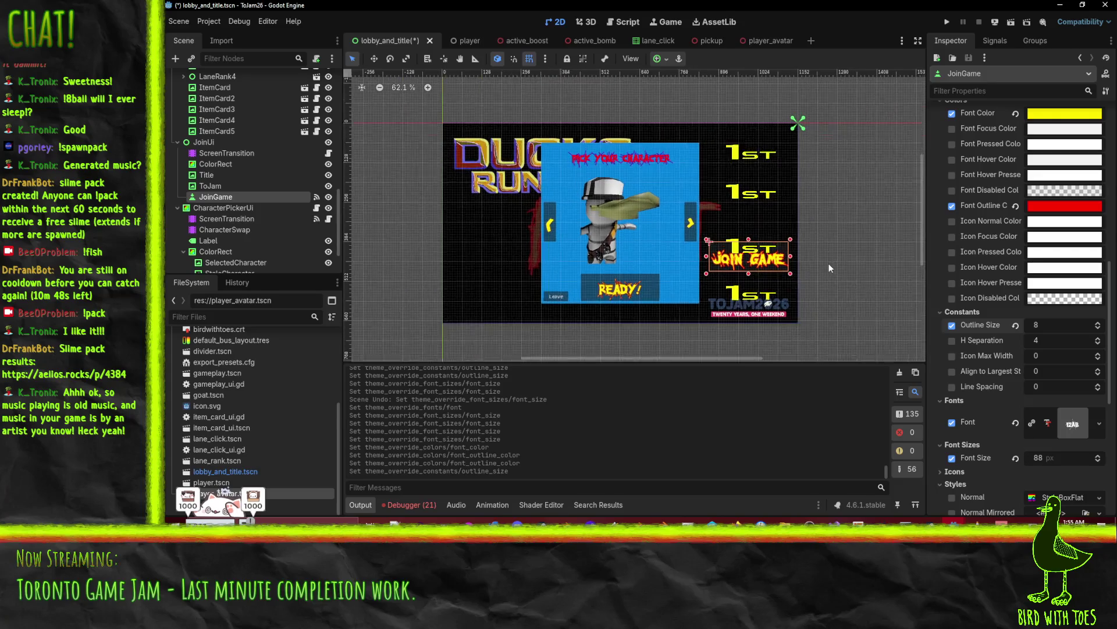
left_click(1053, 208)
left_click_drag(1041, 414, 1038, 414)
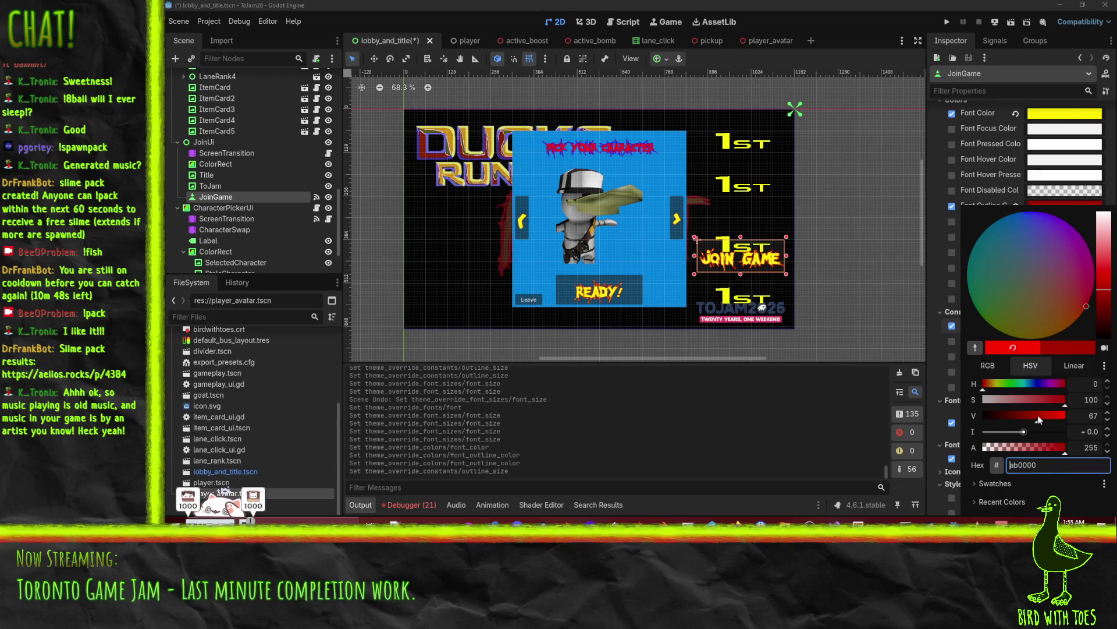
left_click(948, 257)
scroll(836, 277, "up", 1)
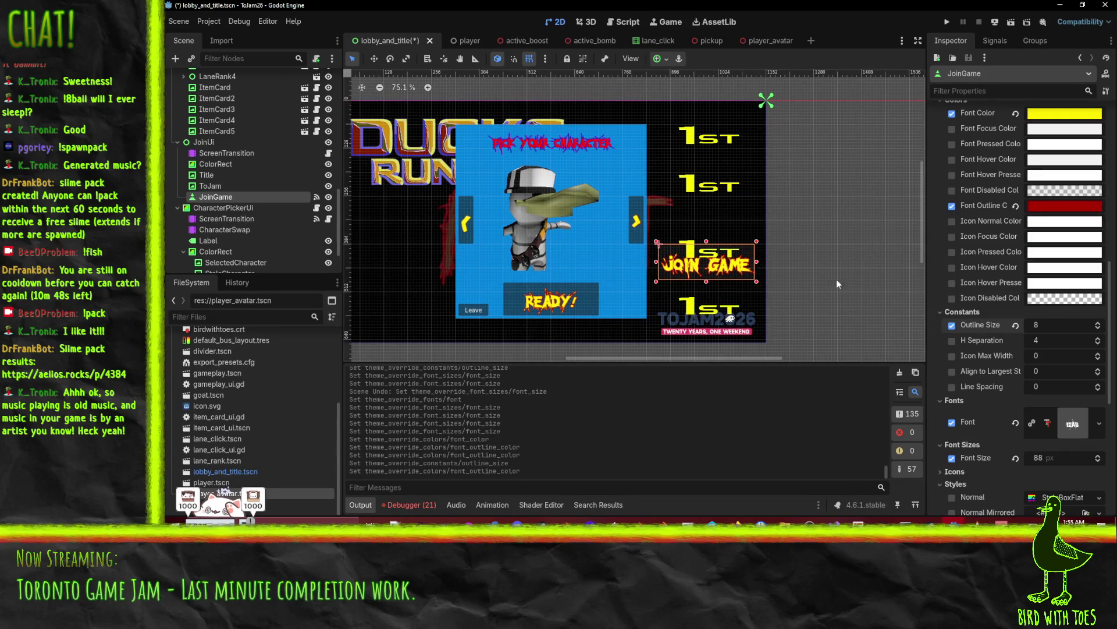
key("ctrl+s")
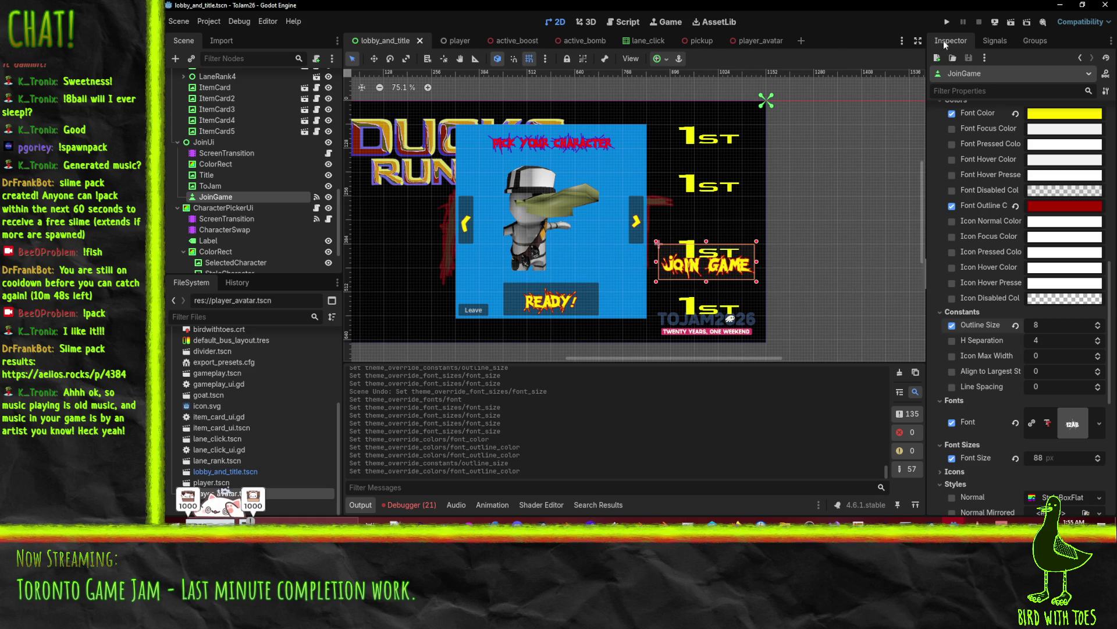
left_click(947, 23)
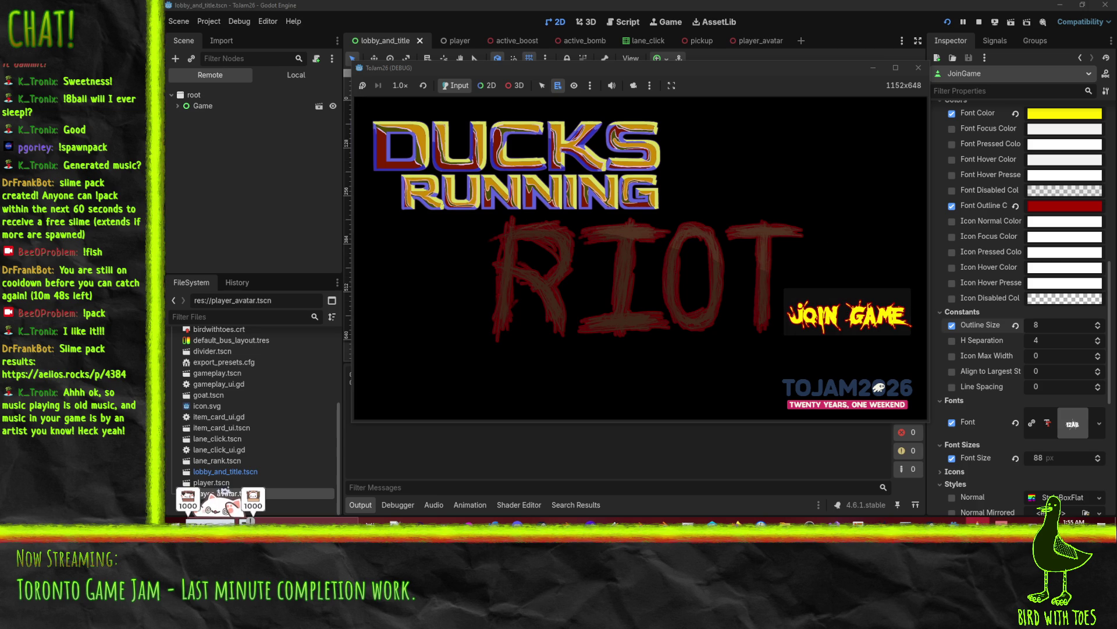
- In the running game, join, cycle forward two characters and mark ready
mouse_move(954, 521)
left_click(850, 484)
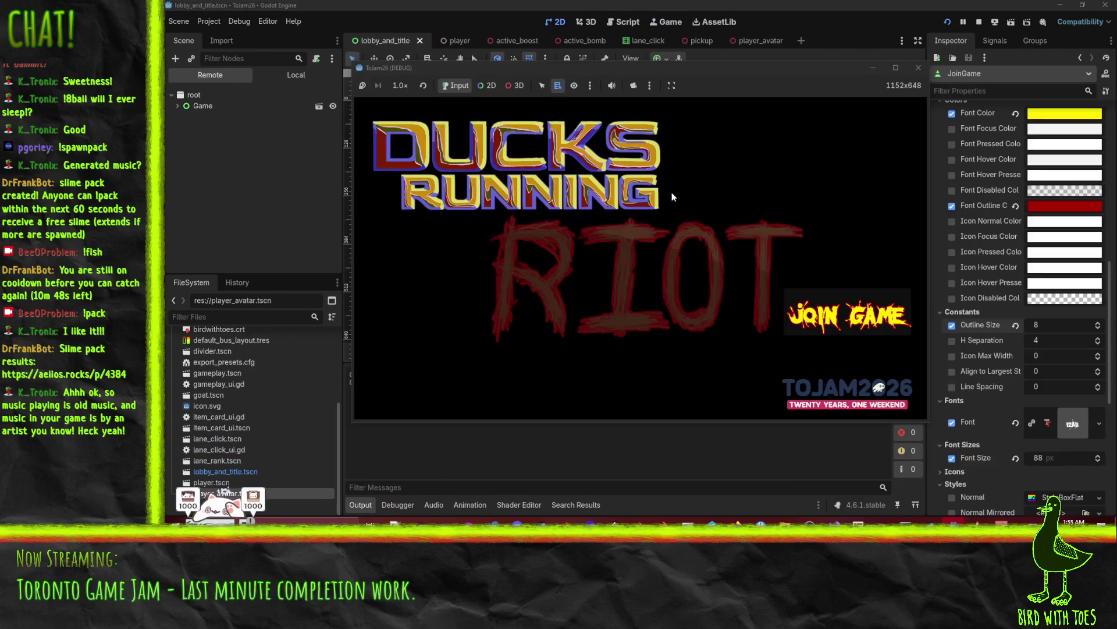
left_click(856, 327)
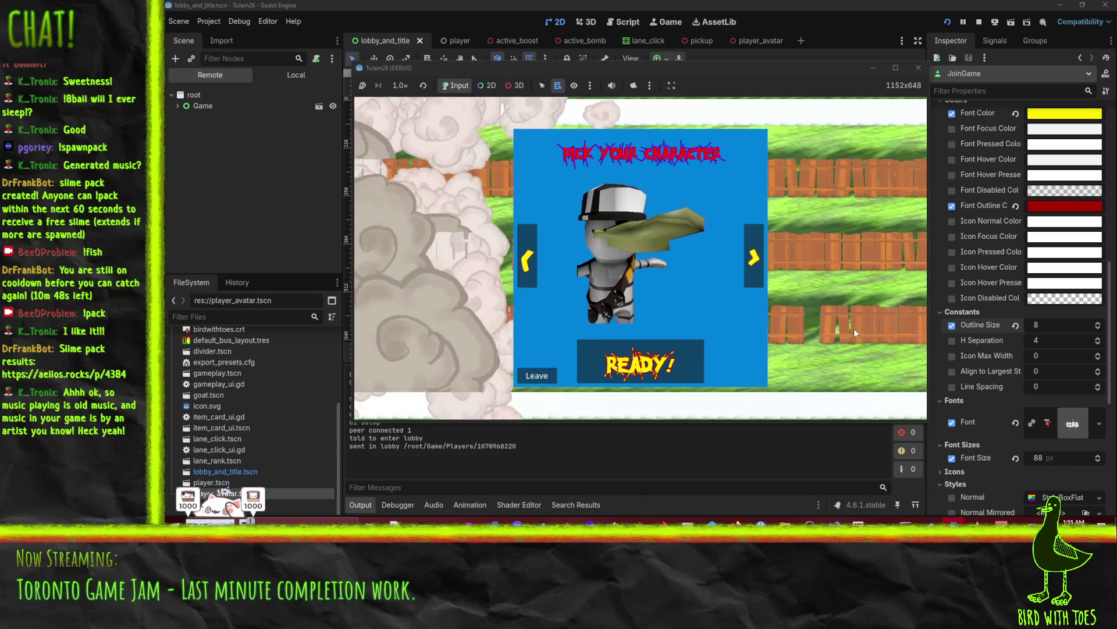
left_click(750, 266)
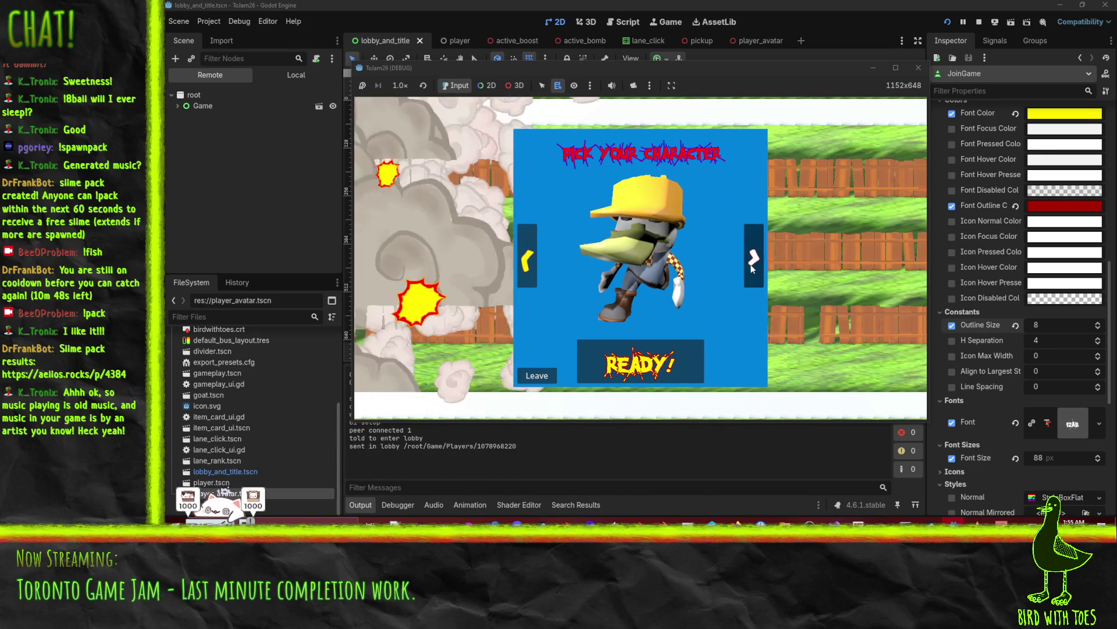
left_click(753, 263)
left_click(669, 361)
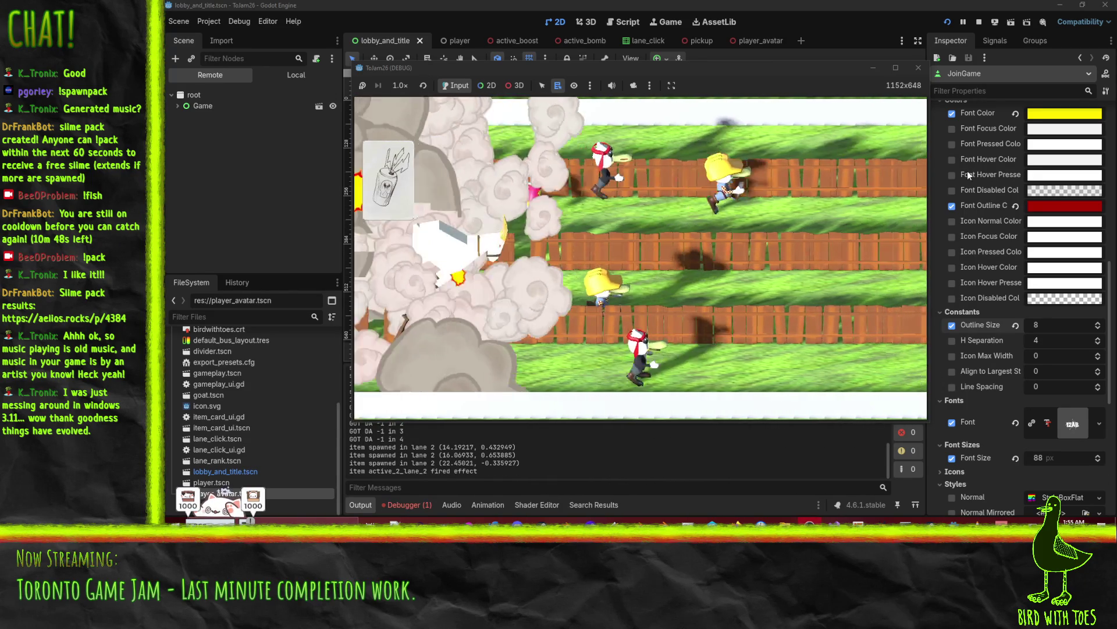
- During the race, drop items into lane 2, lane 1, then lane 2 again
left_click(991, 165)
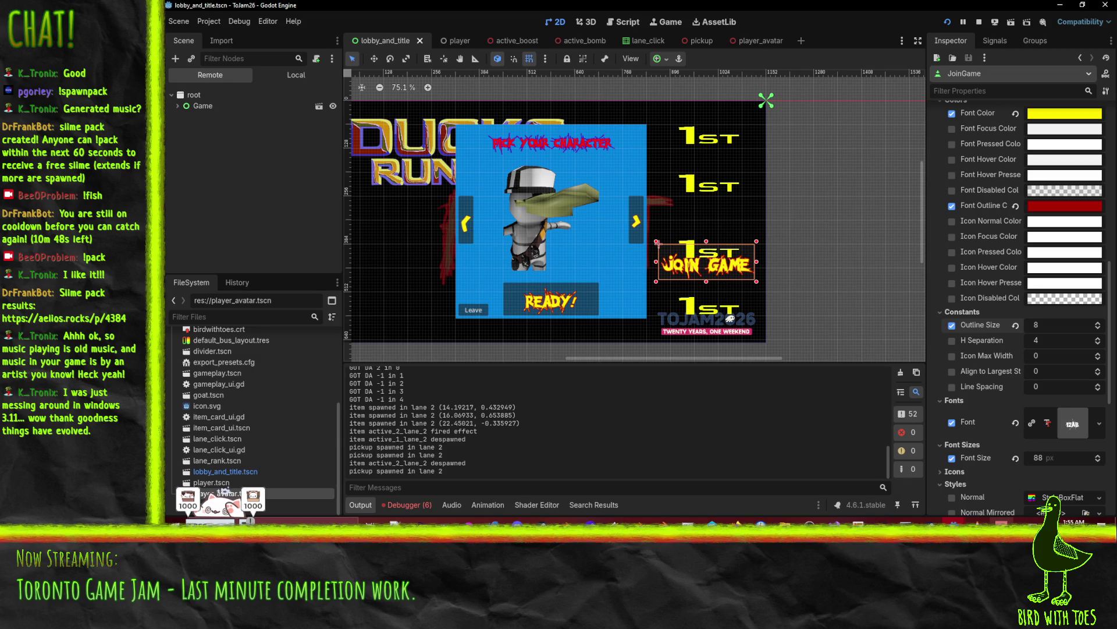
mouse_move(978, 521)
left_click(960, 477)
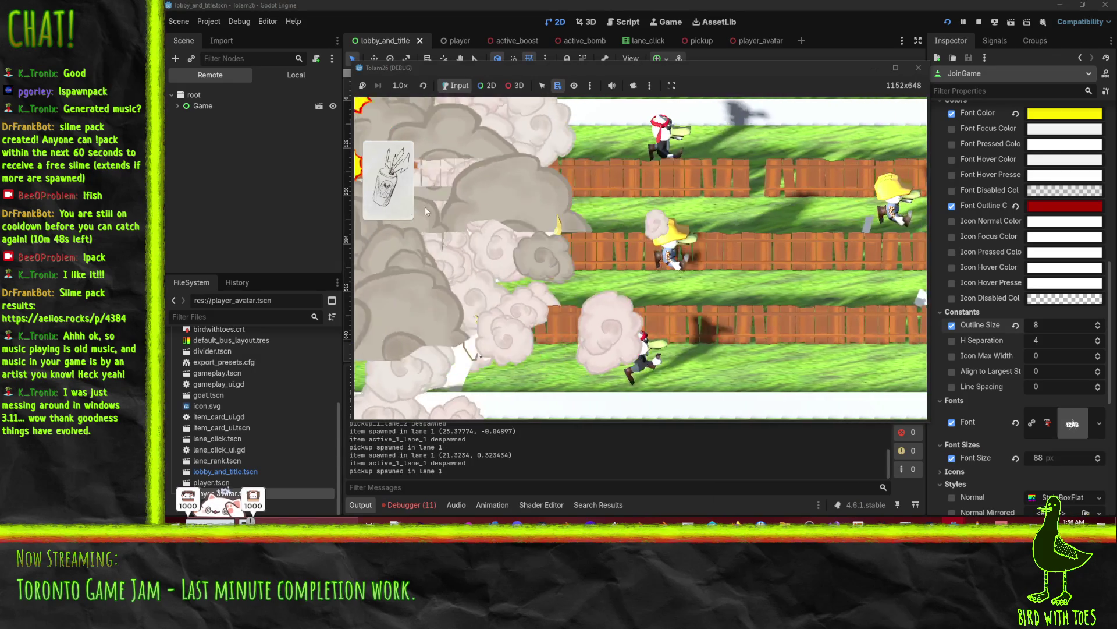
left_click(439, 208)
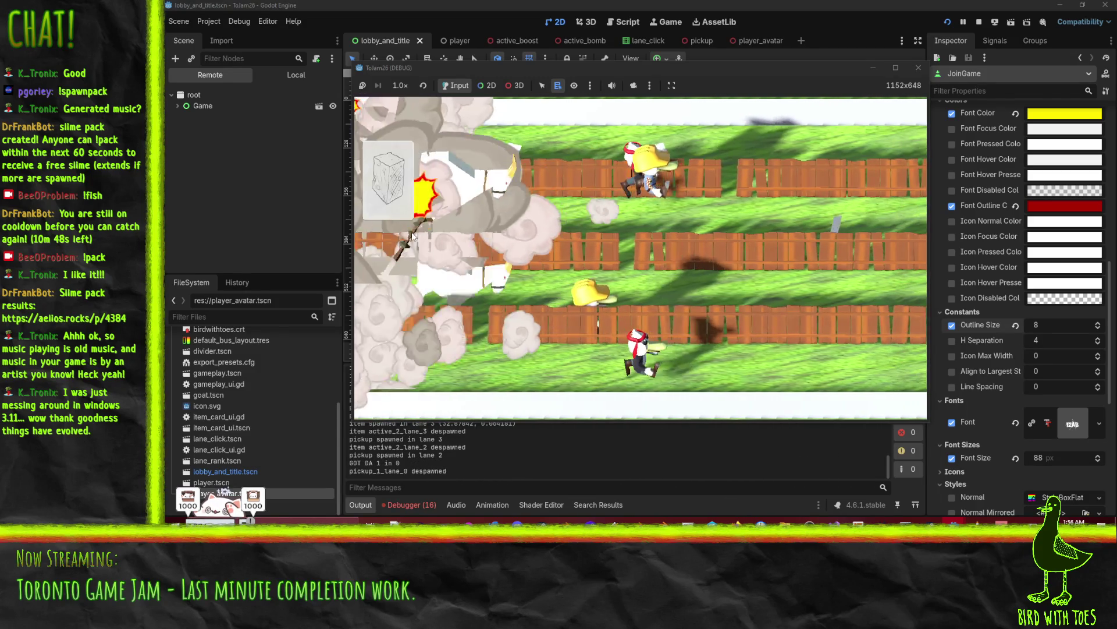
left_click(691, 292)
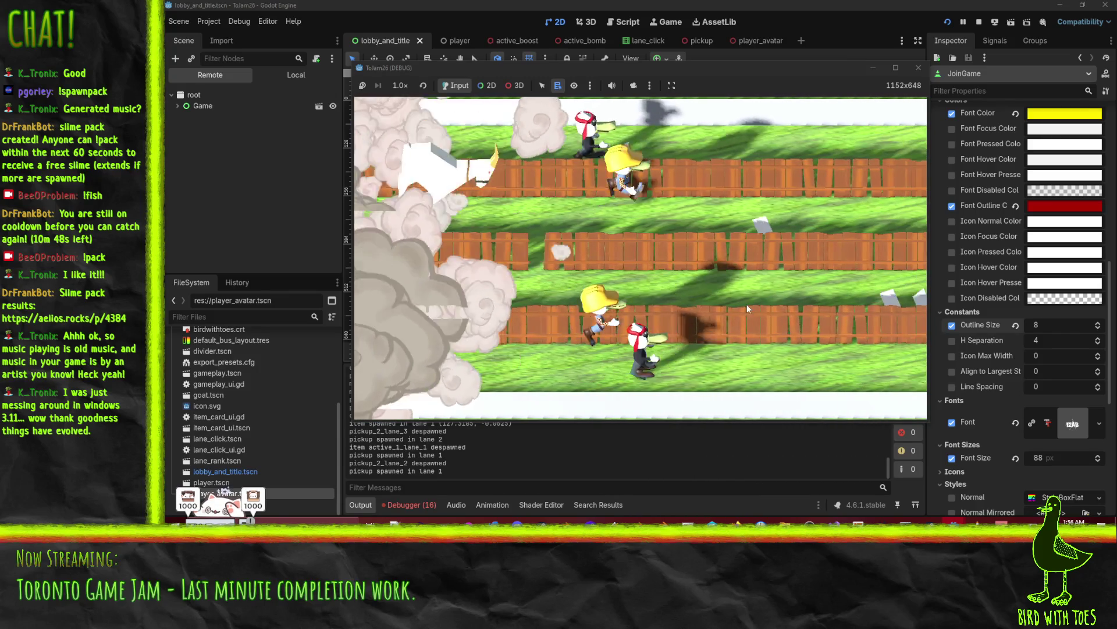
left_click(795, 284)
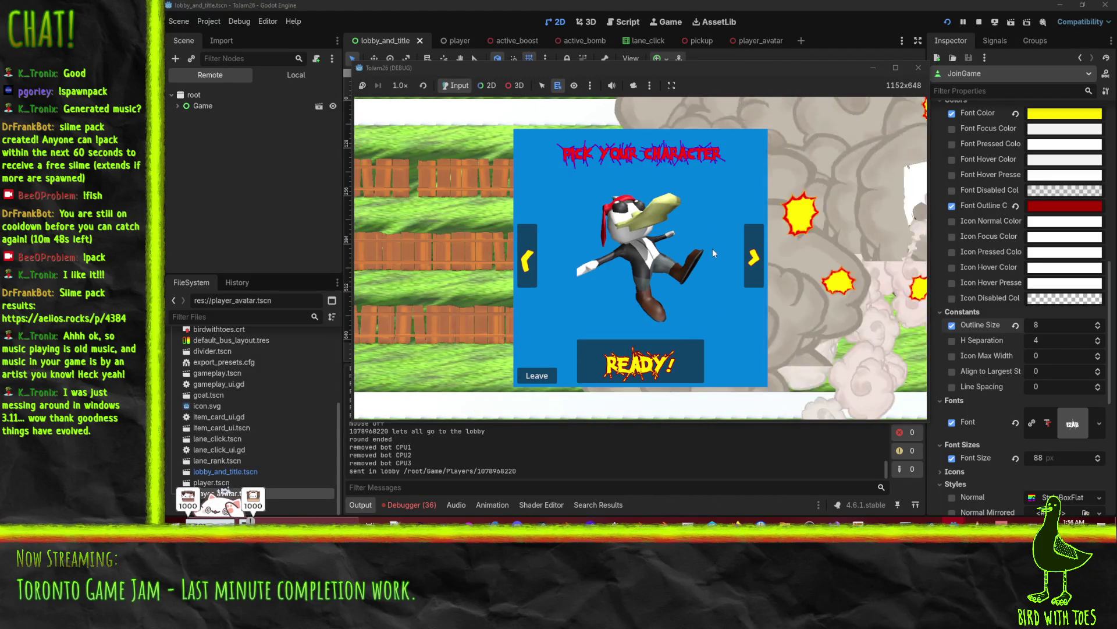
- Pick the yellow duck, ready up, drop an item into lane 3, then stop the game
left_click(750, 276)
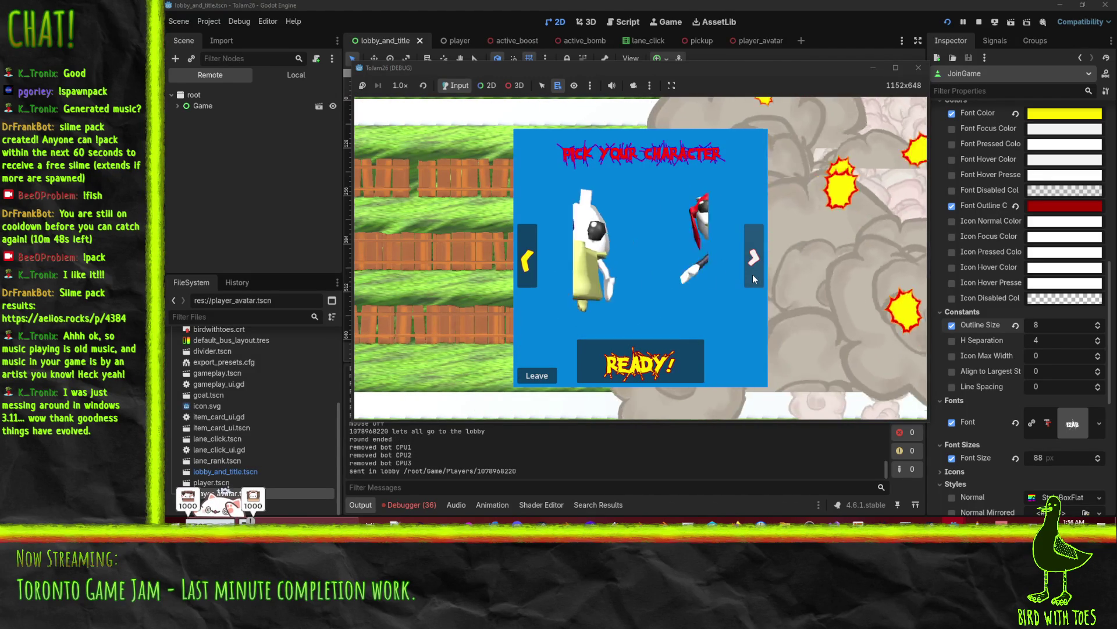
left_click(641, 372)
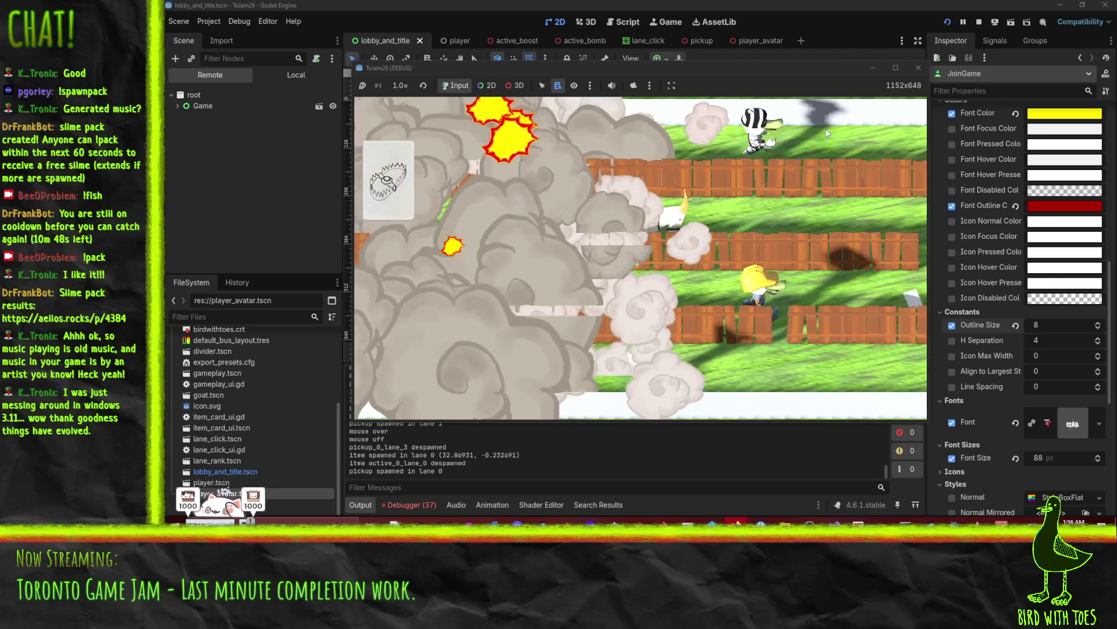
left_click(738, 150)
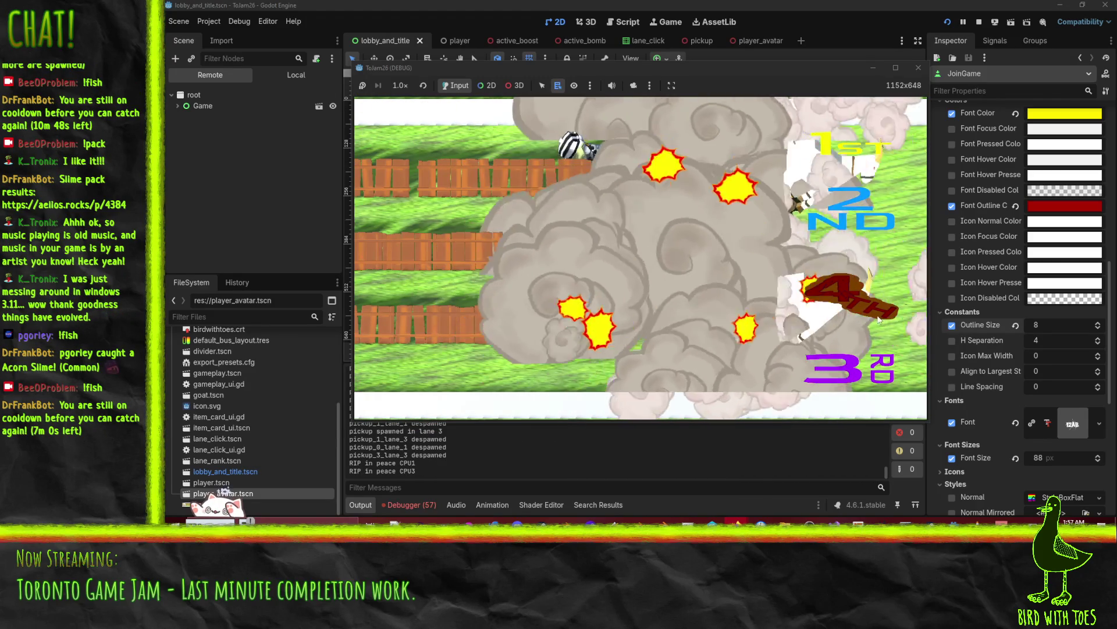
left_click(980, 22)
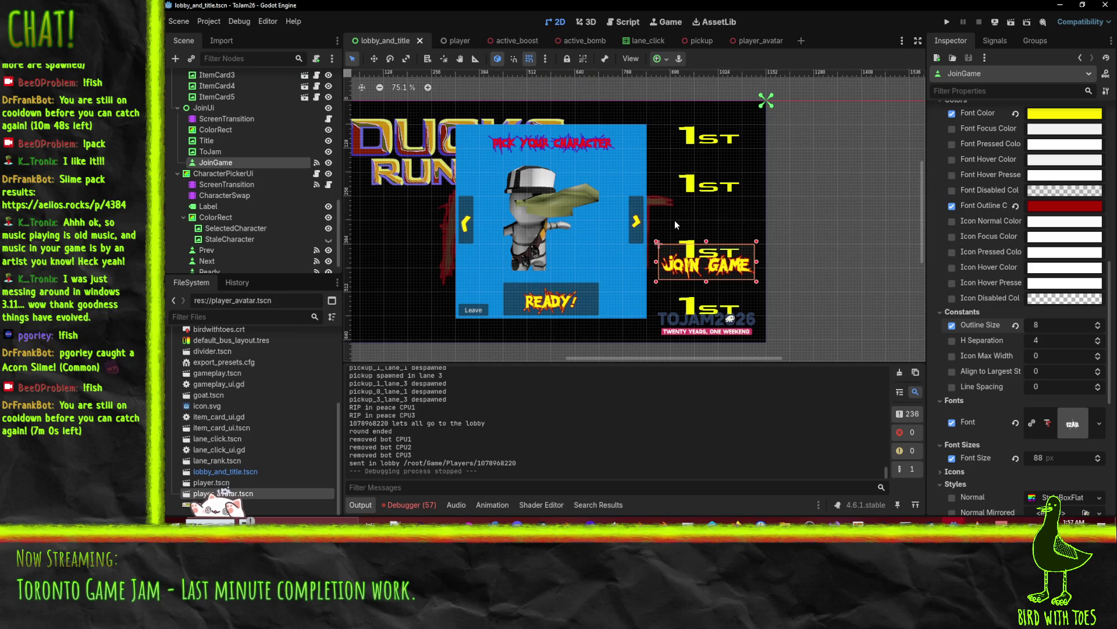
- Switch to the server project, stop the running server, and search player.gd for 'dead'
mouse_move(931, 522)
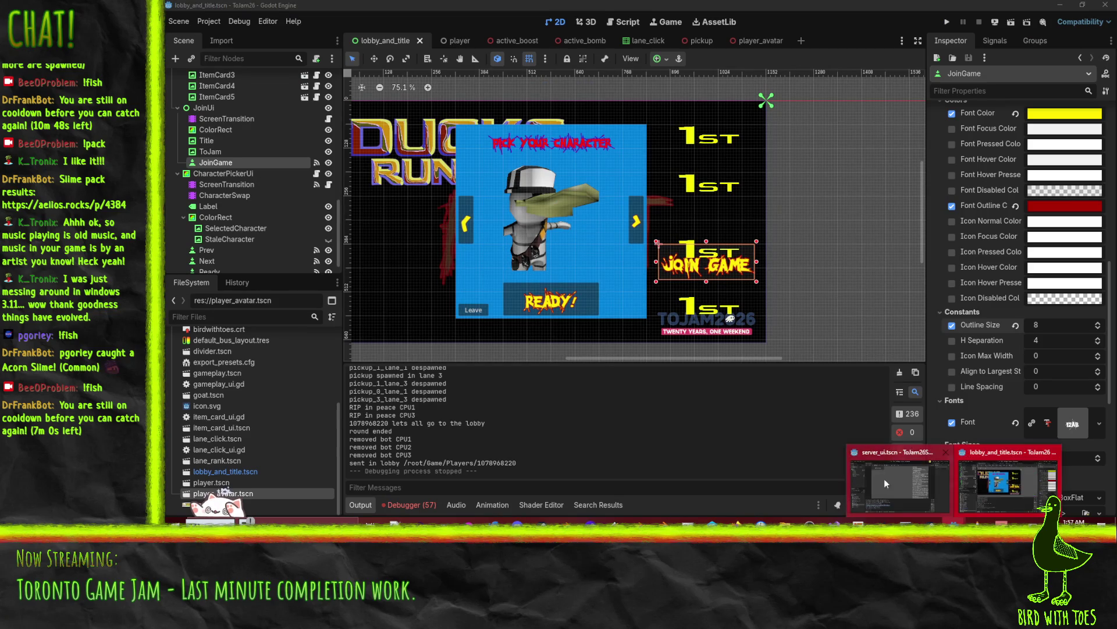
left_click(868, 478)
left_click(980, 22)
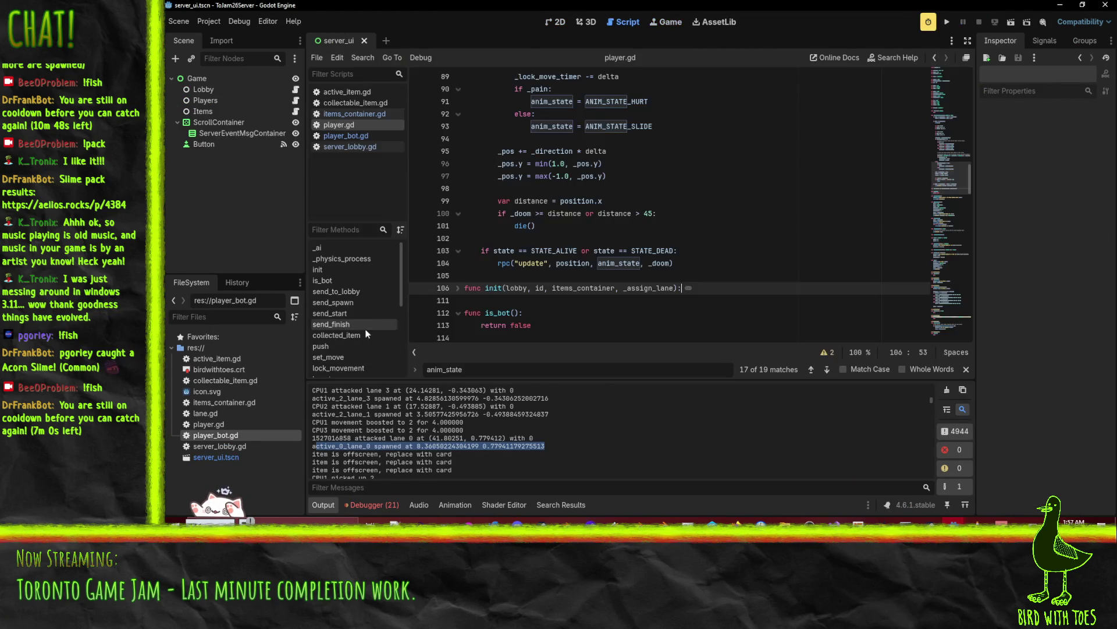
scroll(687, 265, "up", 5)
left_click(700, 271)
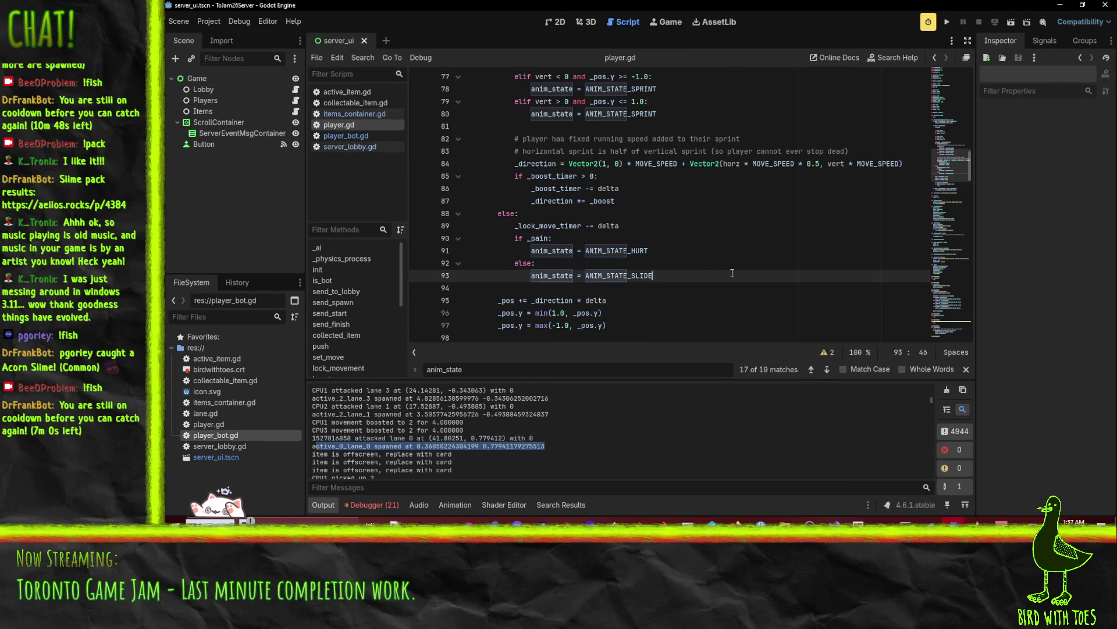
double_click(732, 273)
key("ctrl+f")
type("dead")
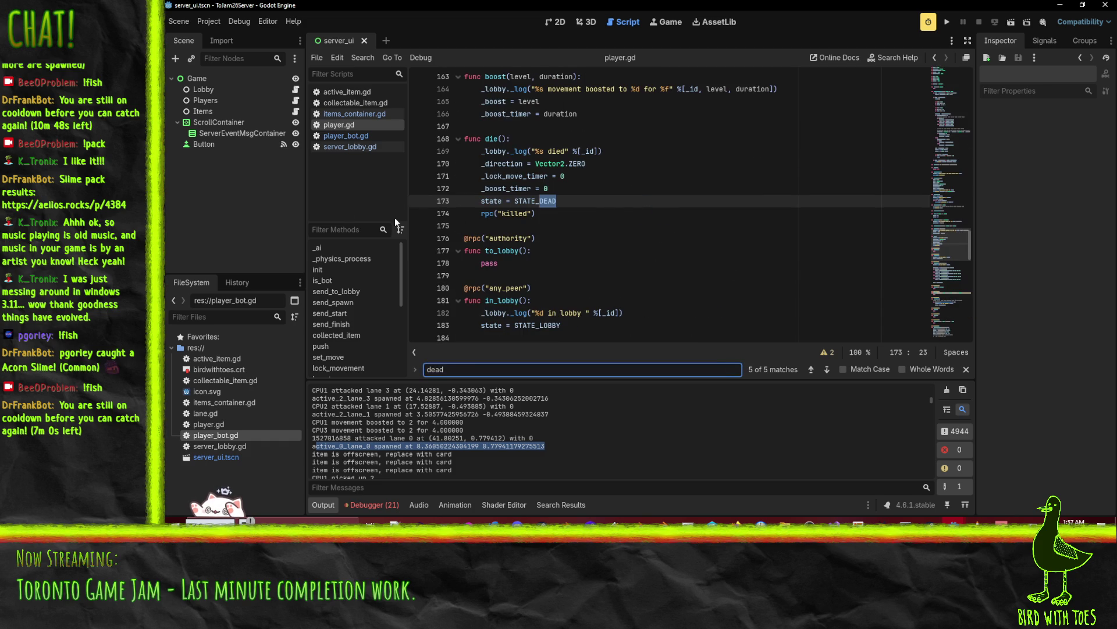
- In server_lobby.gd, find _die_order and review where dead players are appended to it
left_click(352, 146)
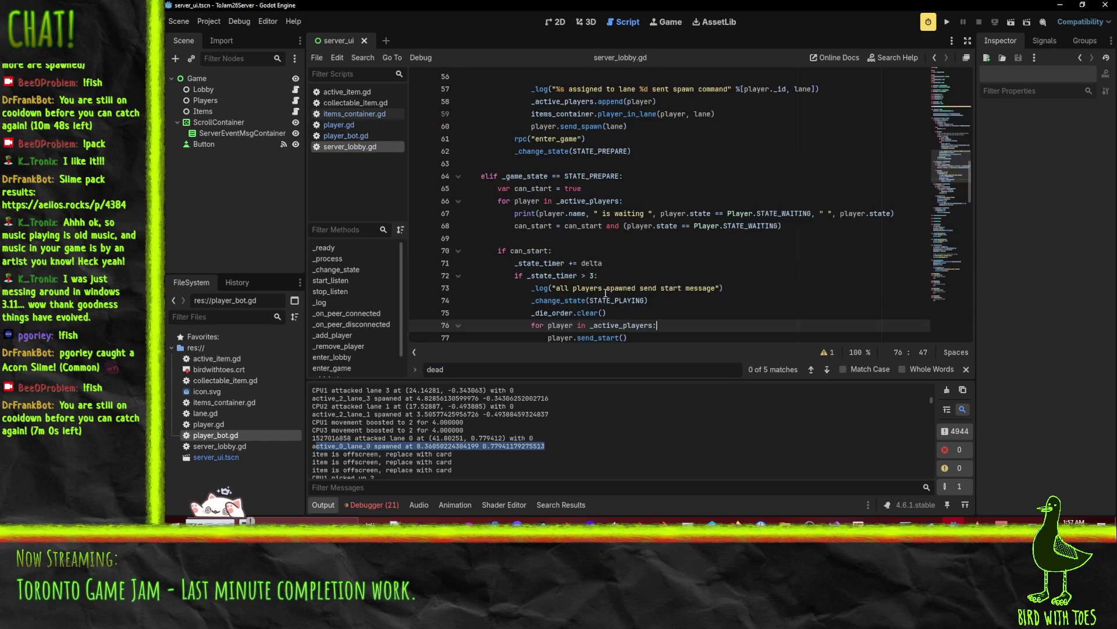
left_click(685, 252)
double_click(545, 312)
key("ctrl+f")
key("Return")
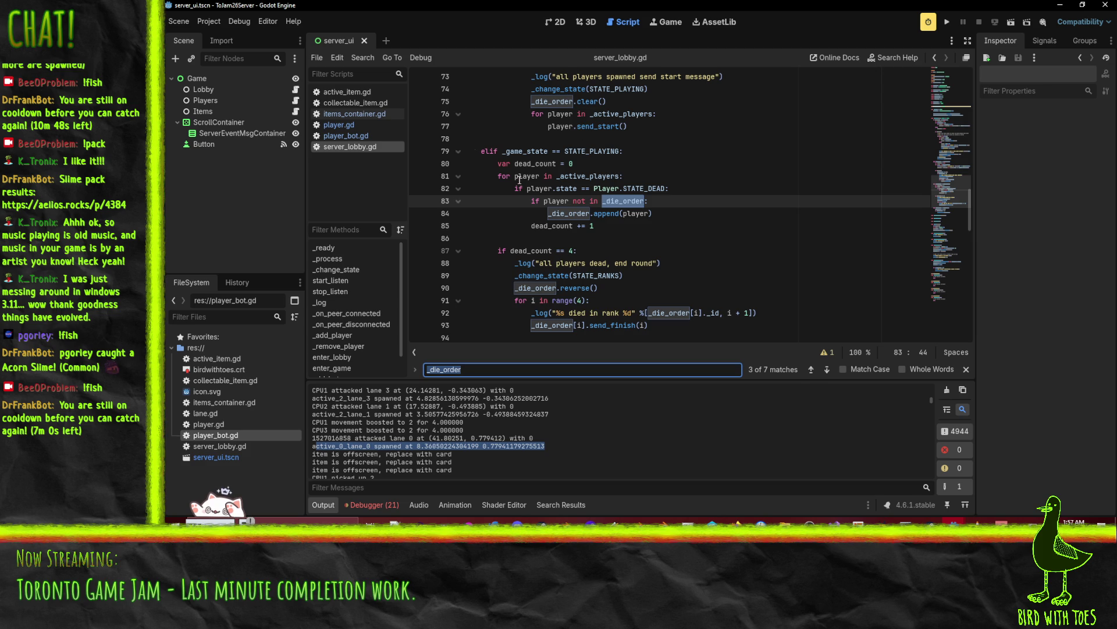
left_click(702, 204)
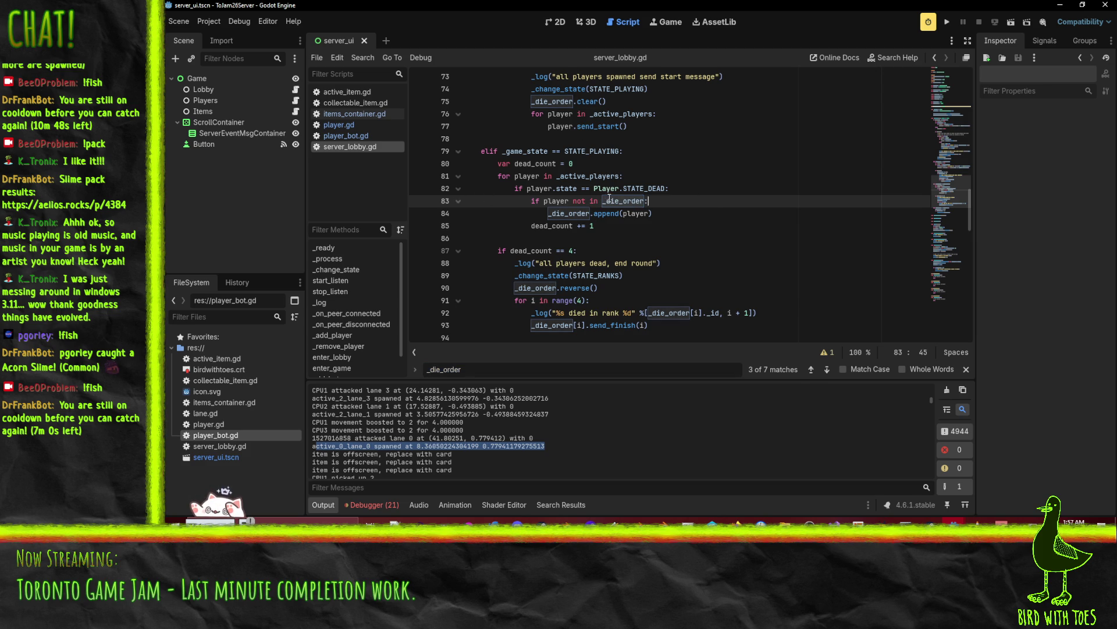
key("Up")
scroll(700, 209, "up", 1)
key("Down")
key("Down")
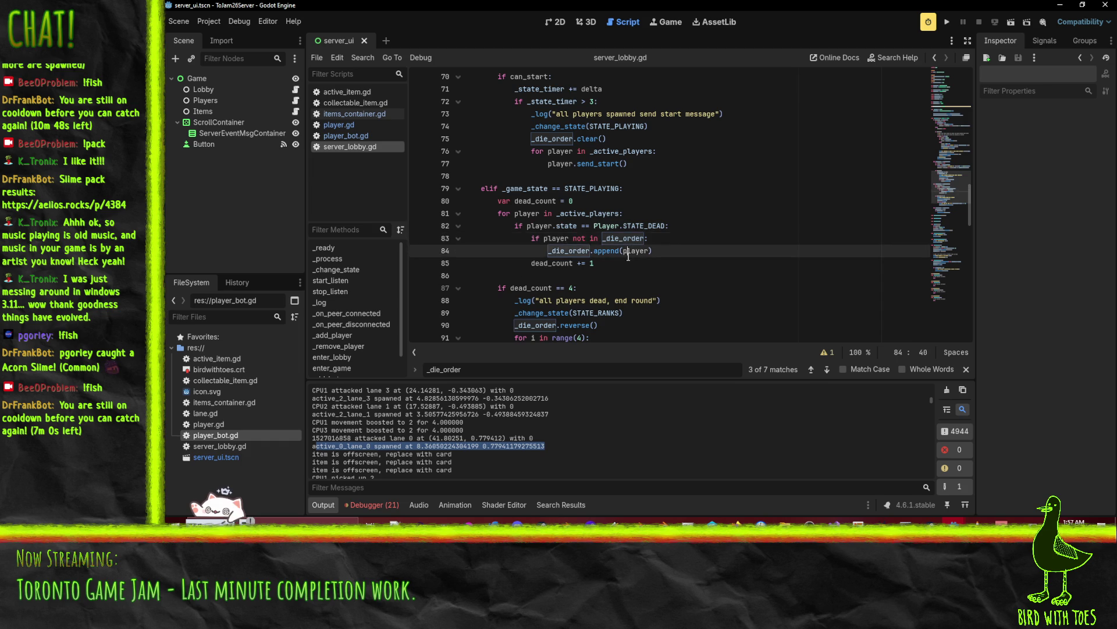
scroll(682, 270, "down", 3)
scroll(687, 233, "down", 4)
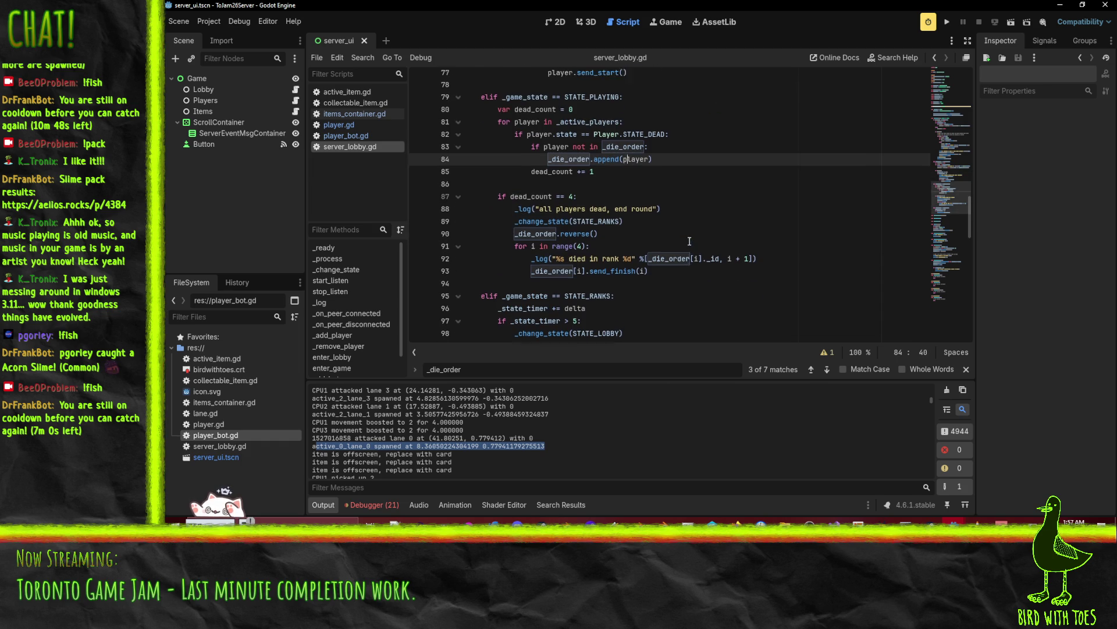
scroll(678, 215, "up", 5)
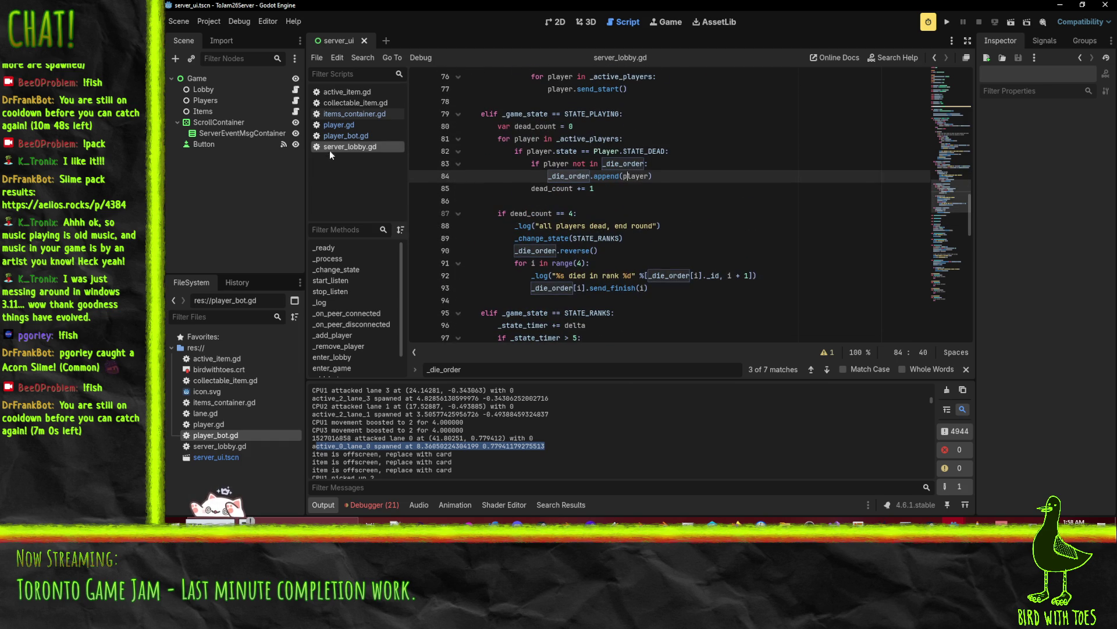
- Return to player.gd and place the caret after the items declaration
left_click(347, 126)
scroll(636, 165, "up", 2)
scroll(639, 192, "up", 20)
scroll(640, 216, "down", 4)
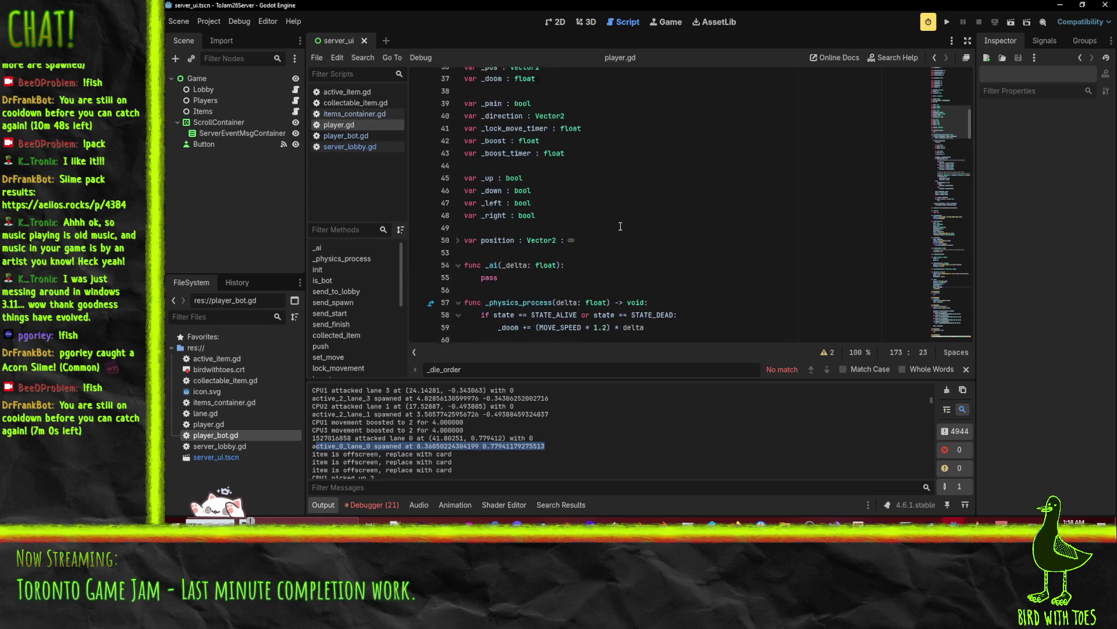
scroll(620, 227, "up", 11)
scroll(617, 237, "down", 3)
scroll(617, 236, "down", 2)
left_click(602, 213)
- Remove the unused 'signal dead' declaration from player.gd and save the script
key("Return")
key("Return")
type("signal ")
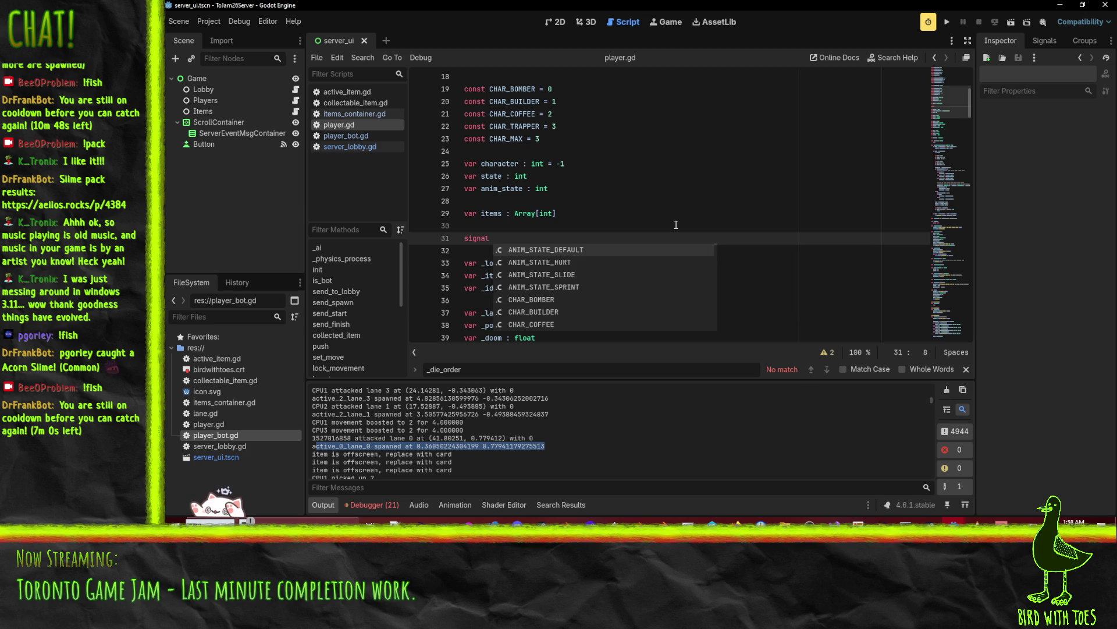
type("dead")
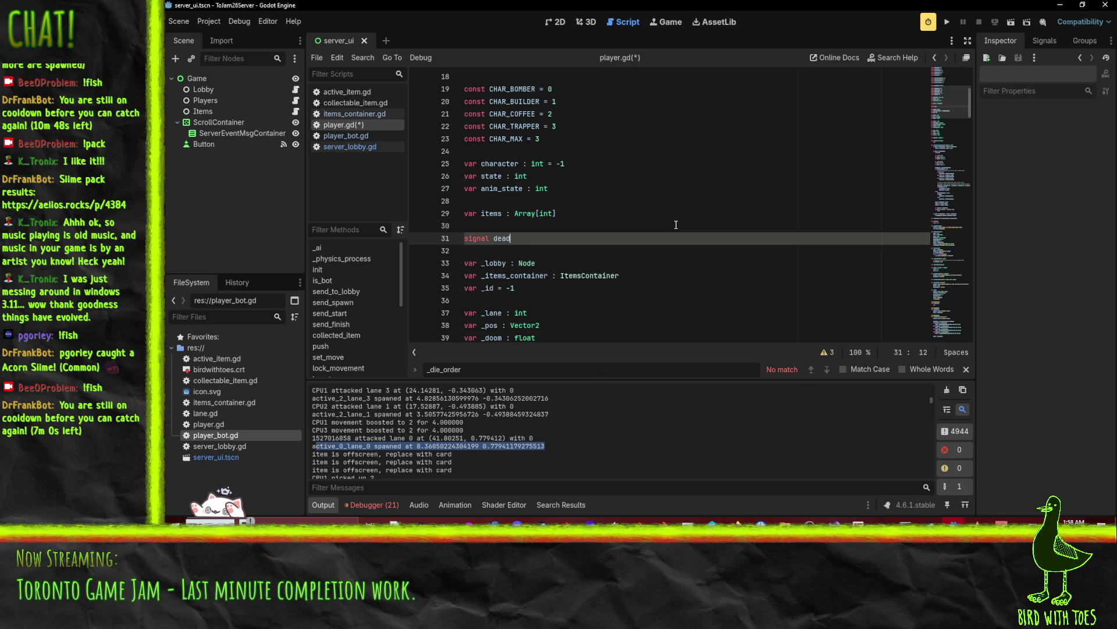
key("Up")
key("shift+Down")
key("shift+Down")
key("Delete")
key("ctrl+s")
- Search player.gd for 'dead' to reach the STATE_DEAD assignment in die()
scroll(666, 228, "down", 4)
scroll(666, 229, "down", 3)
key("ctrl+f")
type("dead")
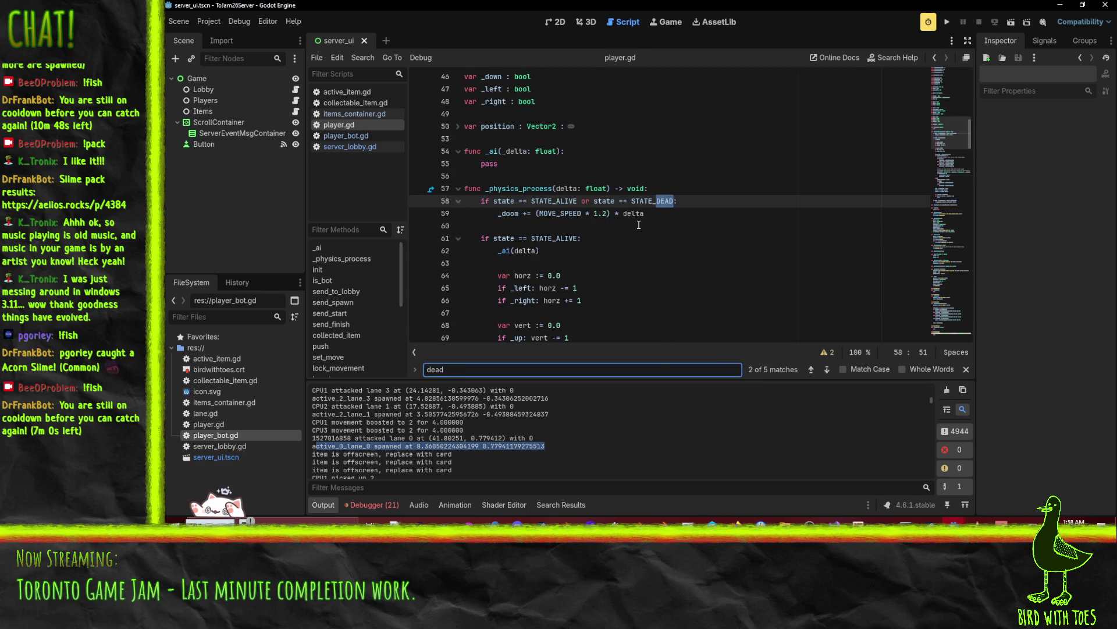
key("Return")
key("Return")
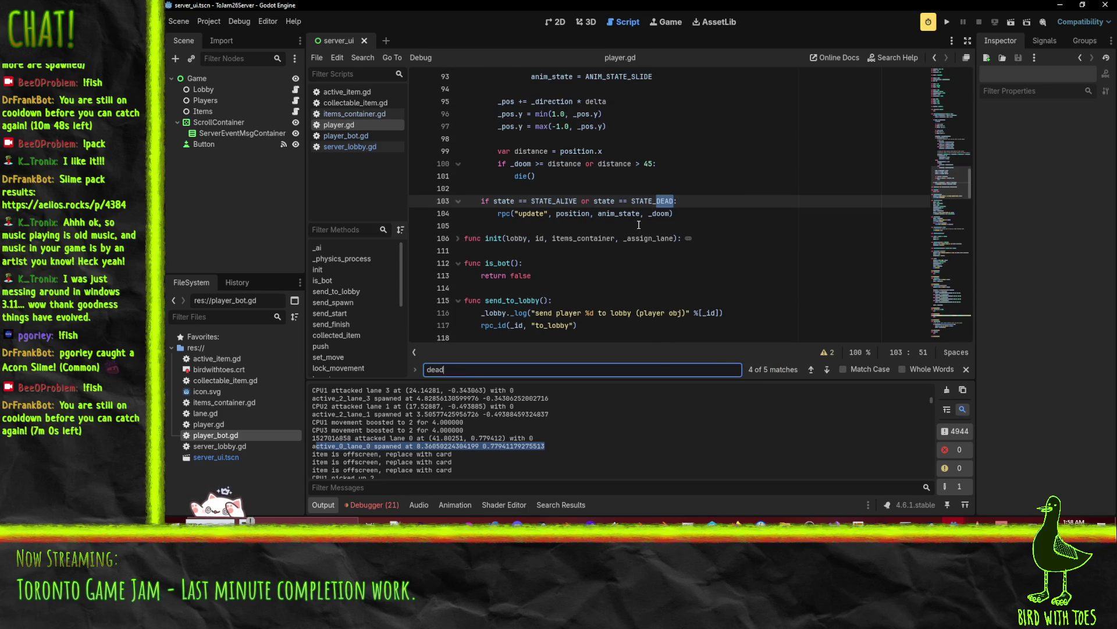
key("Return")
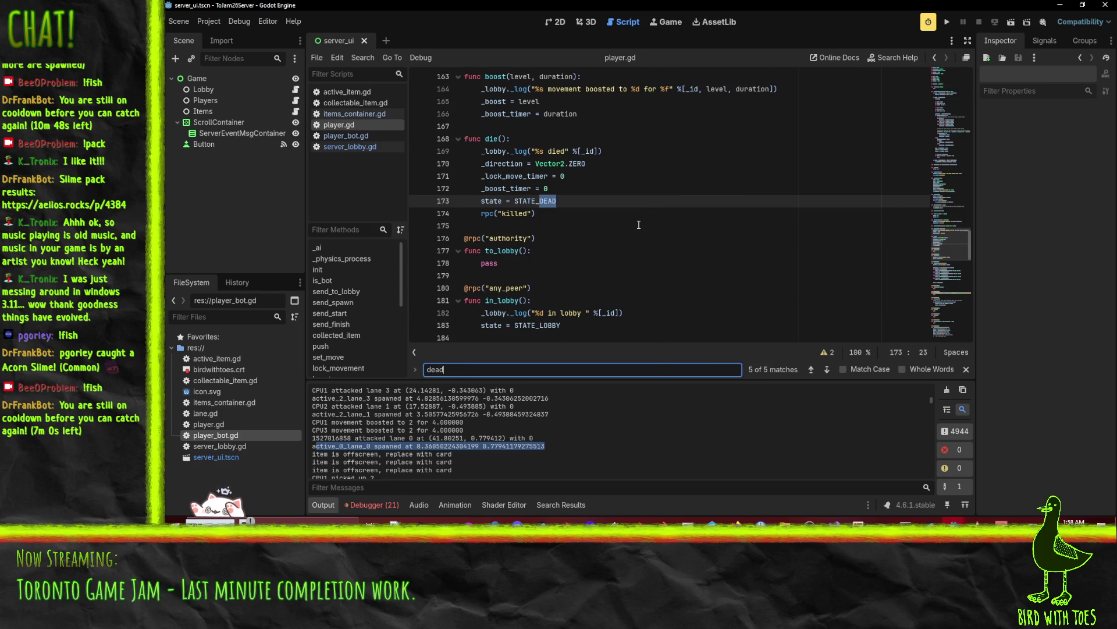
- Add a _lobby.player_dead(self) call right after the log line in die()
left_click(590, 201)
scroll(585, 204, "up", 1)
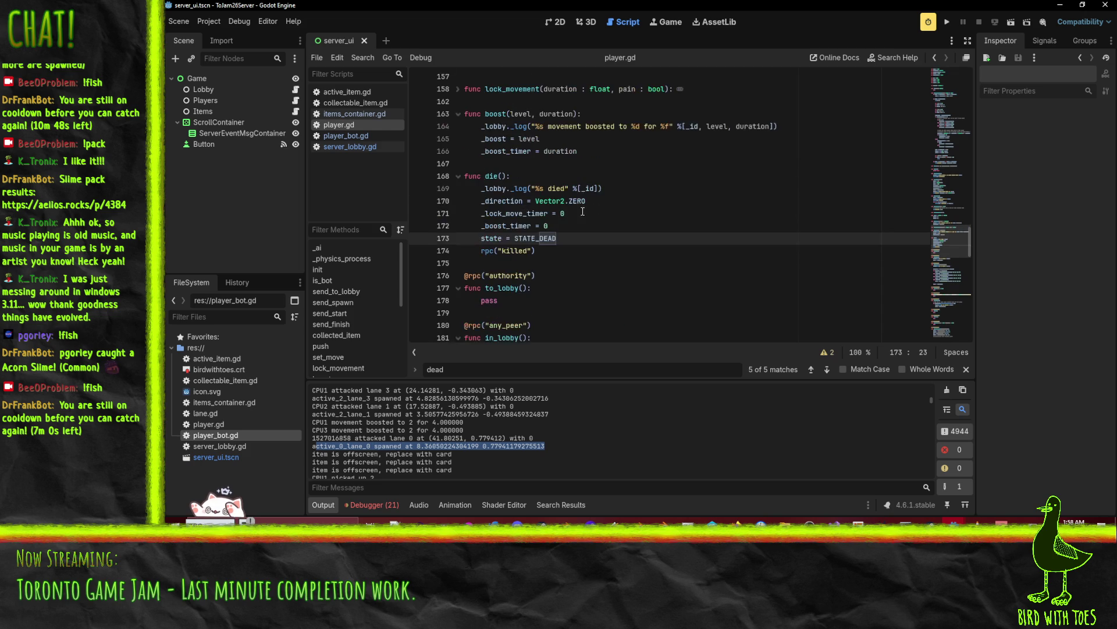
key("Return")
key("alt+Up")
key("alt+Up")
key("alt+Up")
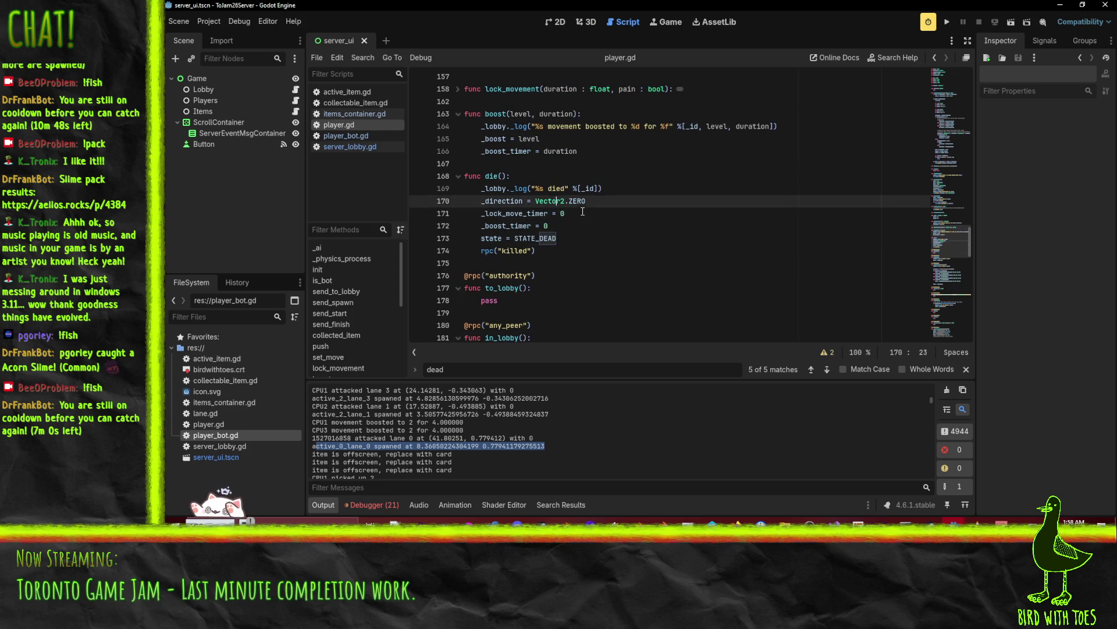
type("_lobb")
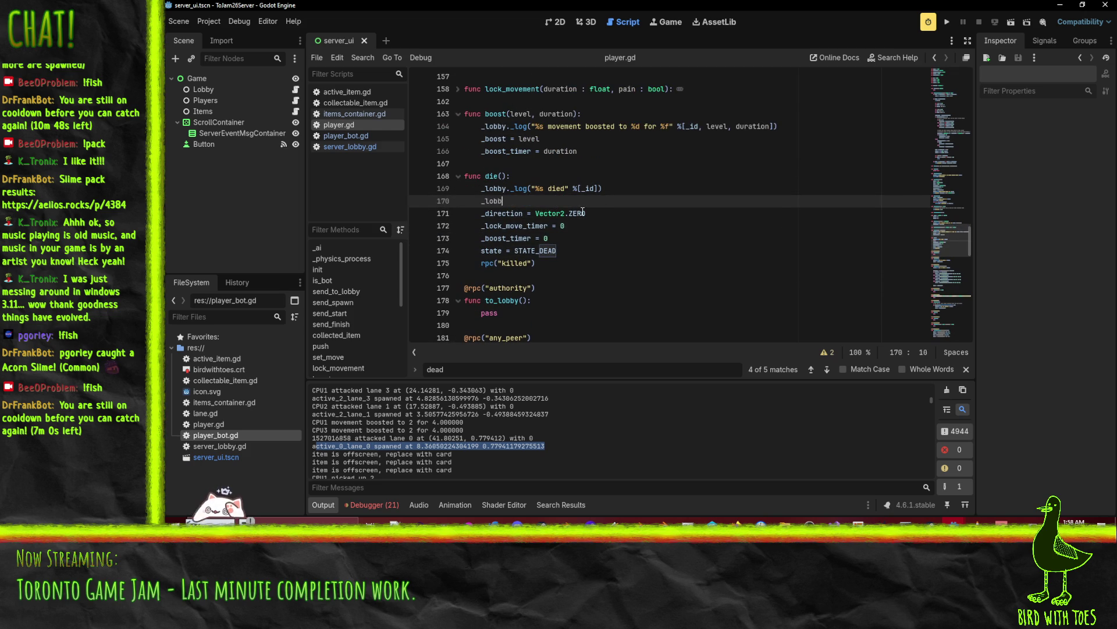
type("y(self")
key("Left")
key("Left")
key("Left")
type(".")
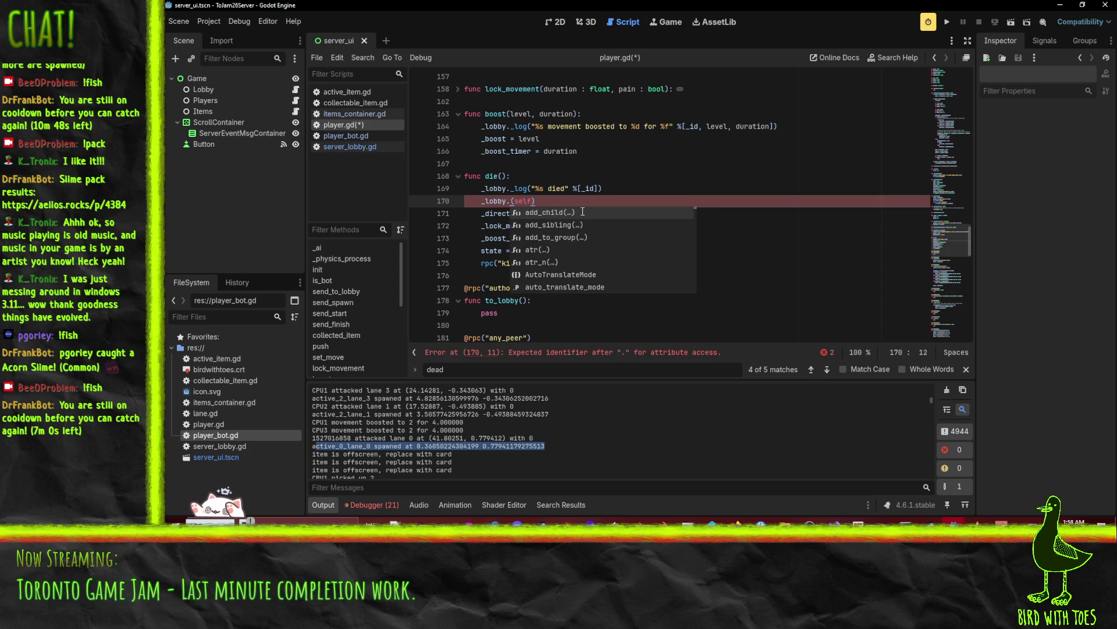
type("player_dead")
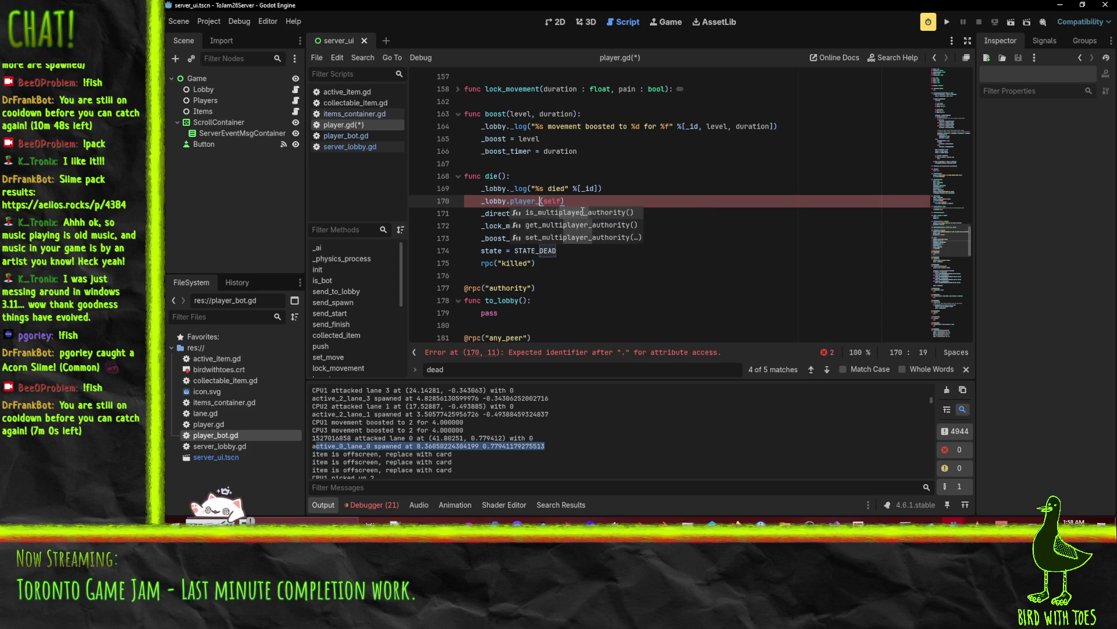
key("Home")
key("Home")
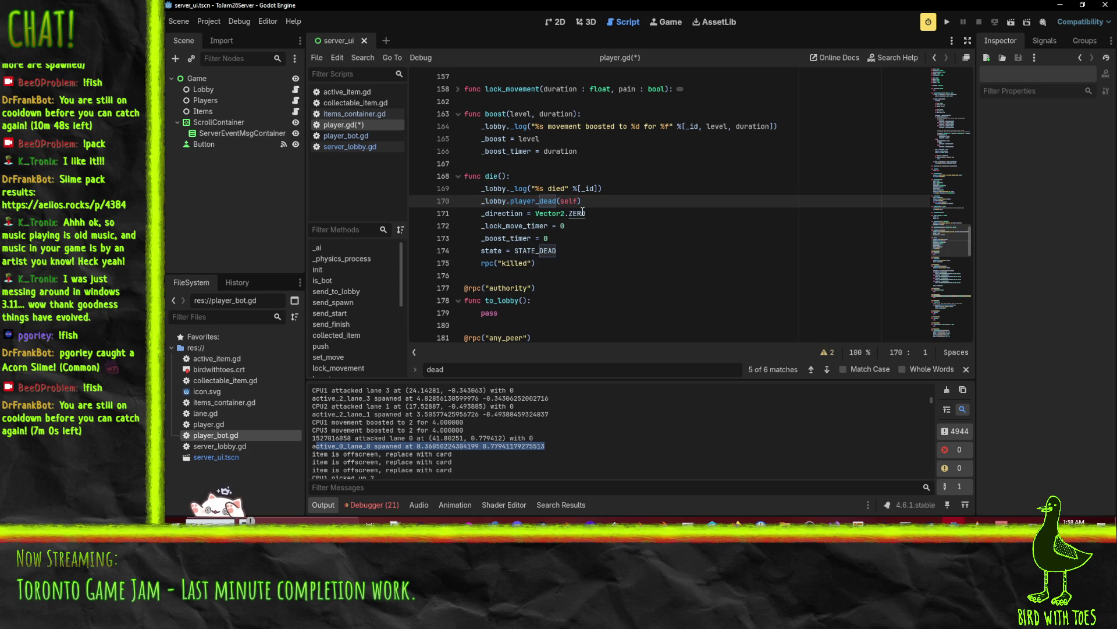
key("ctrl+z")
key("ctrl+z")
key("ctrl+z")
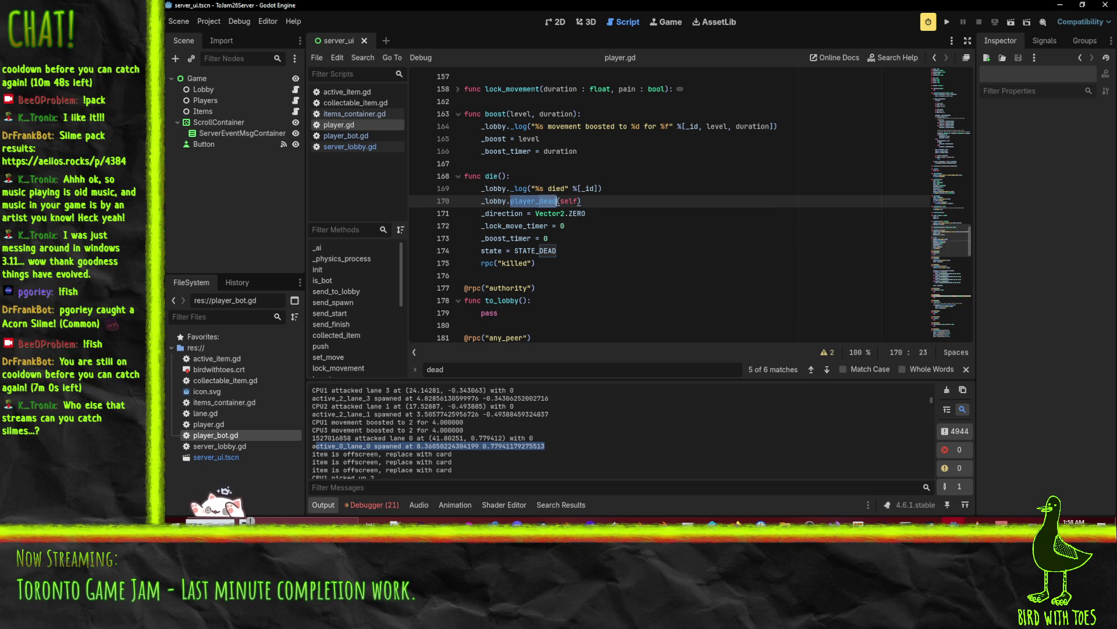
key("alt+Tab")
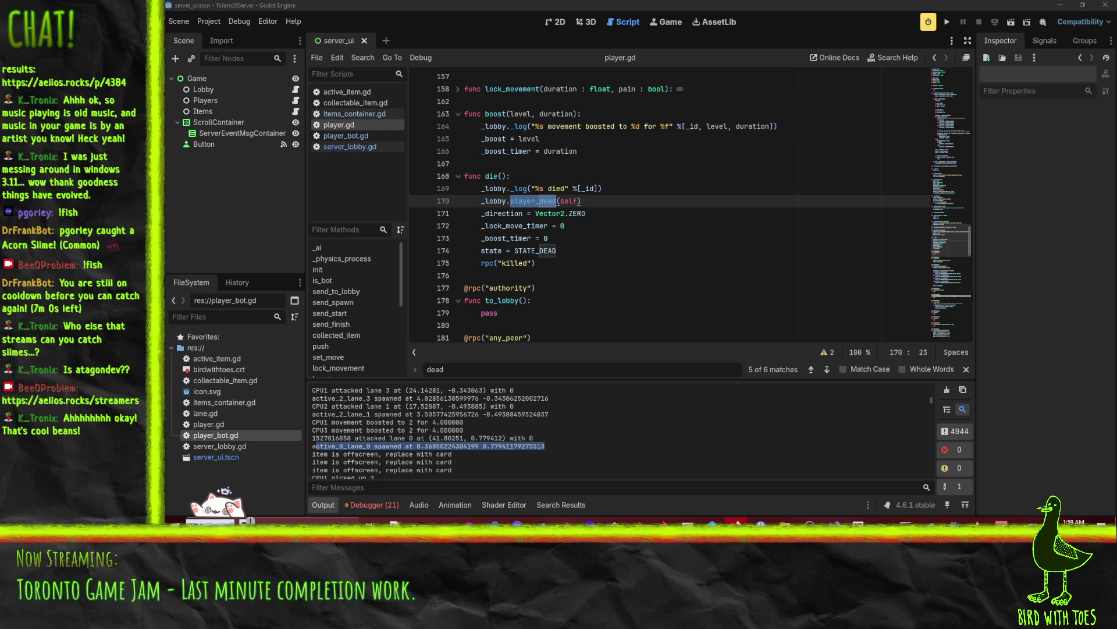
- In server_lobby.gd, search 'dead' to reach the dead_count check before ranking
key("Down")
key("End")
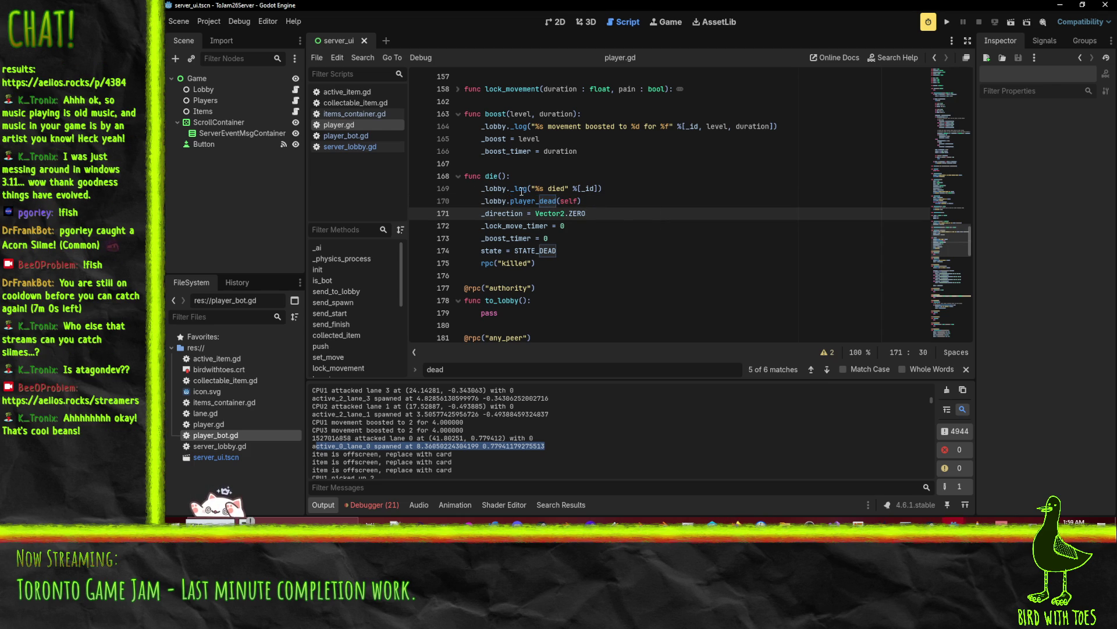
left_click(349, 146)
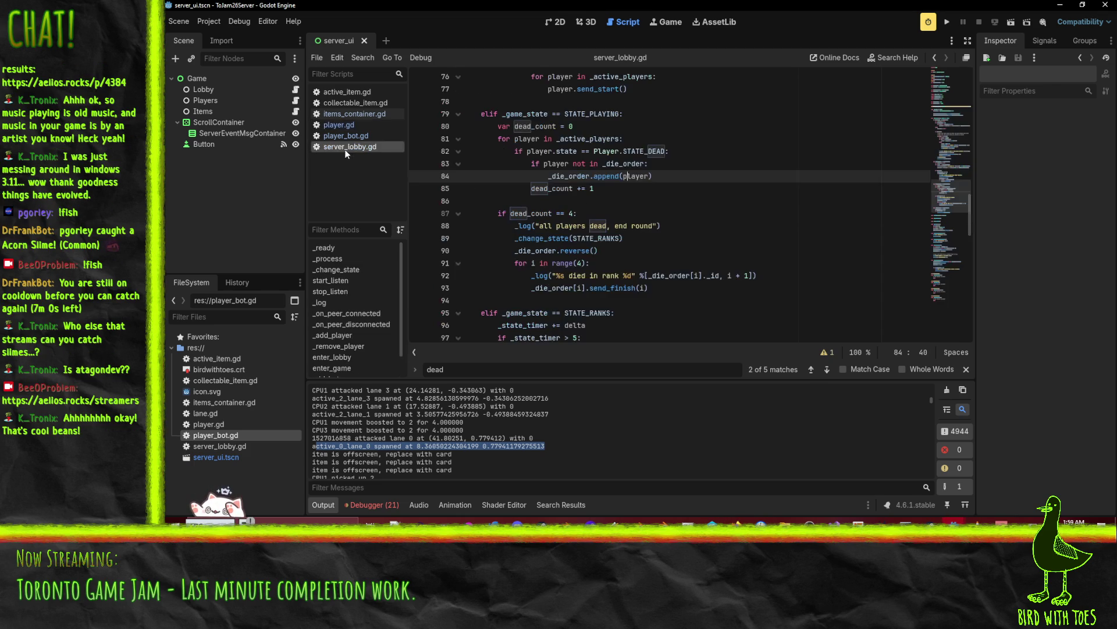
key("ctrl+f")
key("Return")
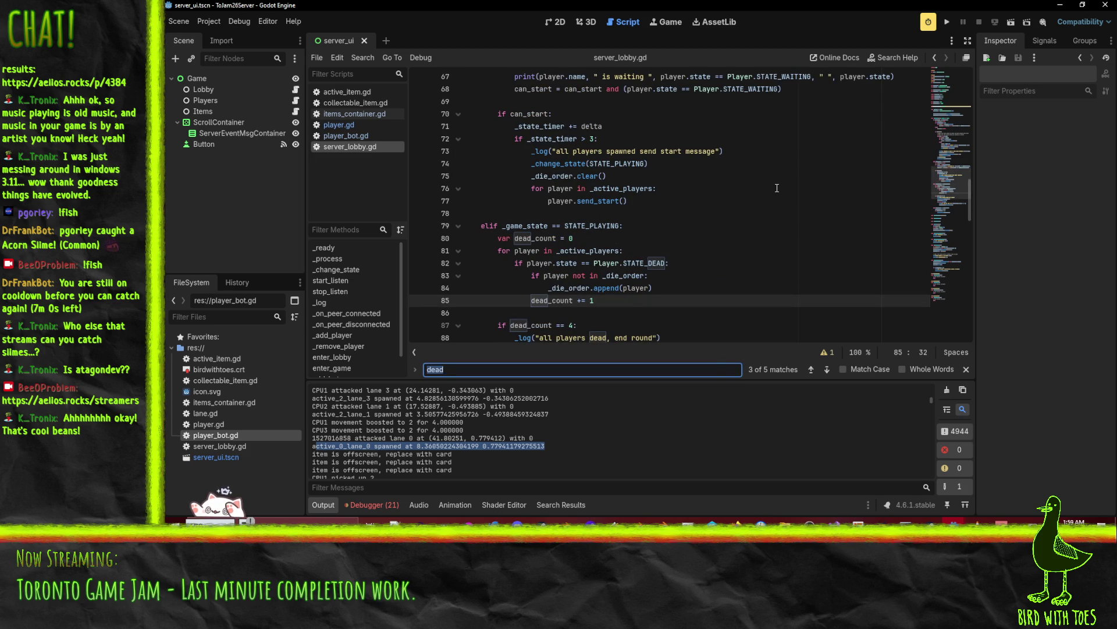
key("Return")
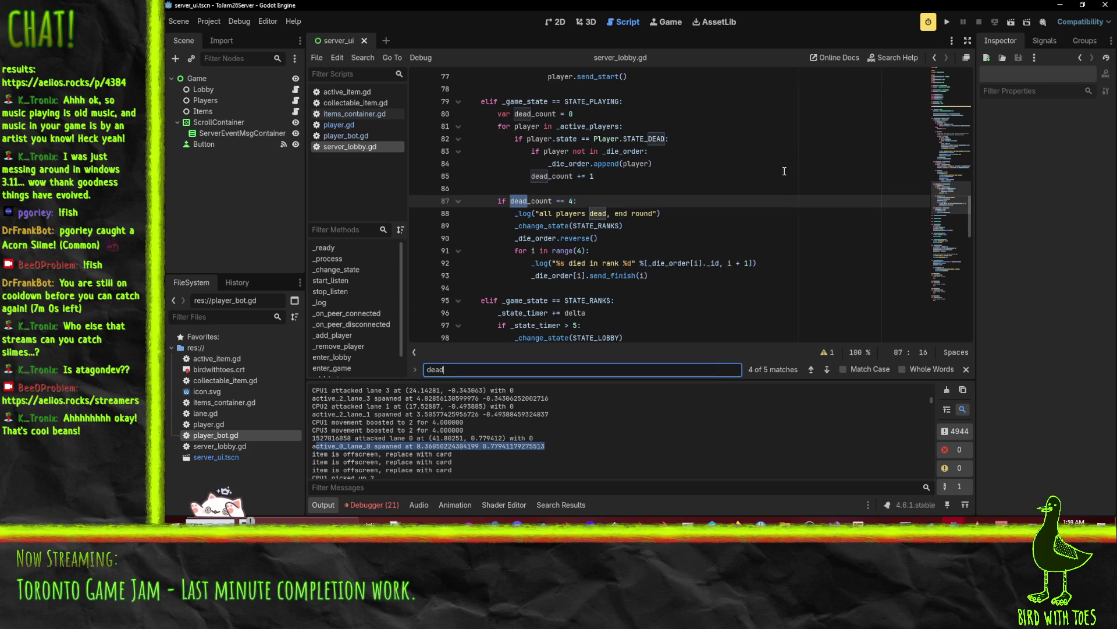
scroll(549, 240, "up", 15)
scroll(549, 240, "down", 20)
- Add a new function 'func player_dead(player):' above _change_state
left_click(488, 210)
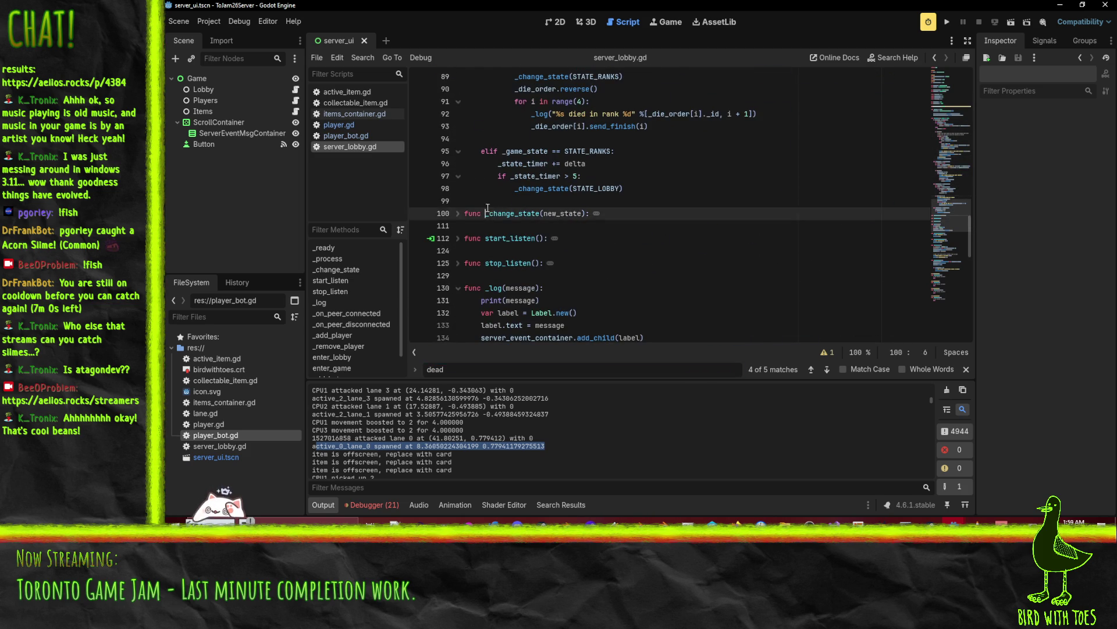
key("ctrl+shift+Return")
key("ctrl+shift+Return")
type("du")
key("BackSpace")
key("BackSpace")
type("func player_dead(player):")
key("Return")
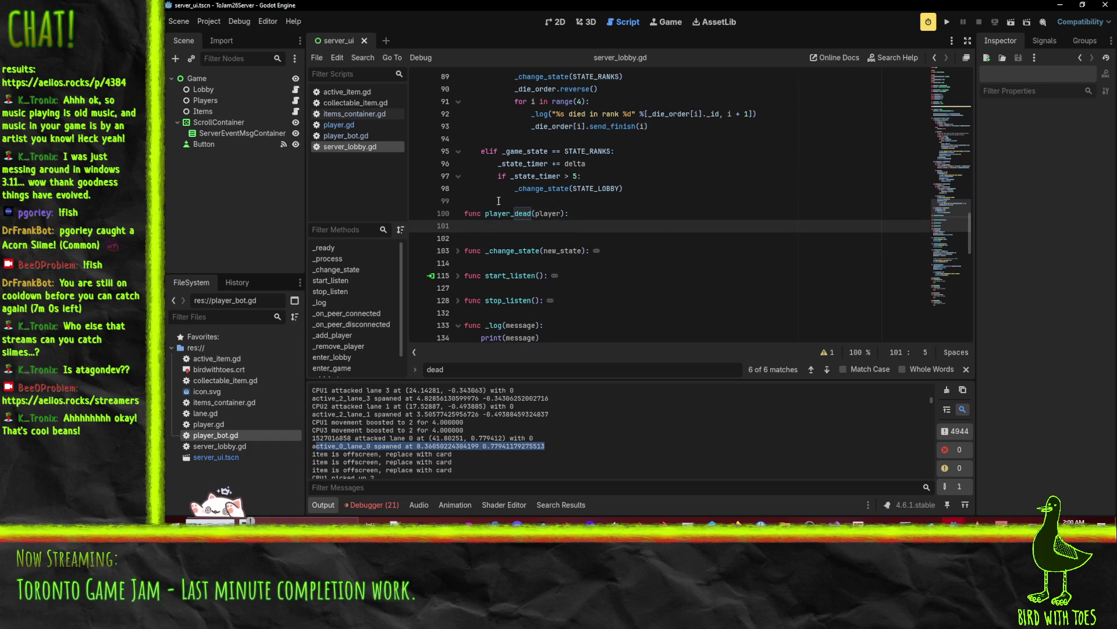
- Copy the send_finish line from the ranking loop into player_dead and fix its indentation
scroll(499, 201, "up", 2)
left_click(729, 201)
key("Home")
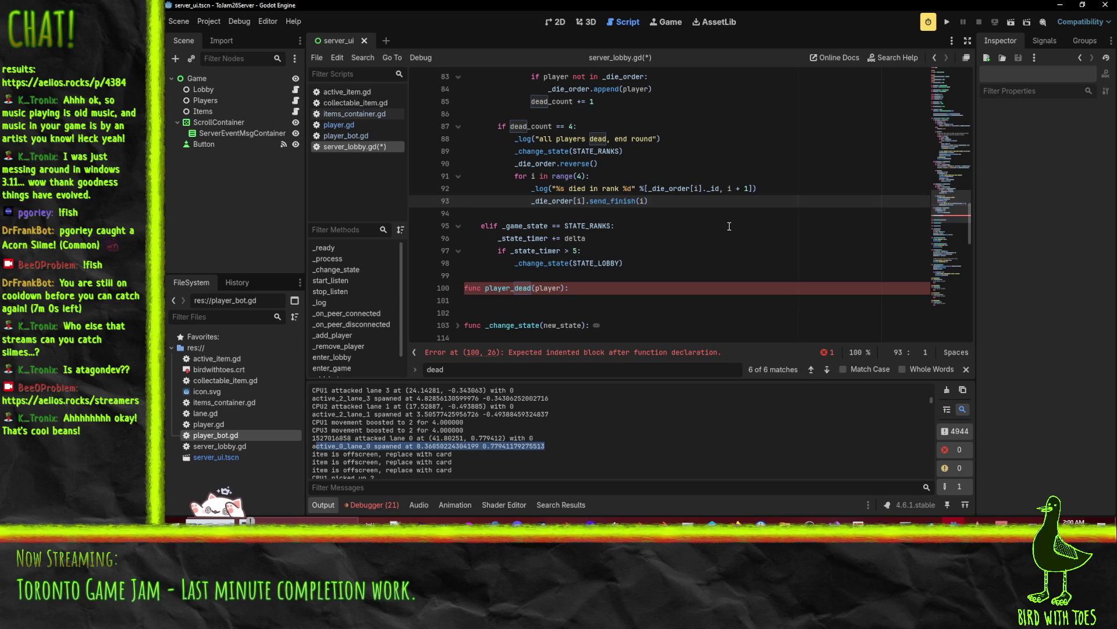
key("ctrl+c")
left_click(539, 301)
key("ctrl+v")
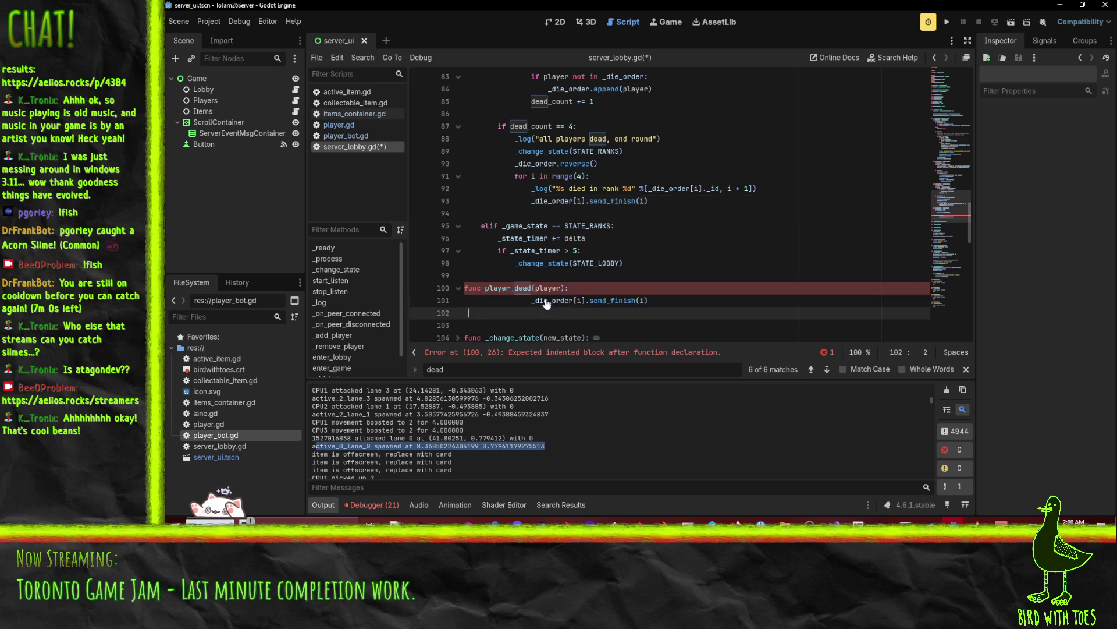
key("shift+Up")
key("shift+Tab")
key("shift+Tab")
key("shift+Tab")
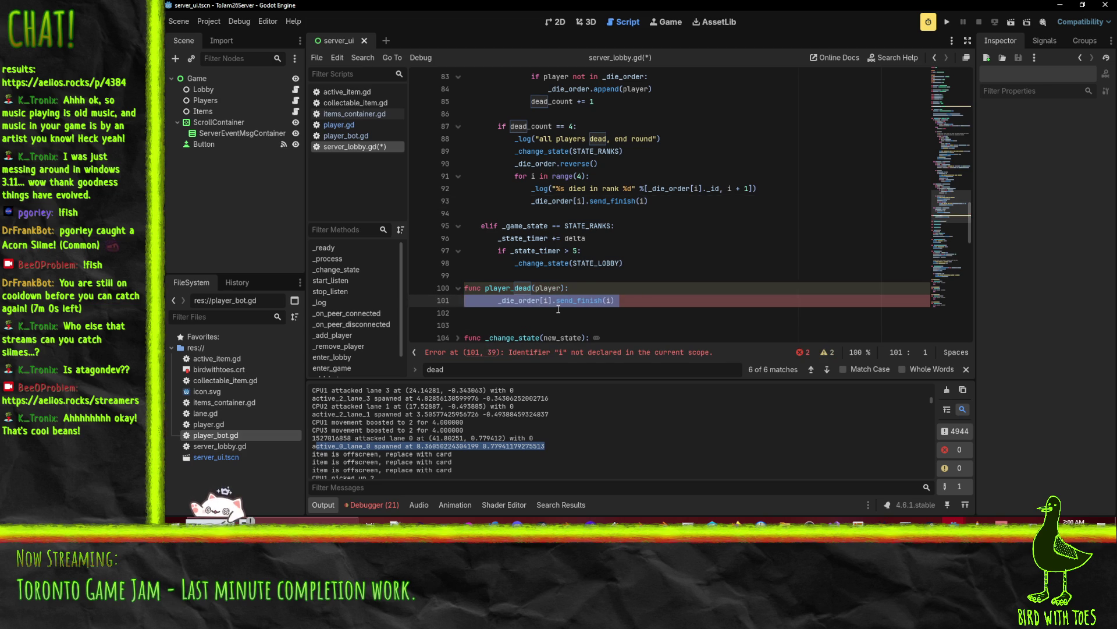
- Cut the duplicate-check line from the playing loop and place the caret at the end of line 95
double_click(570, 164)
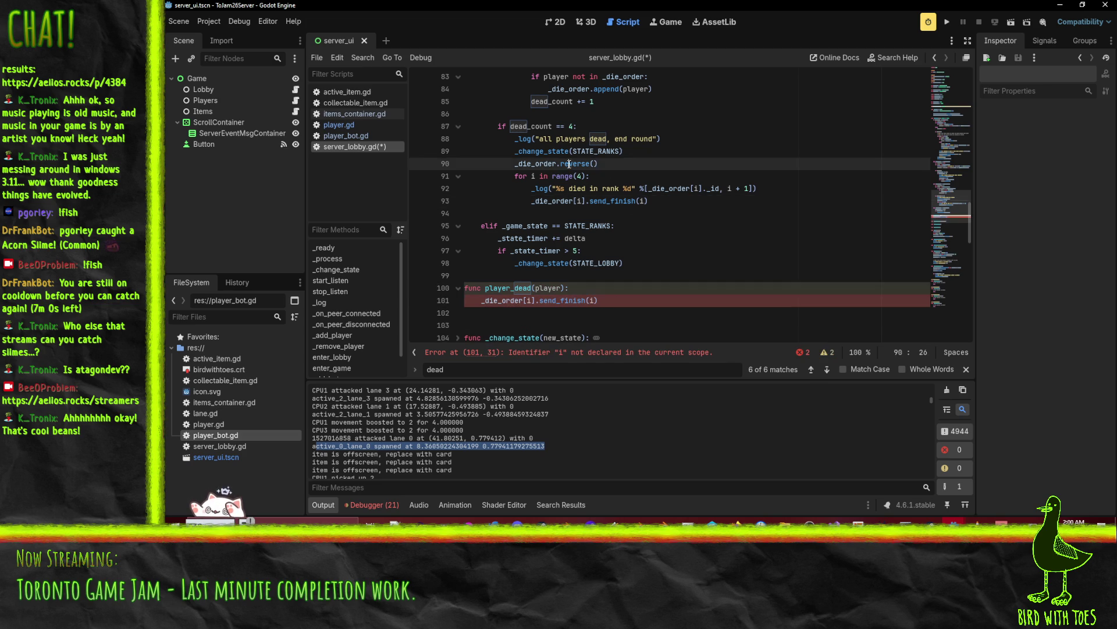
scroll(710, 216, "up", 3)
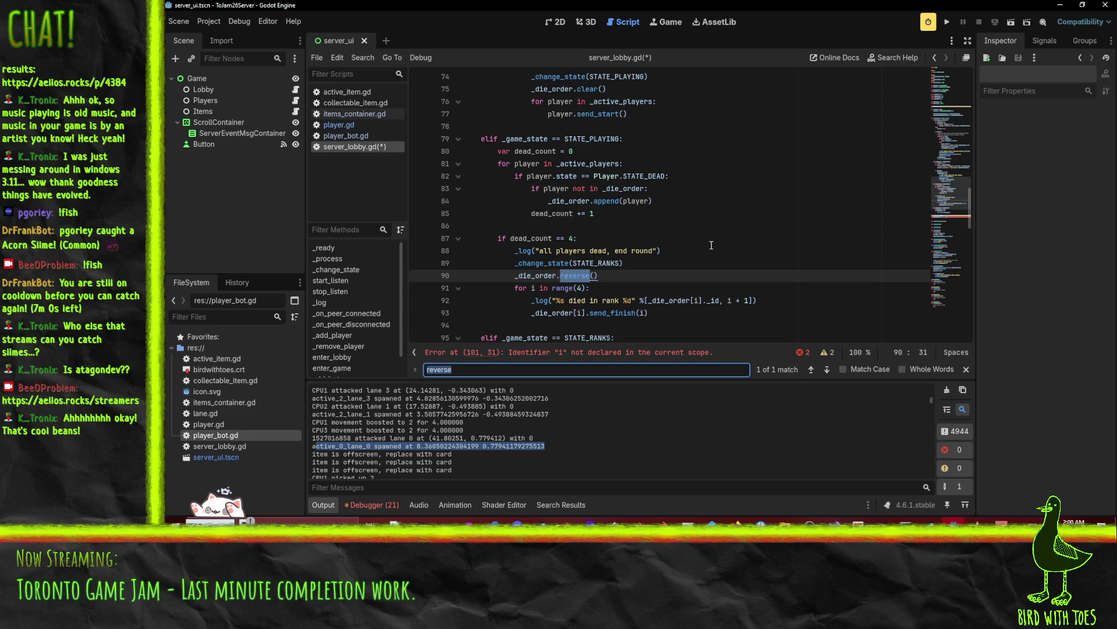
scroll(711, 245, "down", 2)
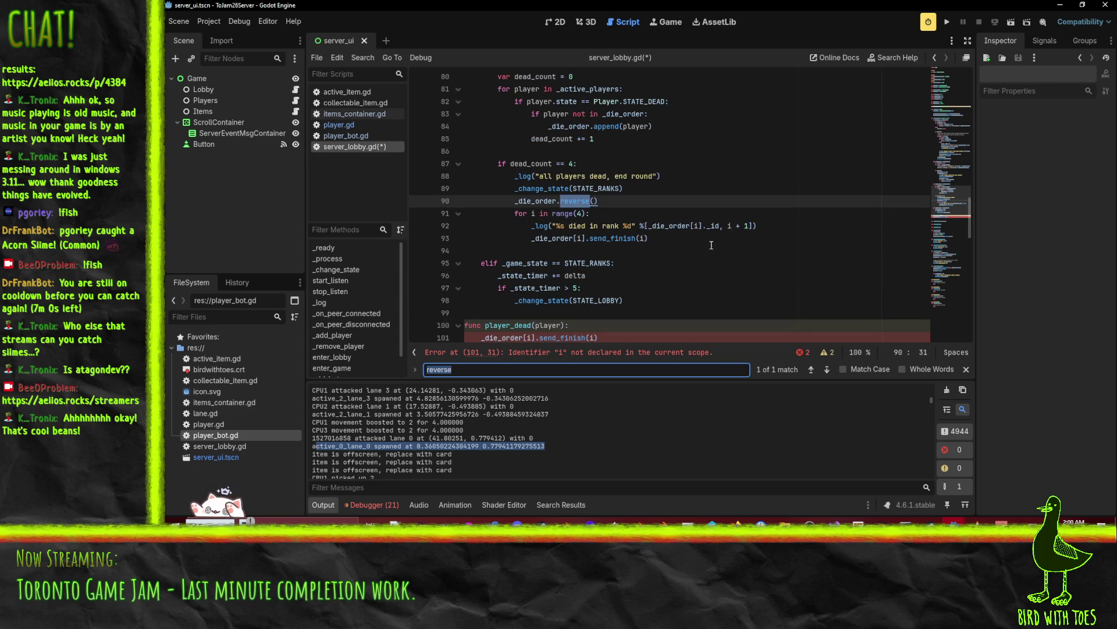
scroll(660, 199, "up", 1)
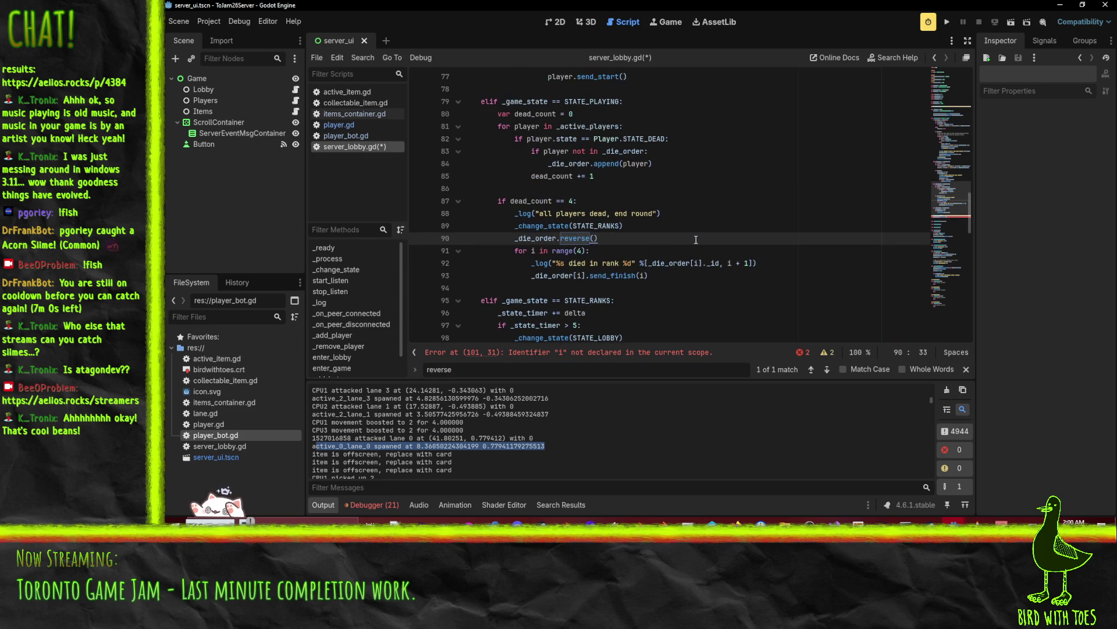
scroll(695, 239, "up", 1)
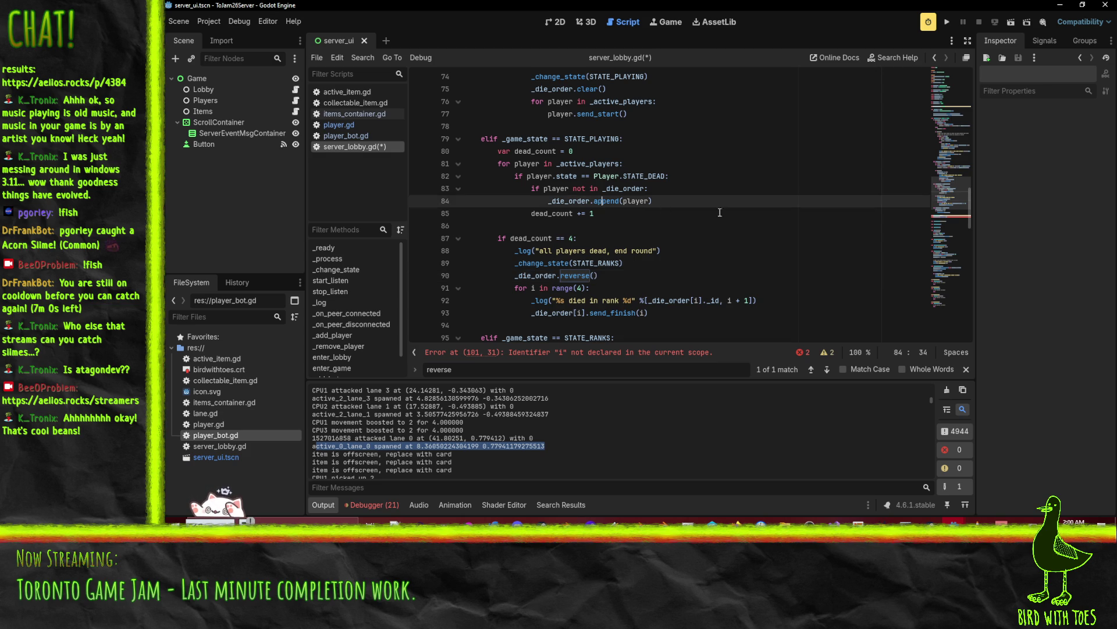
key("ctrl+x")
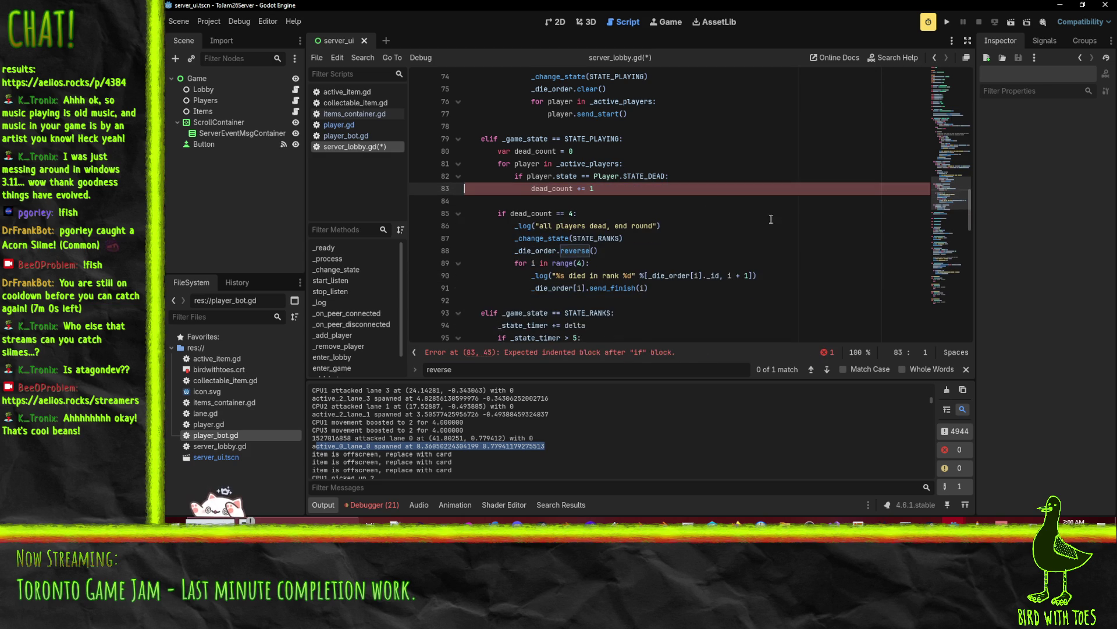
scroll(505, 263, "down", 4)
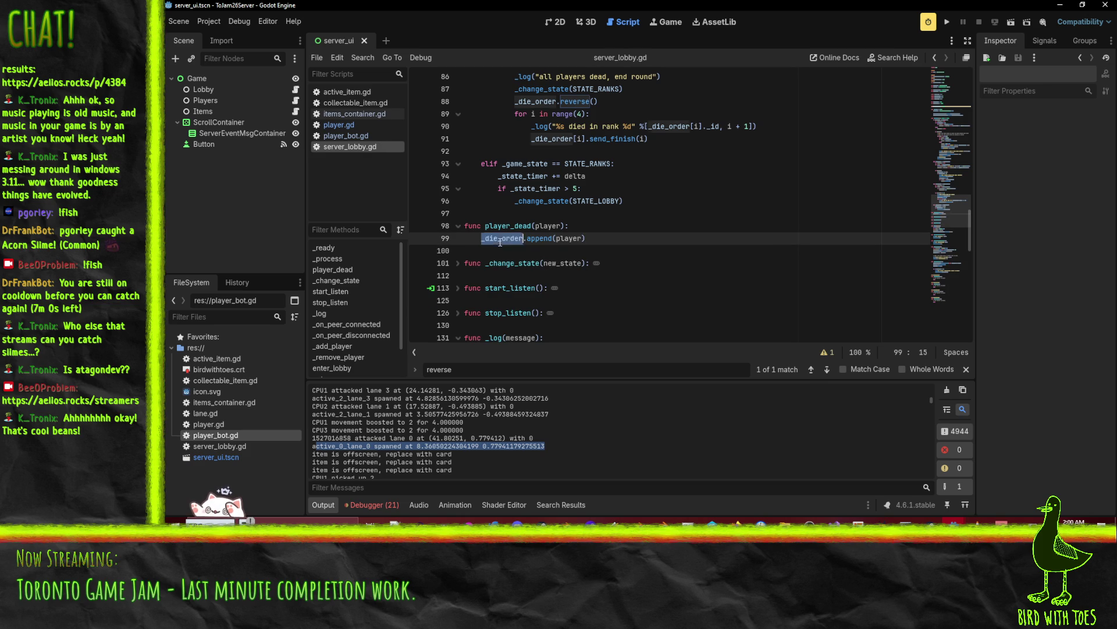
scroll(637, 244, "up", 3)
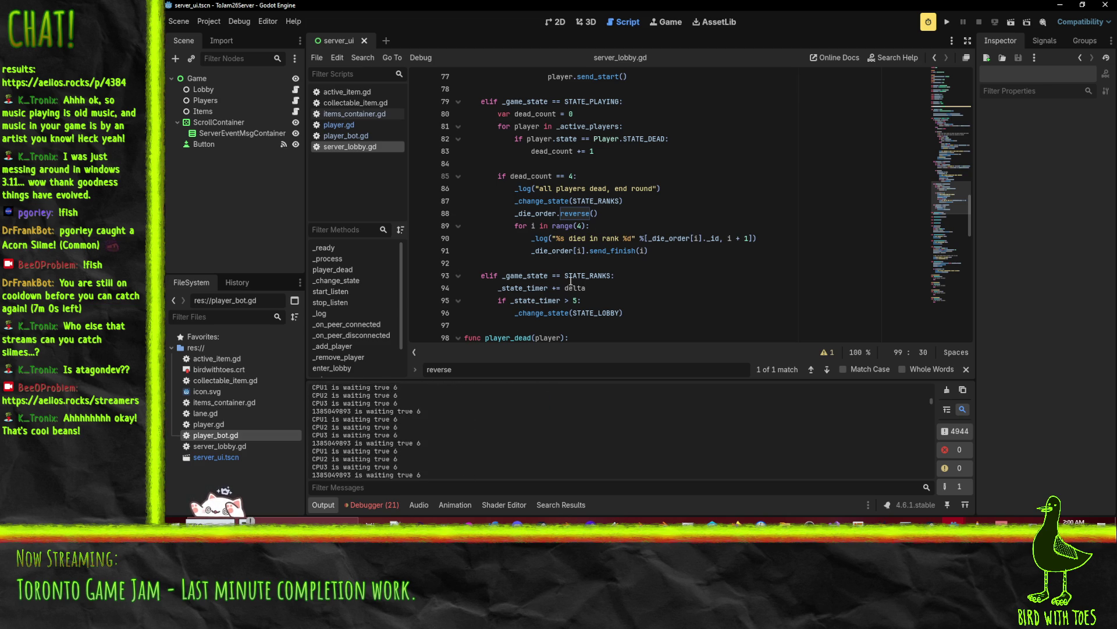
scroll(610, 234, "down", 2)
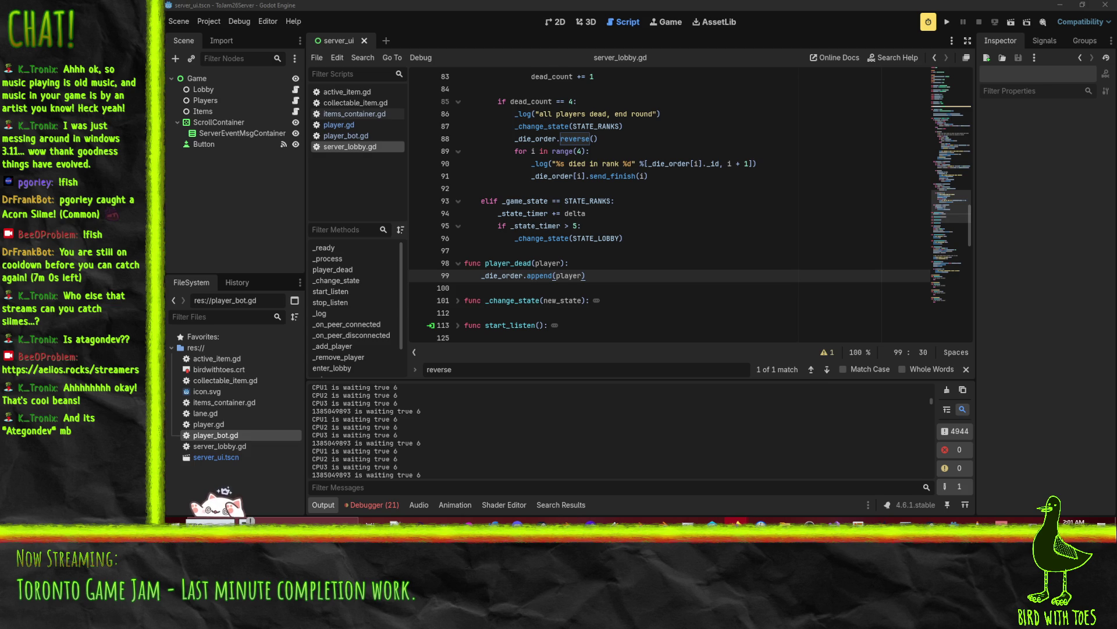
key("super+d")
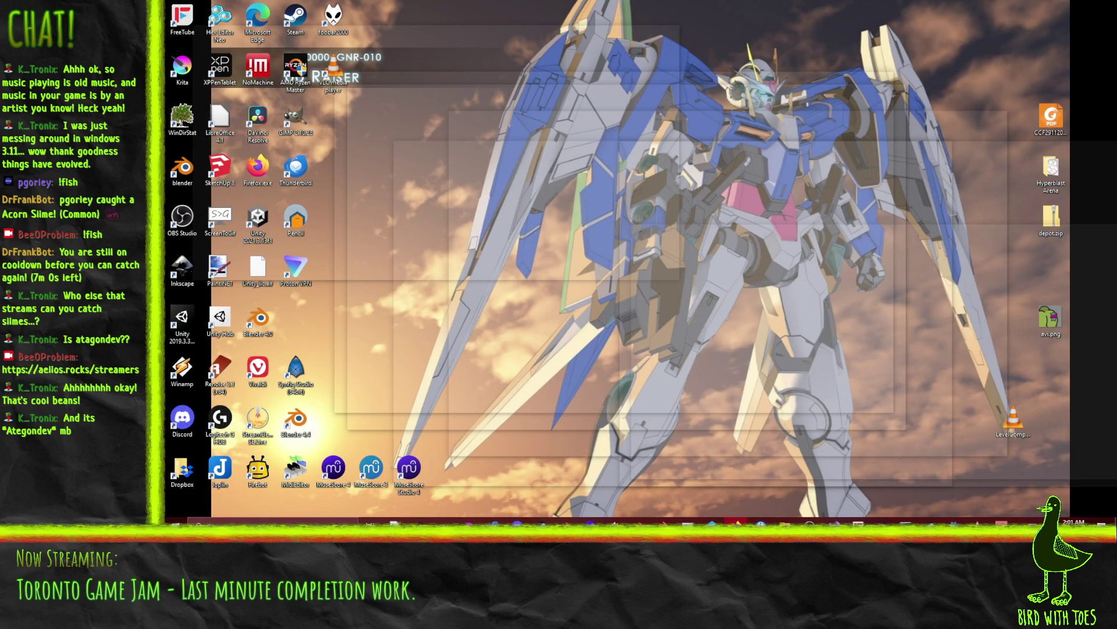
key("super+d")
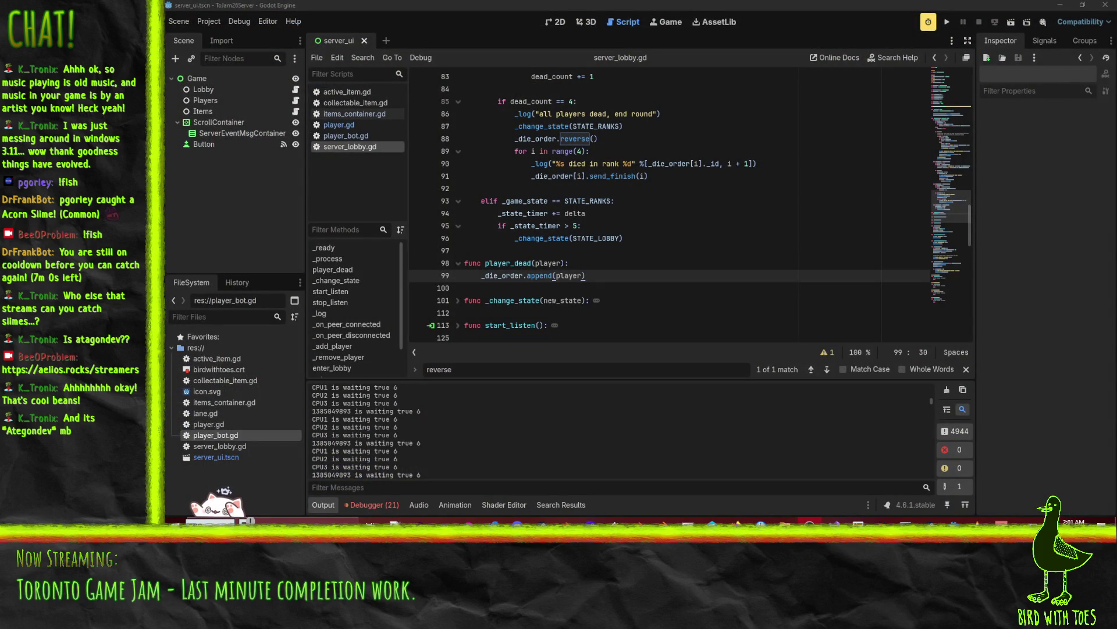
left_click(585, 226)
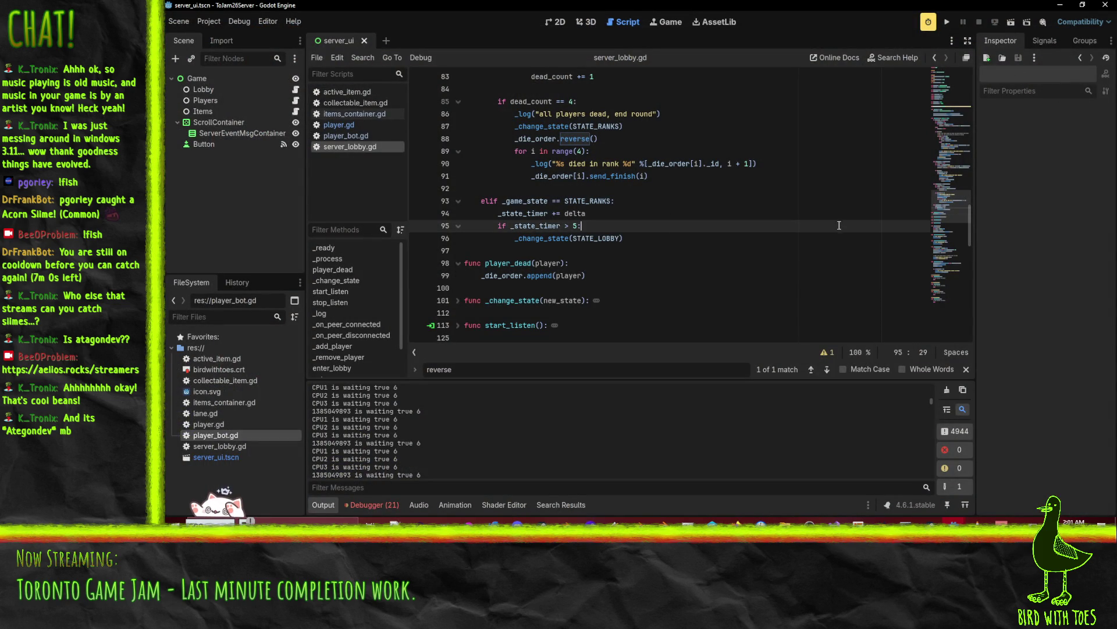
- Run the server project, launch the game client, join the game and mark ready
left_click(947, 23)
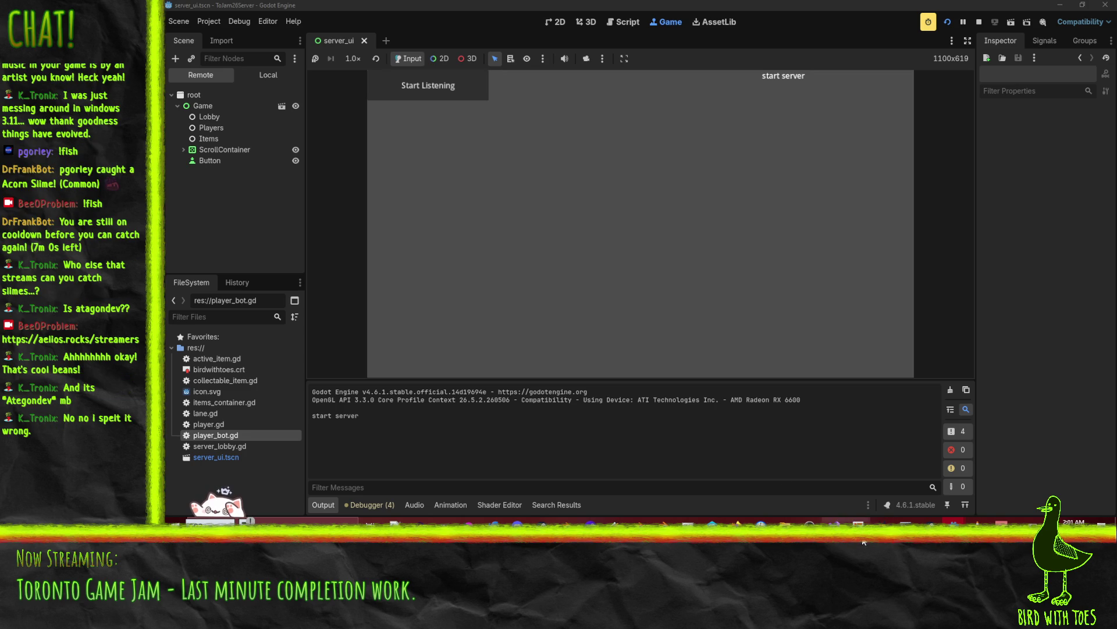
left_click(1022, 481)
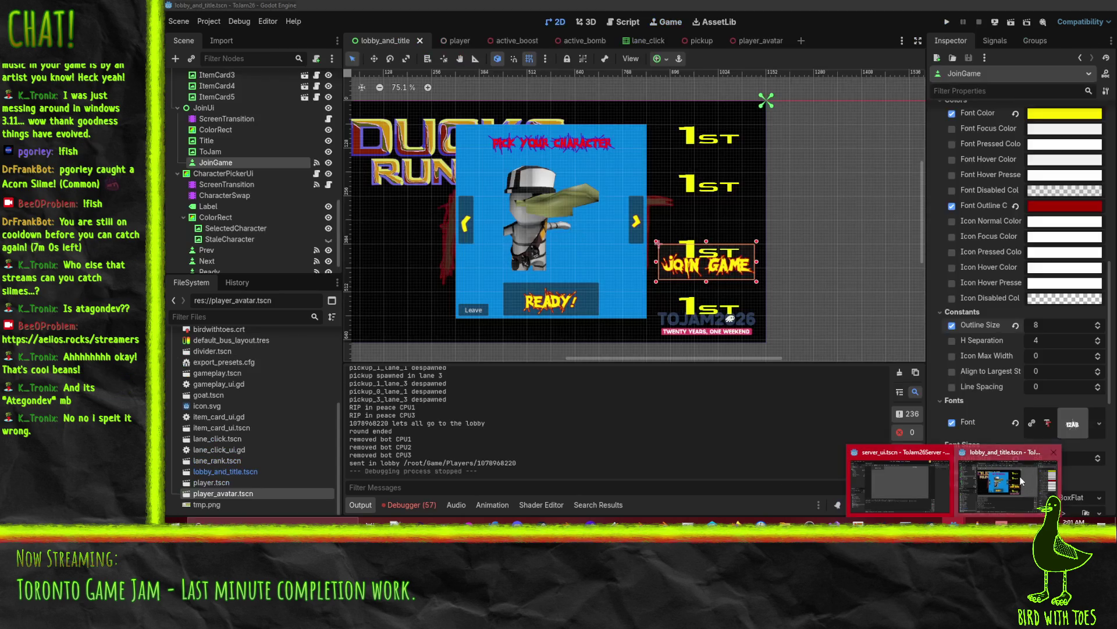
left_click(948, 21)
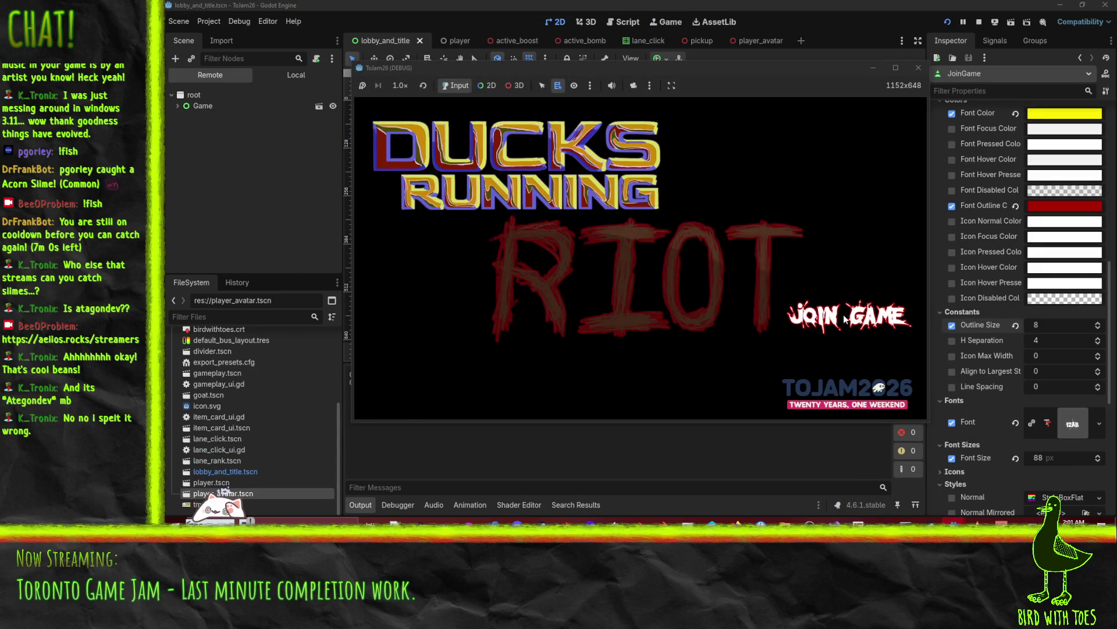
left_click(845, 317)
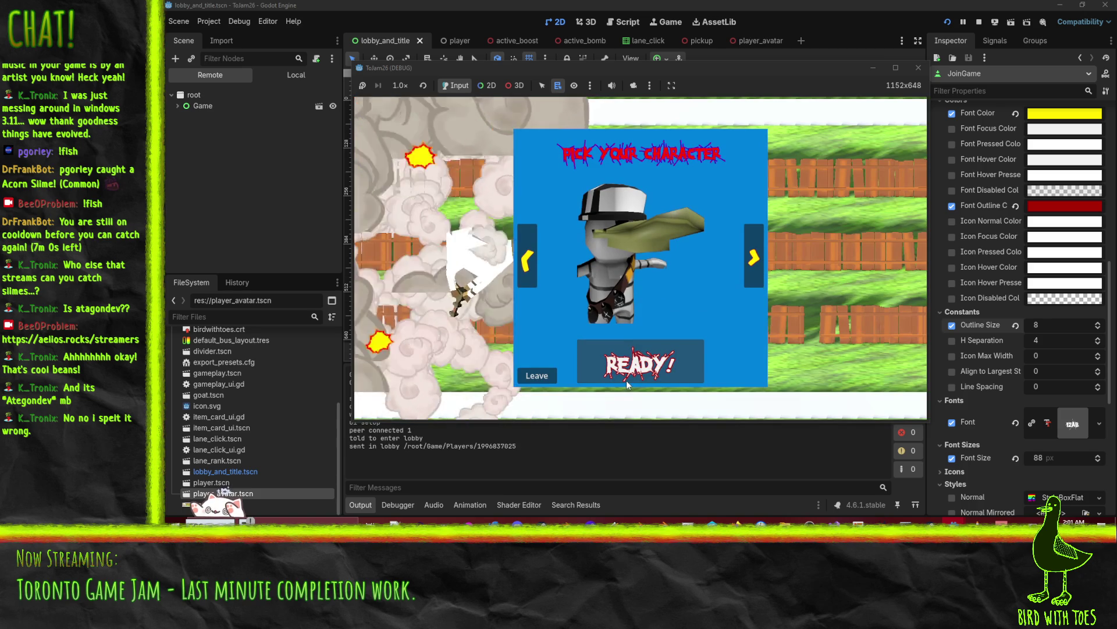
left_click(627, 381)
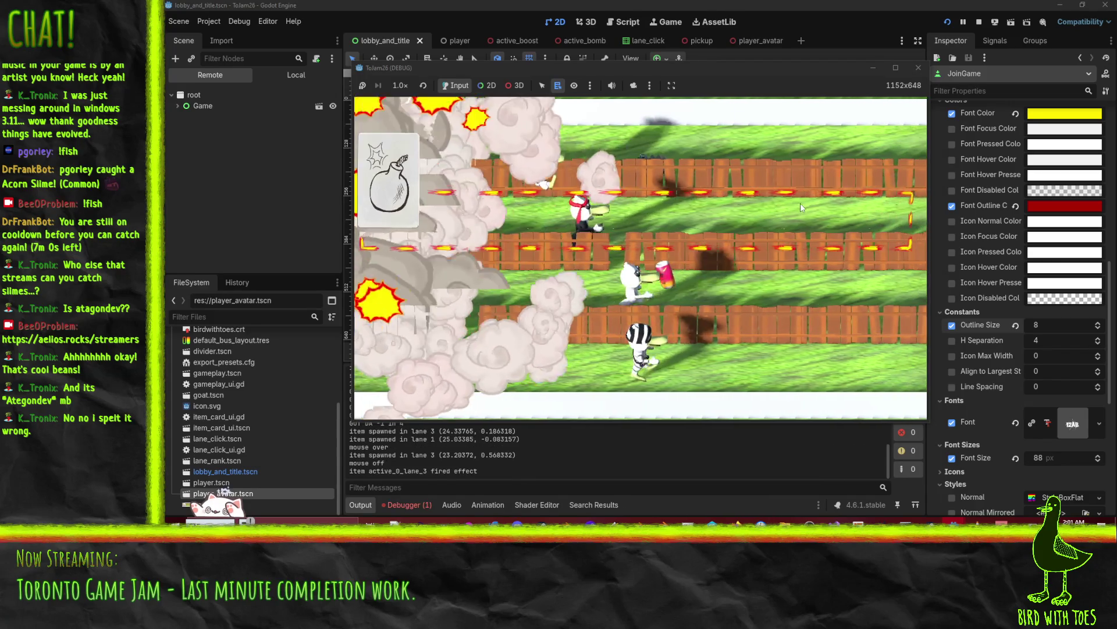
- Race the CPU players, dropping bombs in lane 2, an item in lane 1 and a saw in lane 3
left_click(796, 210)
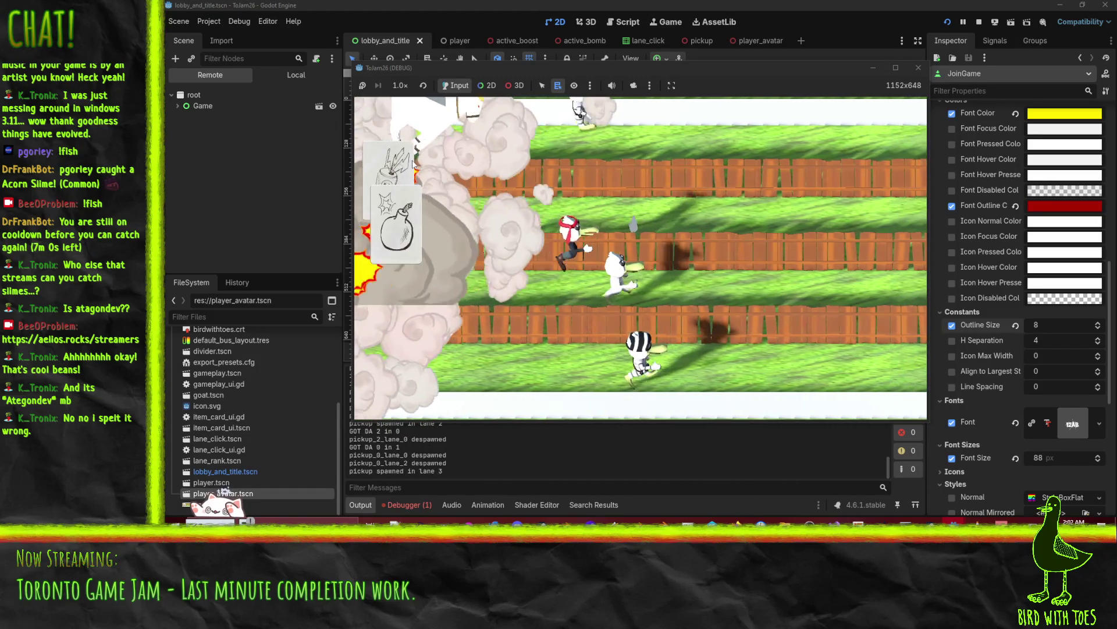
left_click(690, 288)
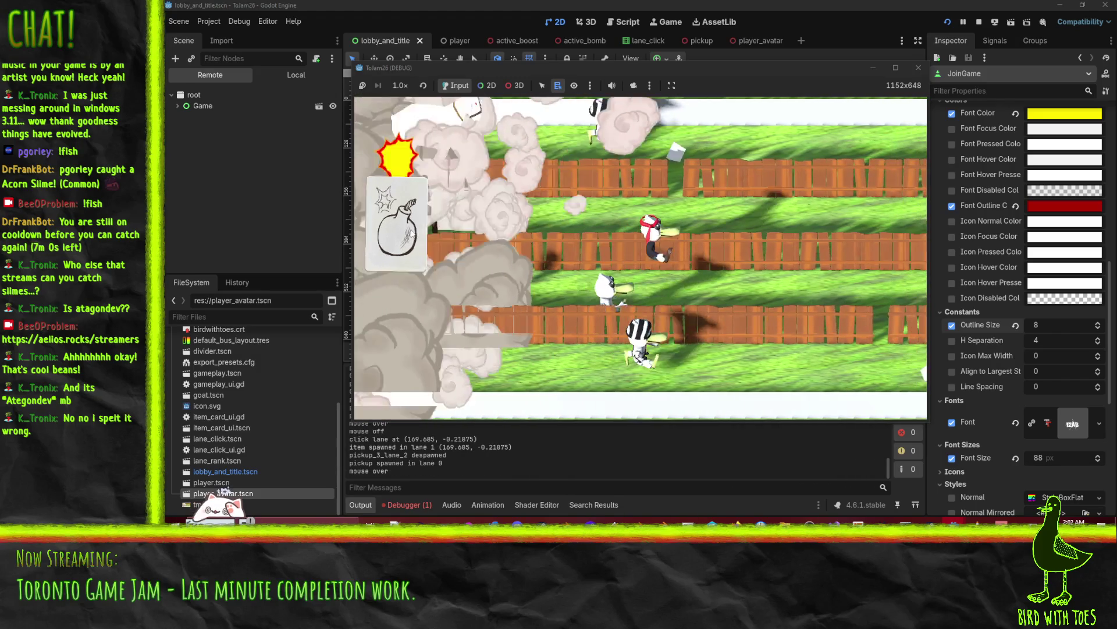
left_click(696, 291)
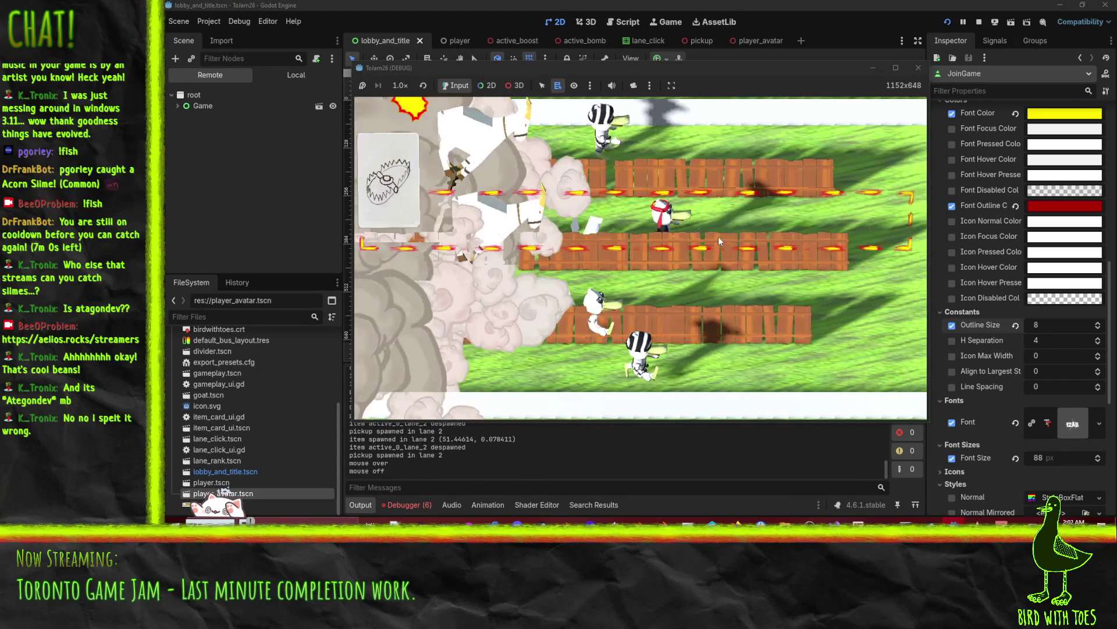
left_click(618, 143)
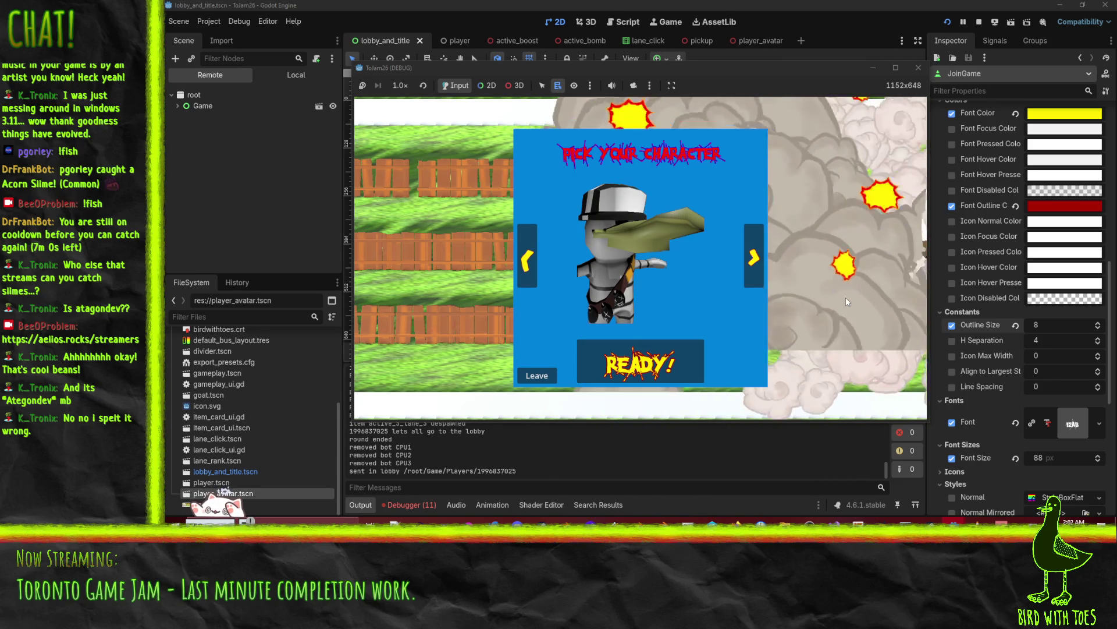
- Play a second race with a trap in the middle lane and a bomb in lane 2, then stop the client and show the server
left_click(686, 349)
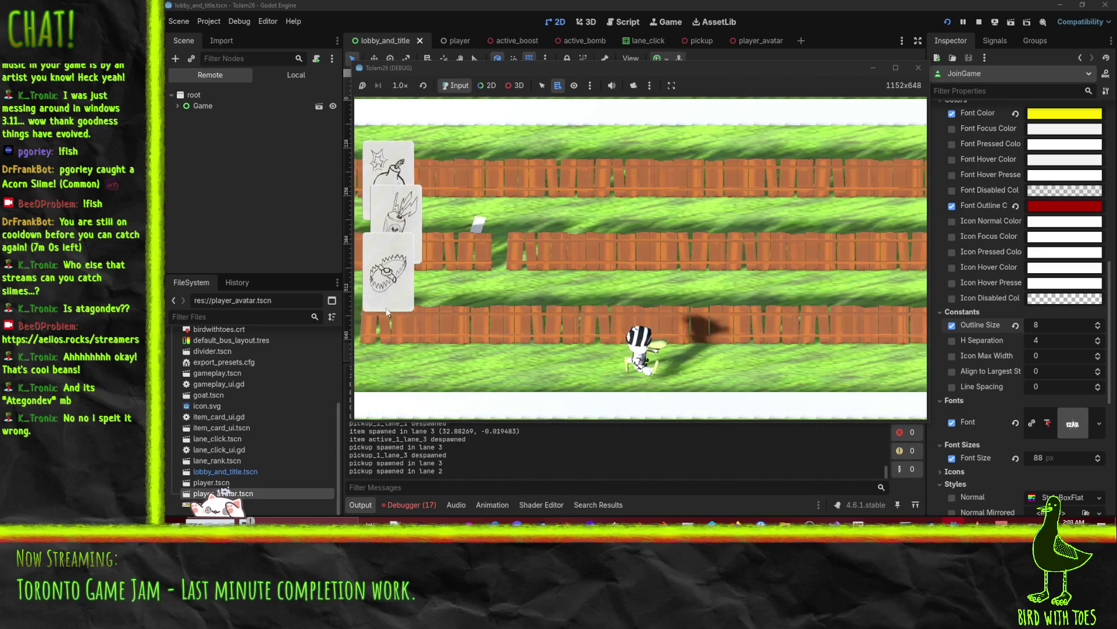
left_click(489, 280)
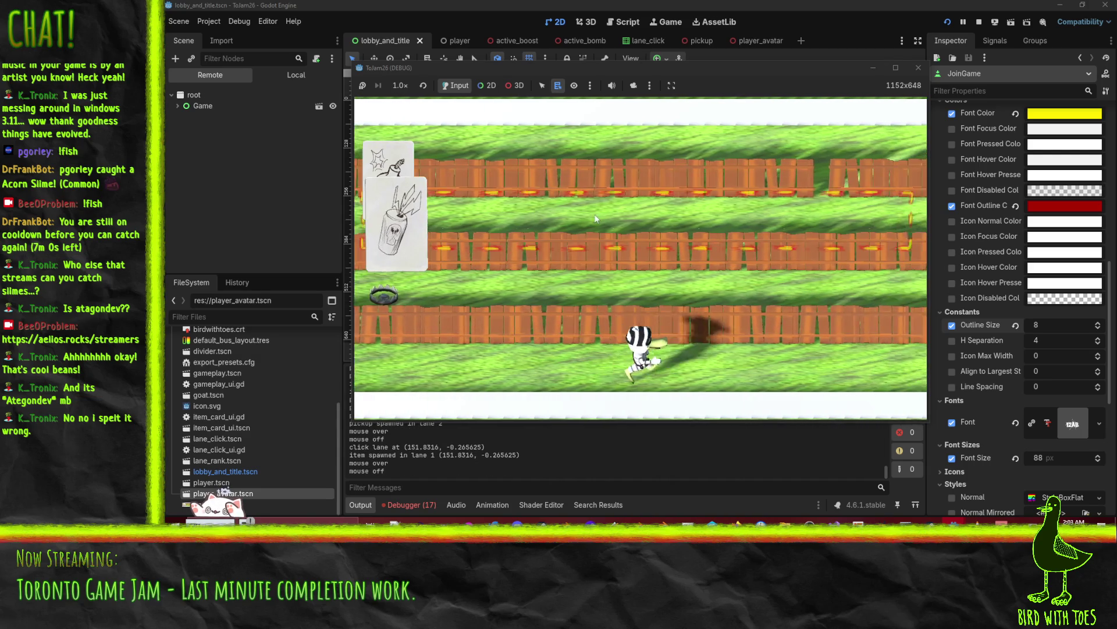
left_click(678, 227)
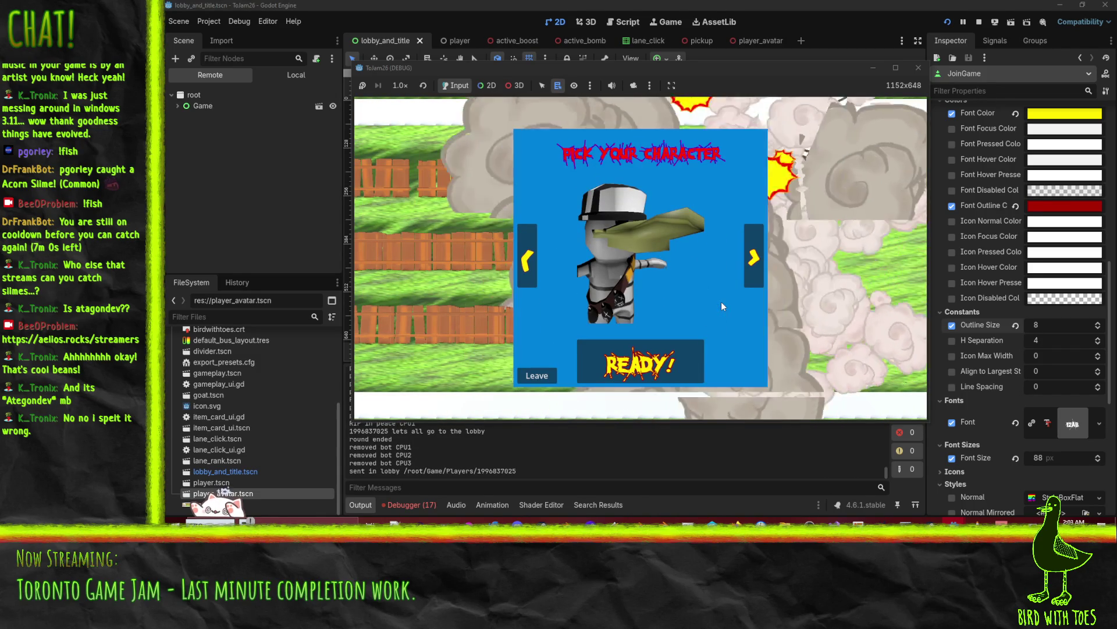
left_click(978, 23)
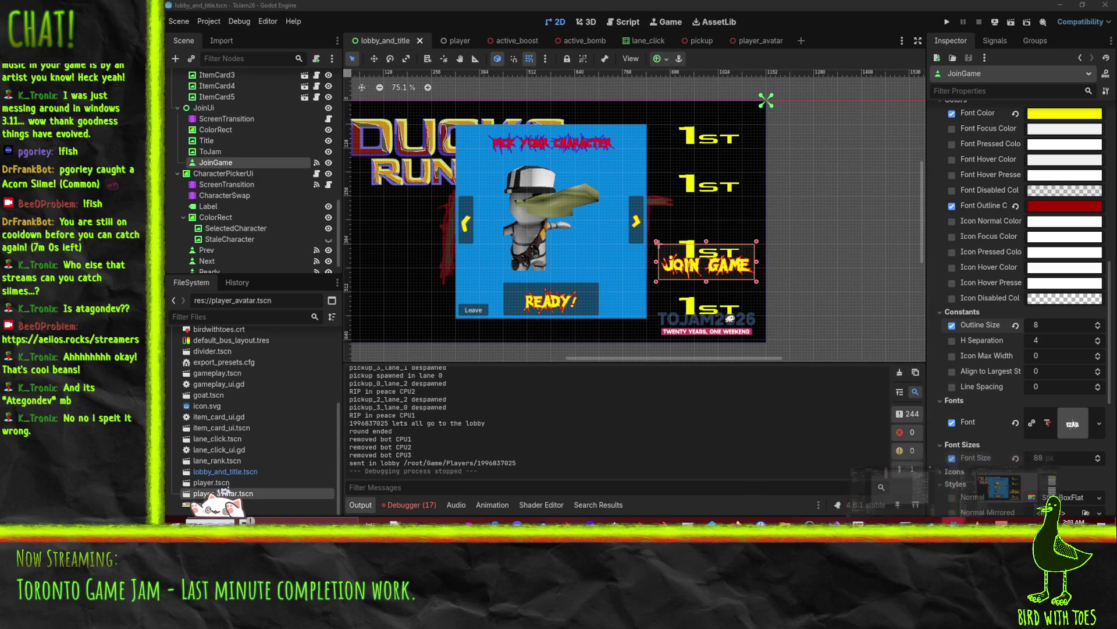
left_click(879, 480)
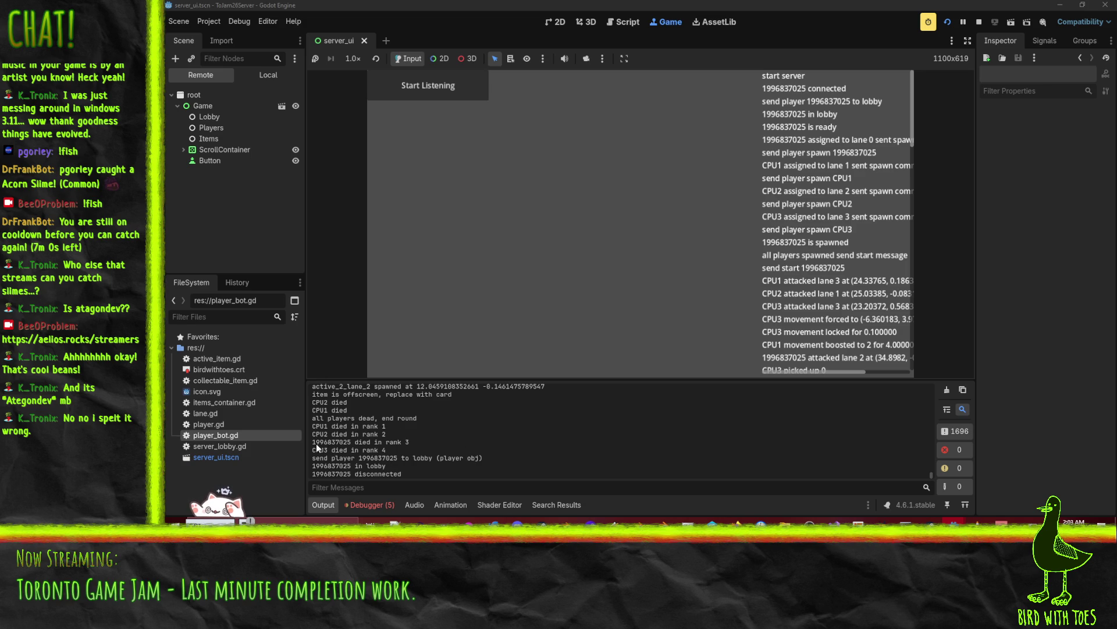
- Focus the server's Output panel and filter its messages by 'died'
triple_click(319, 442)
left_click(427, 439)
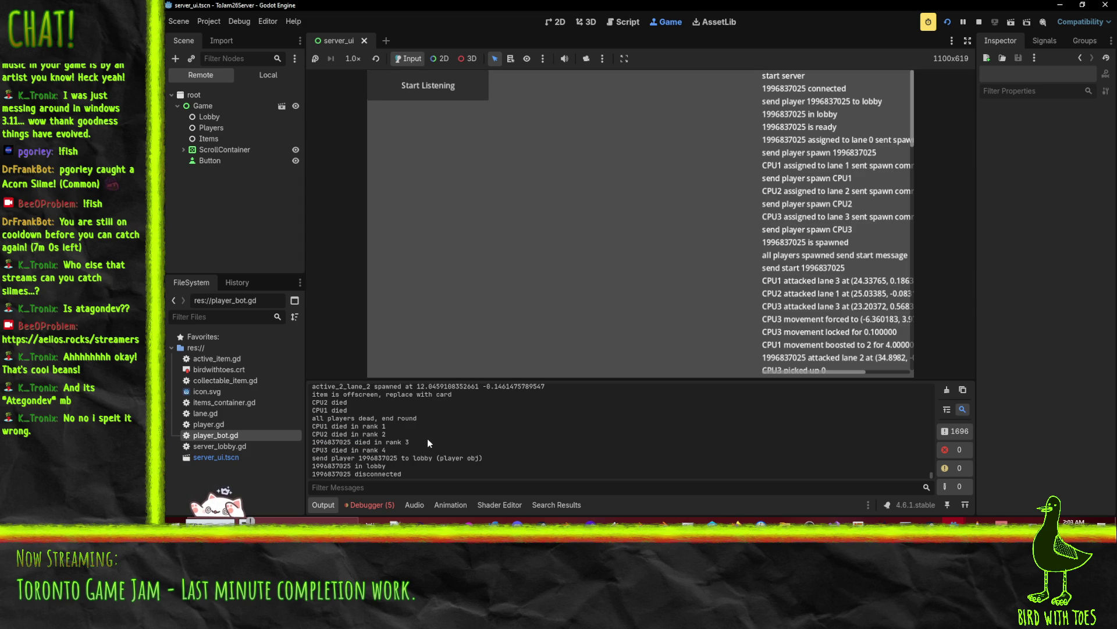
scroll(398, 446, "up", 1)
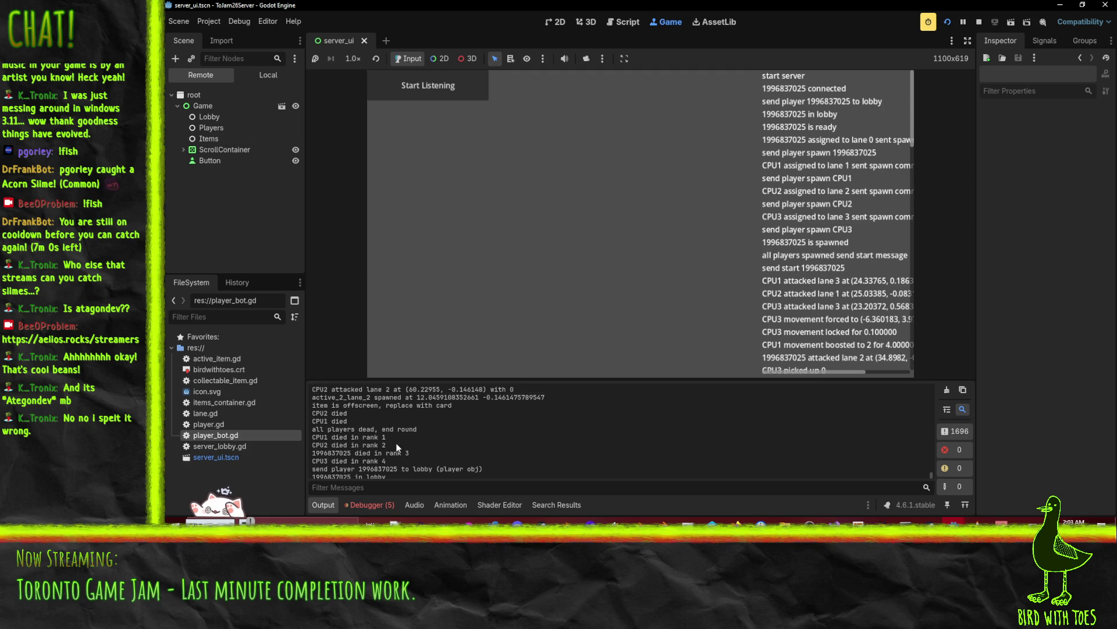
left_click_drag(365, 421, 312, 412)
scroll(394, 429, "up", 7)
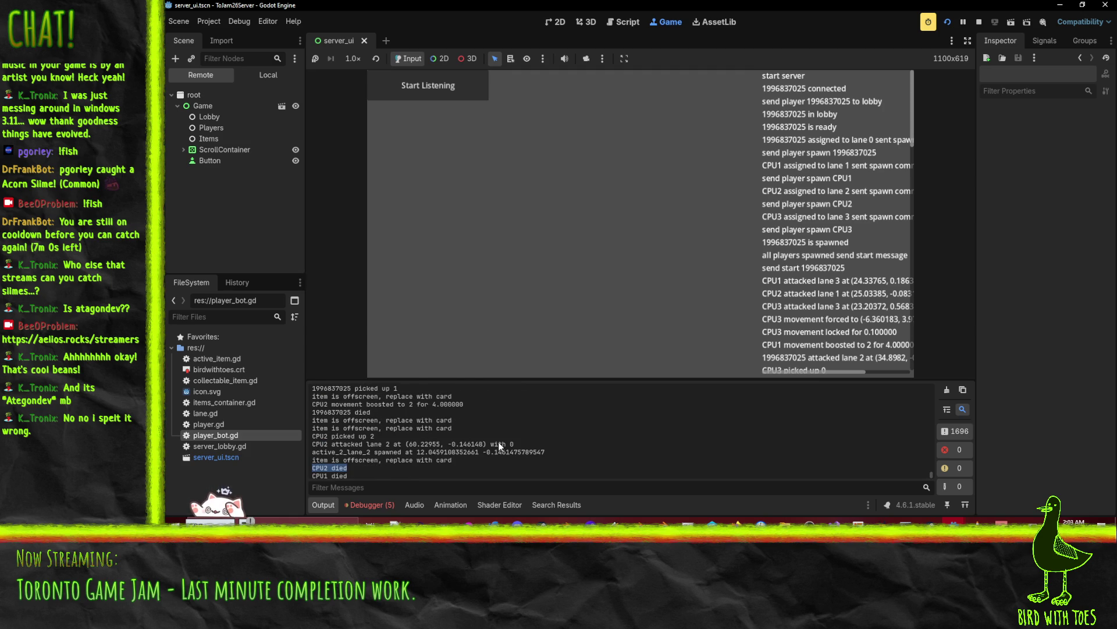
scroll(471, 451, "up", 1)
scroll(466, 448, "down", 4)
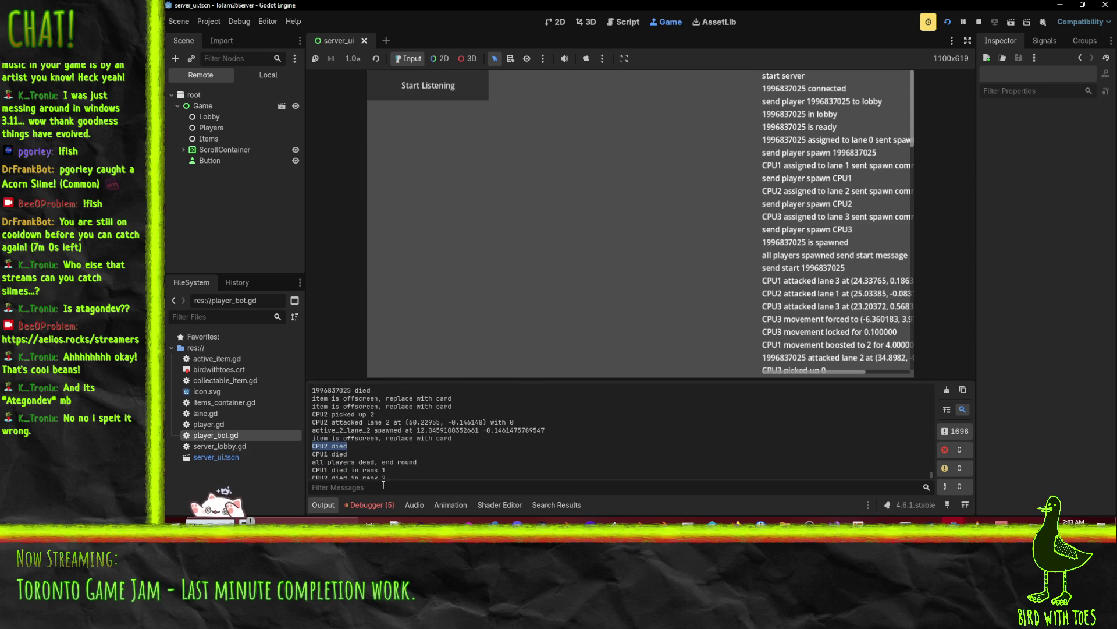
type("died")
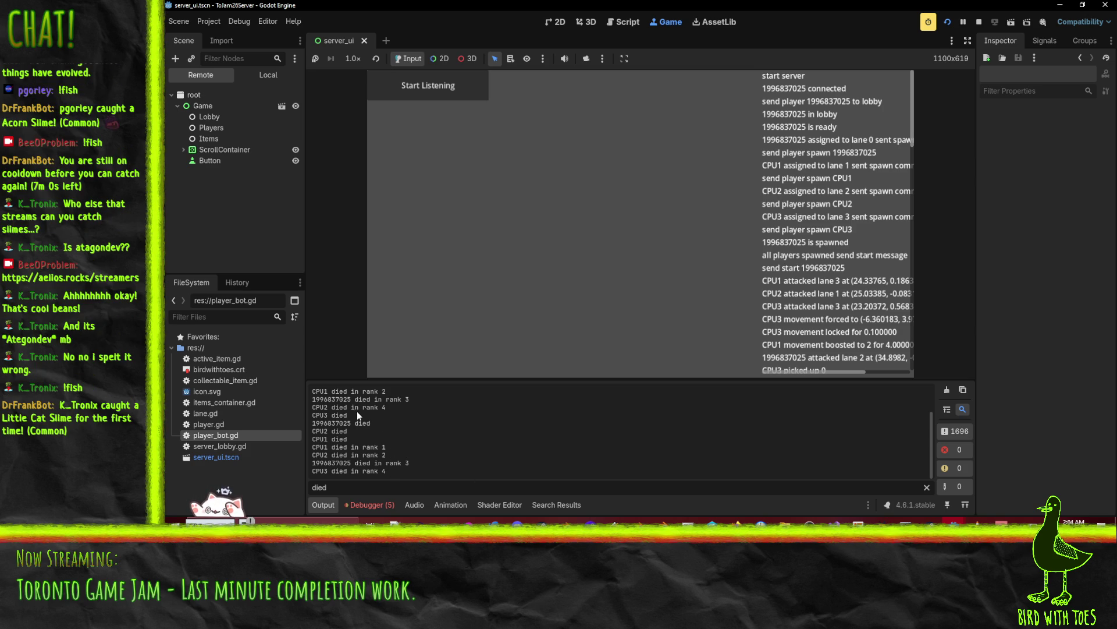
- Inspect the 'died in rank' lines, including CPU3 and the player's rank 3, then stop the server
left_click_drag(347, 415, 312, 414)
left_click_drag(372, 424, 312, 437)
left_click_drag(421, 457, 312, 463)
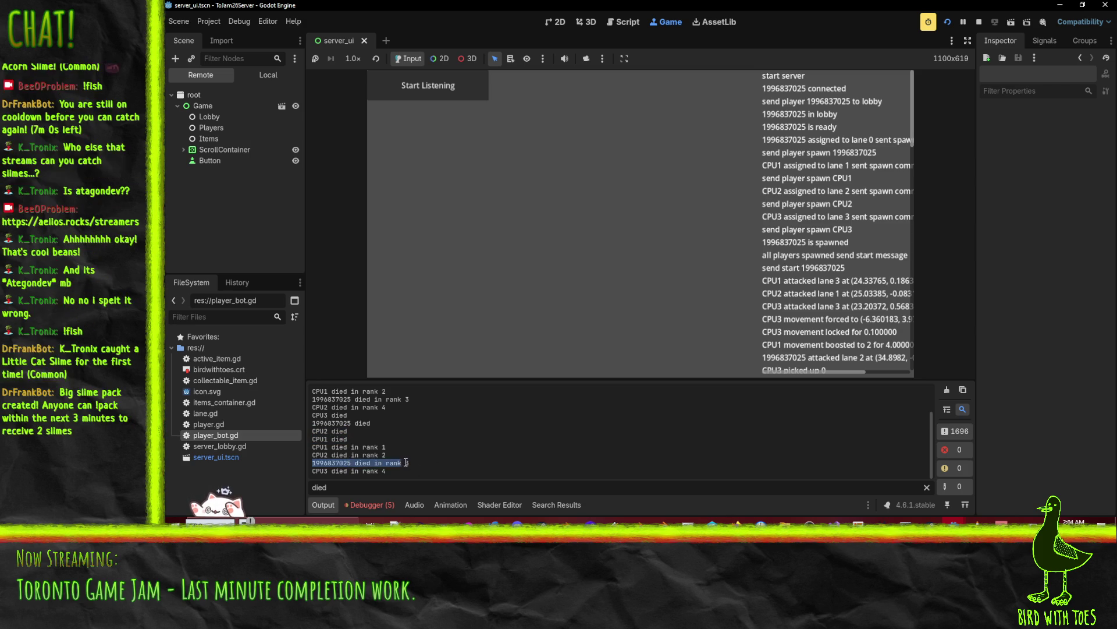
left_click(417, 459)
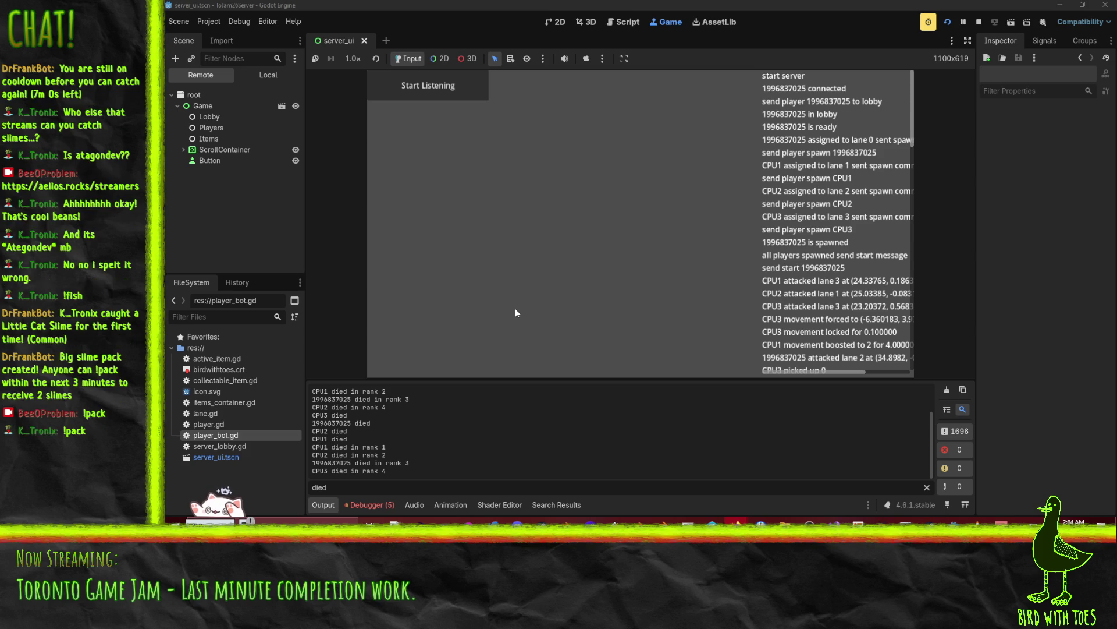
scroll(821, 267, "down", 5)
scroll(820, 269, "down", 5)
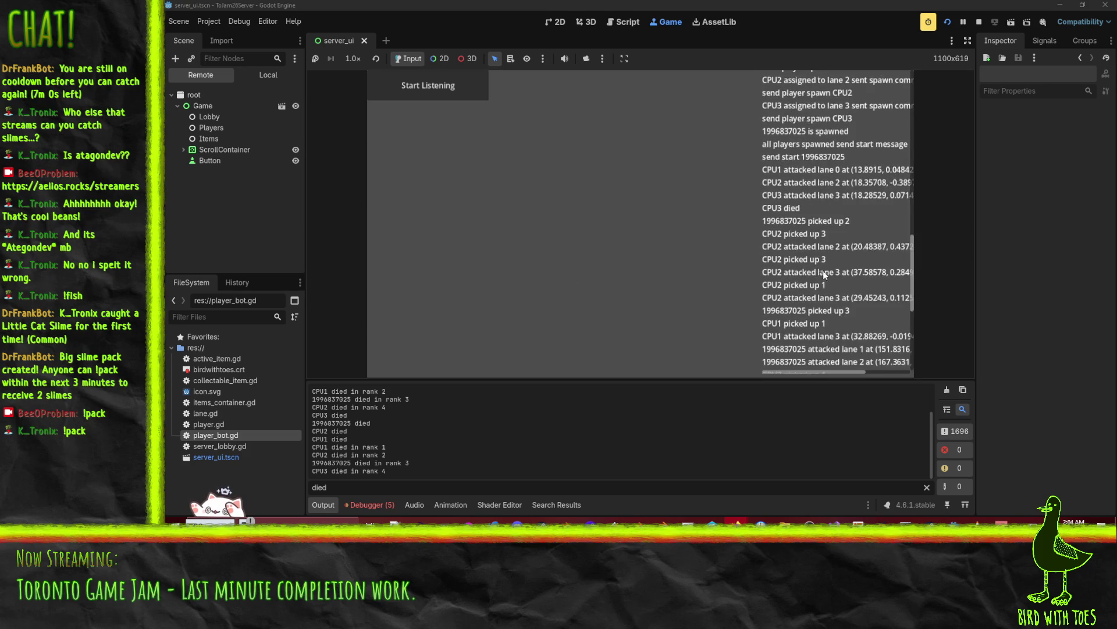
left_click(979, 23)
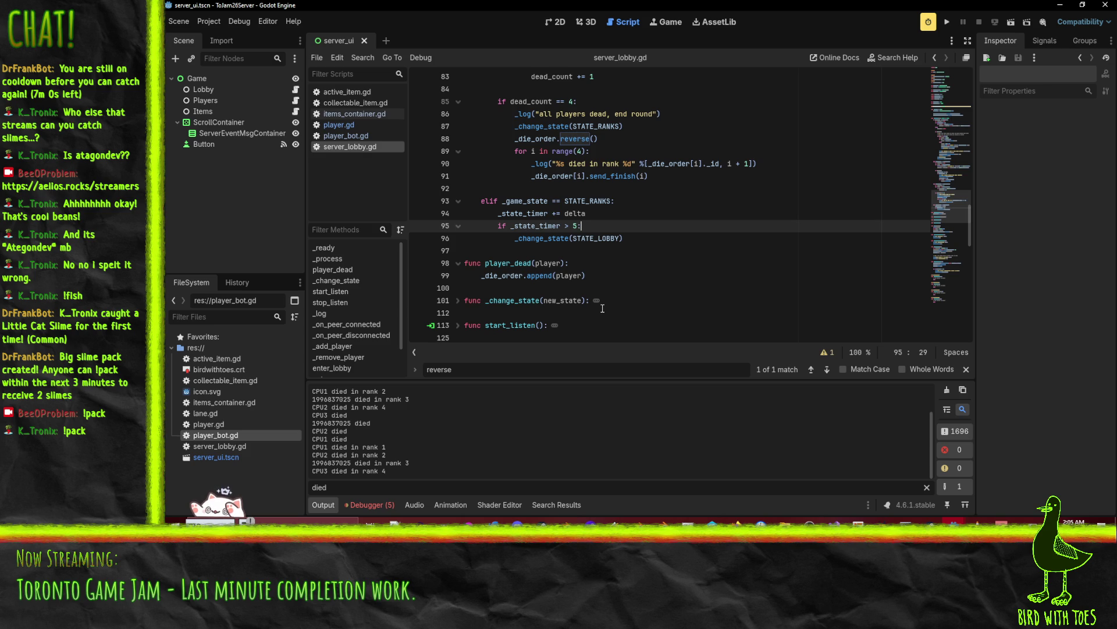
- Briefly check the TOJam 2026 jam page in the browser, then return to server_lobby.gd at line 99
left_click(747, 251)
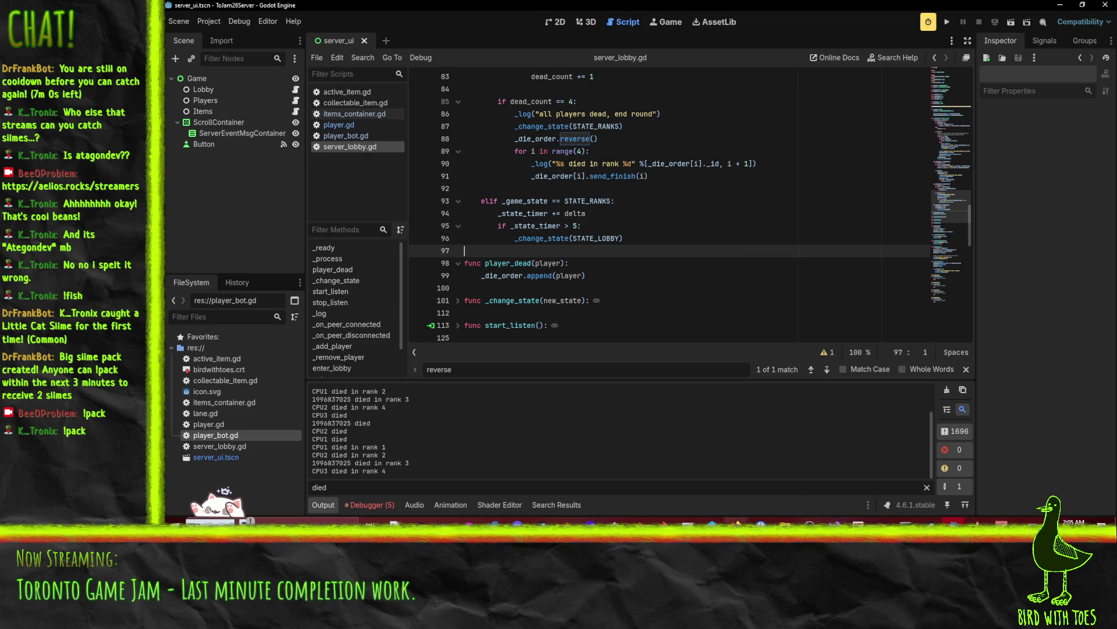
mouse_move(737, 522)
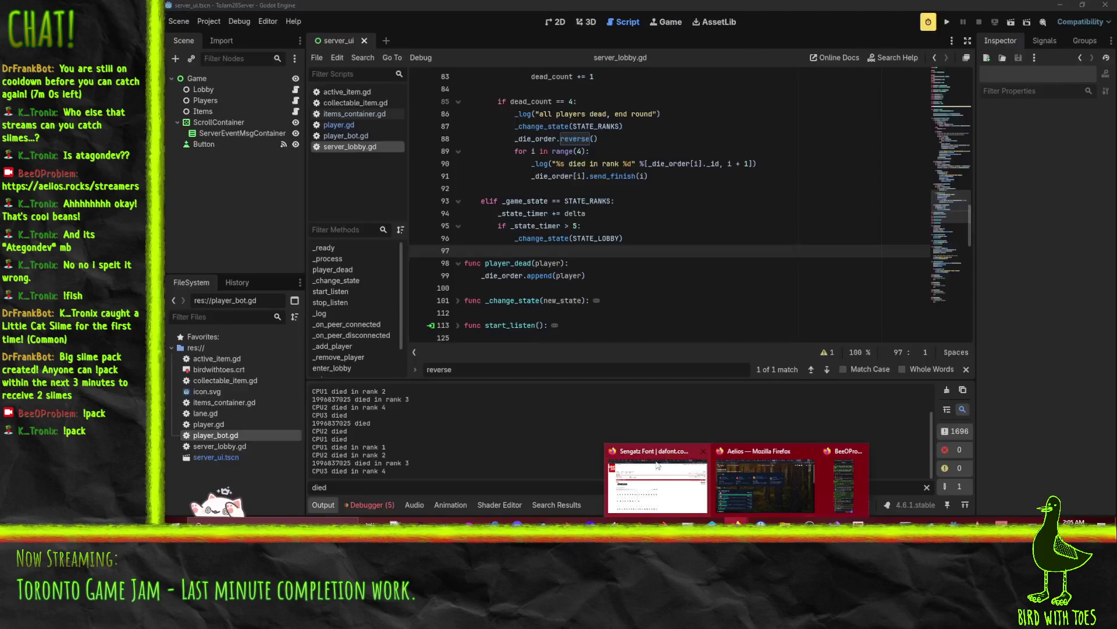
left_click(658, 471)
left_click(880, 10)
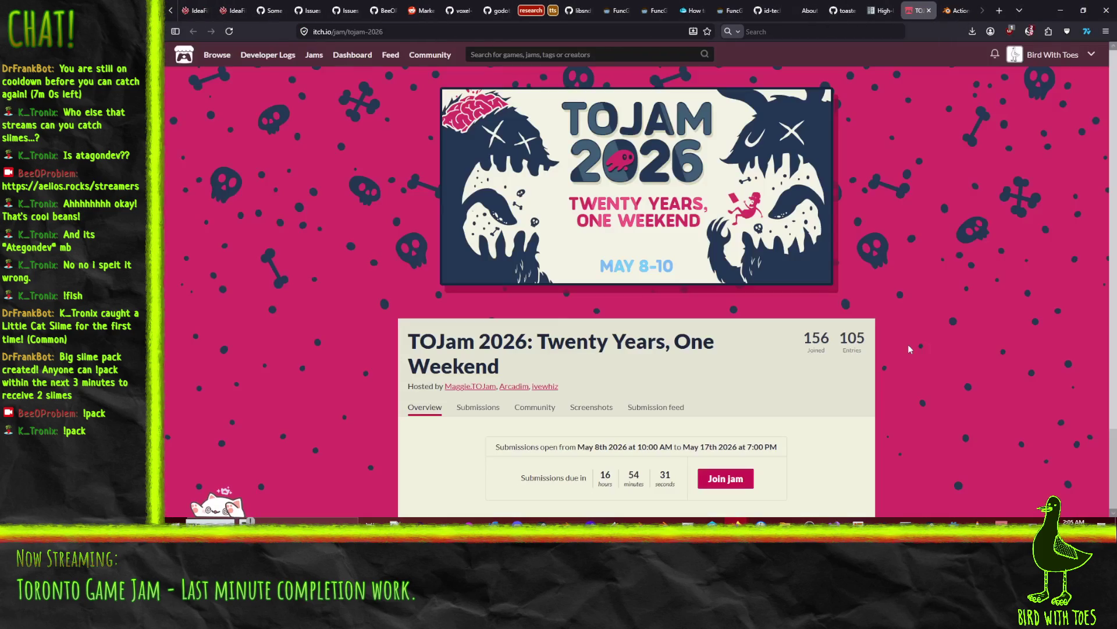
scroll(1012, 302, "down", 3)
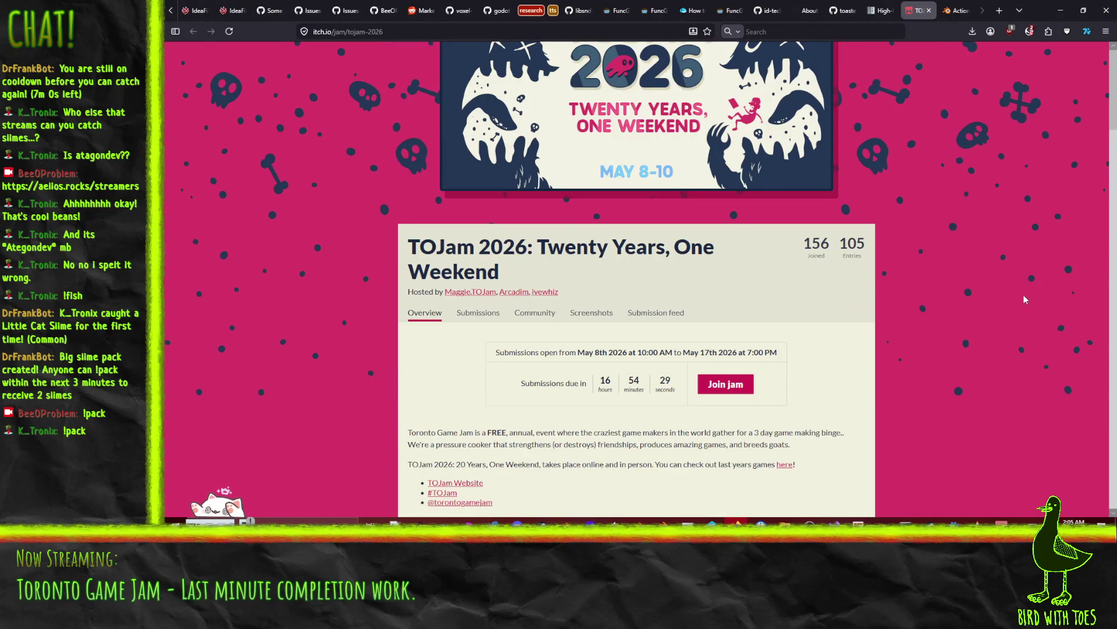
scroll(1011, 305, "up", 5)
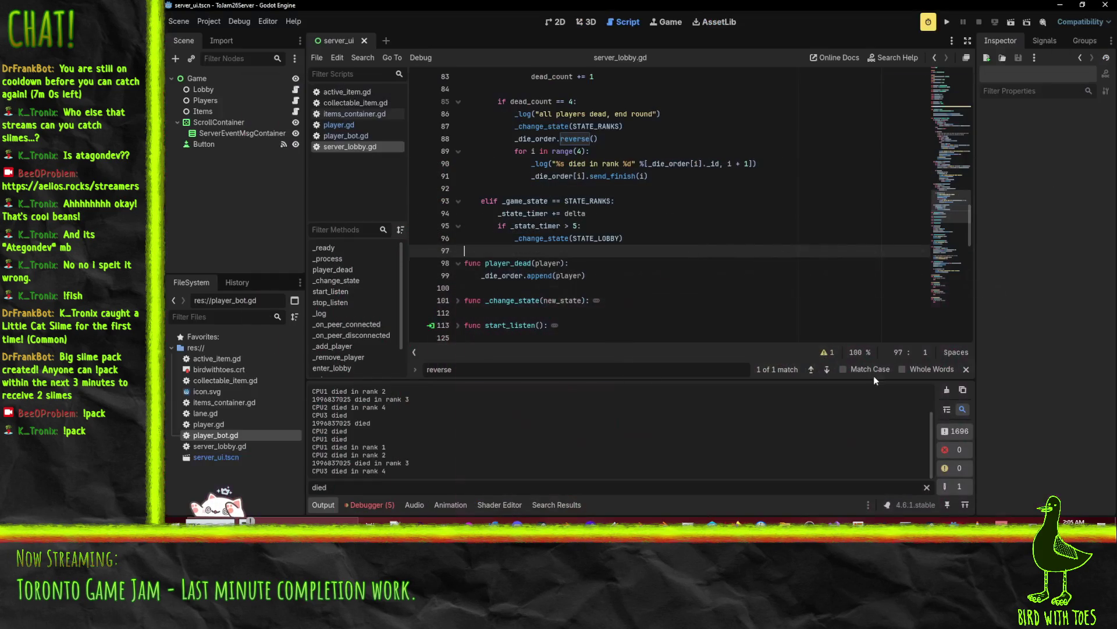
key("alt+Tab")
left_click(671, 278)
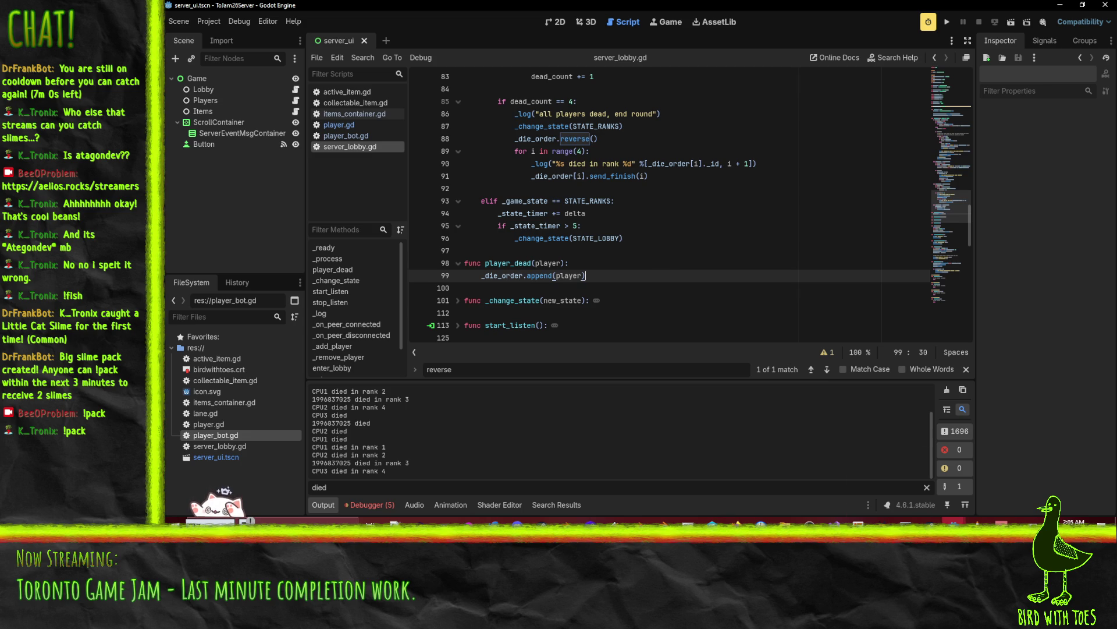
- Export the lobby_and_title Web preset as index.html into the Client builds folder, overwriting the previous export
mouse_move(953, 521)
left_click(1007, 478)
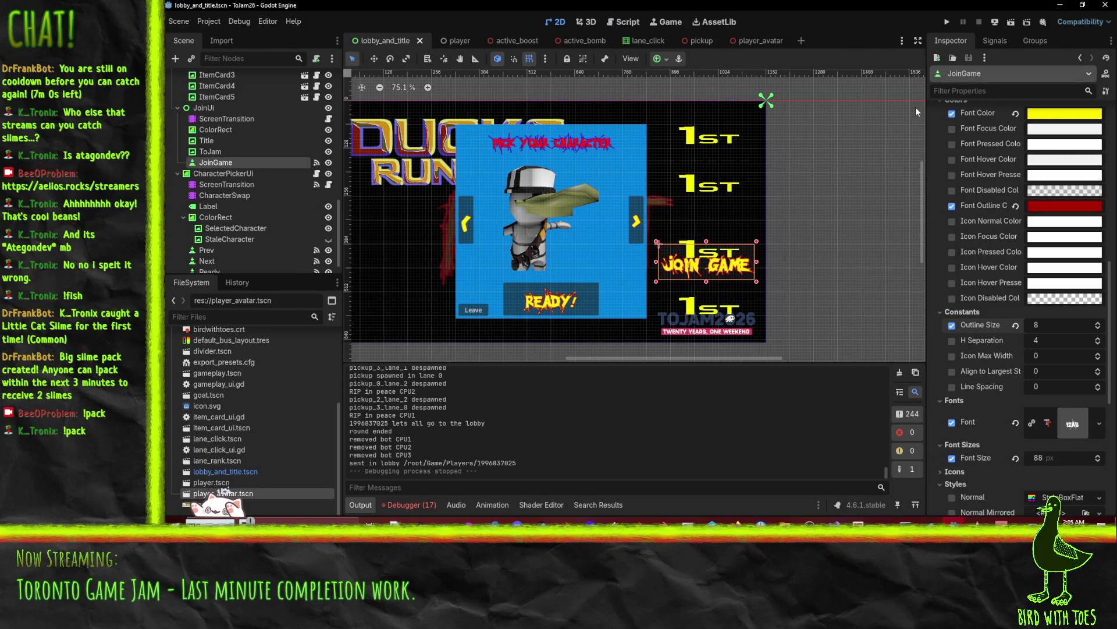
left_click(208, 21)
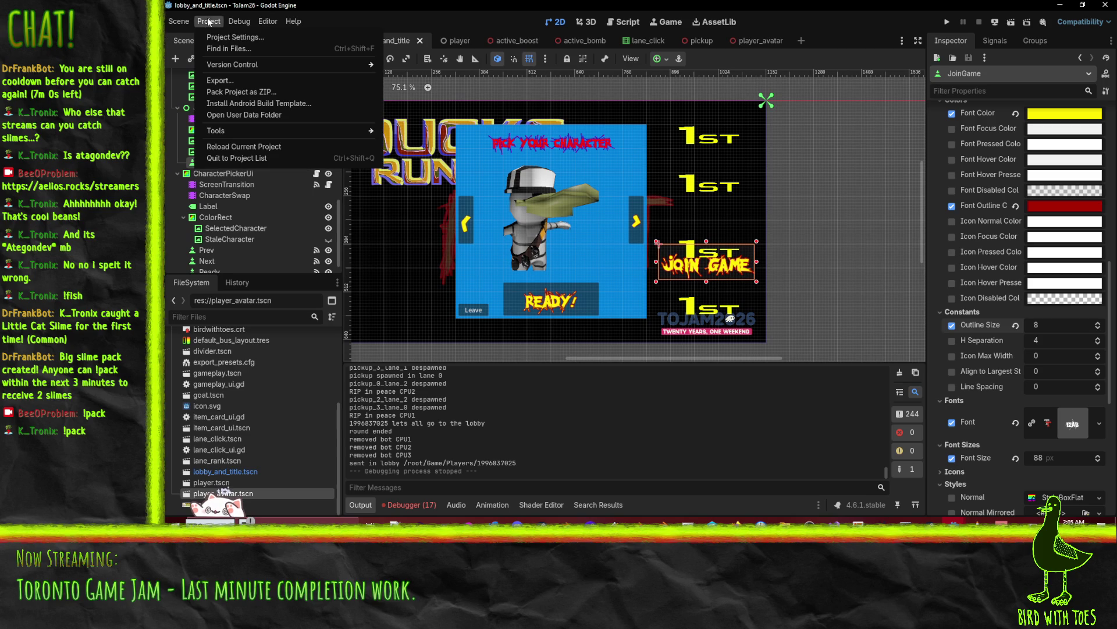
left_click(235, 81)
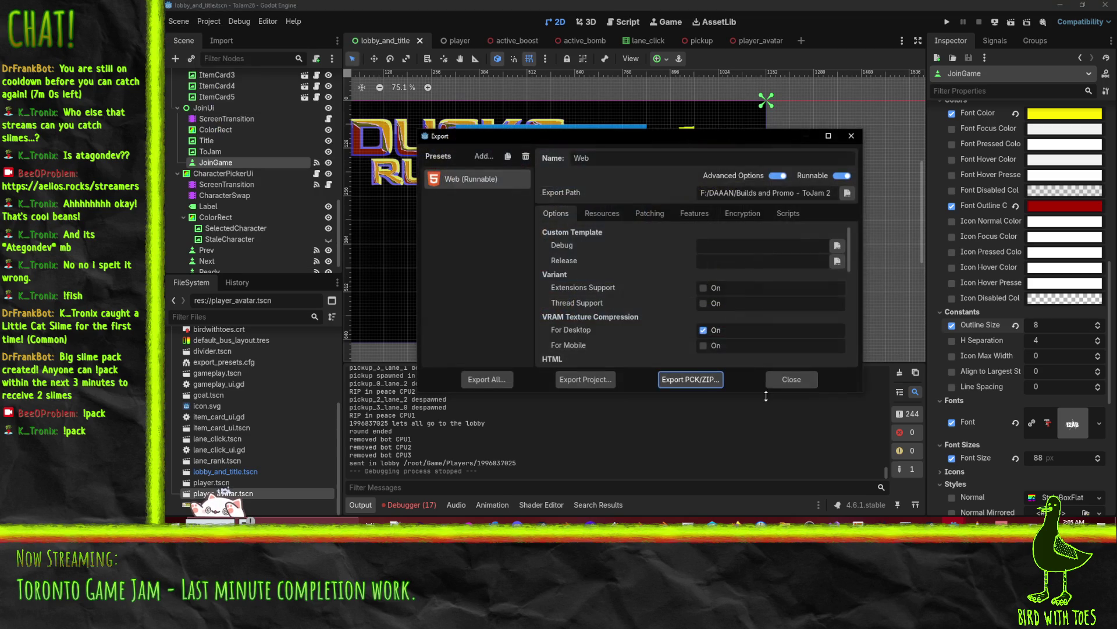
left_click(606, 381)
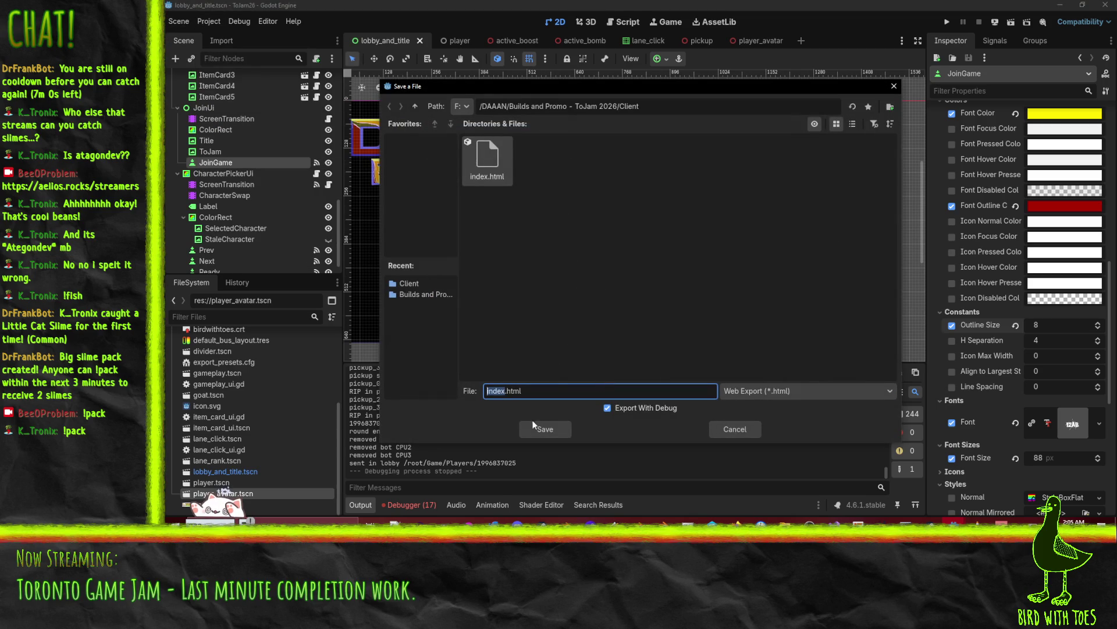
left_click(561, 425)
left_click(599, 283)
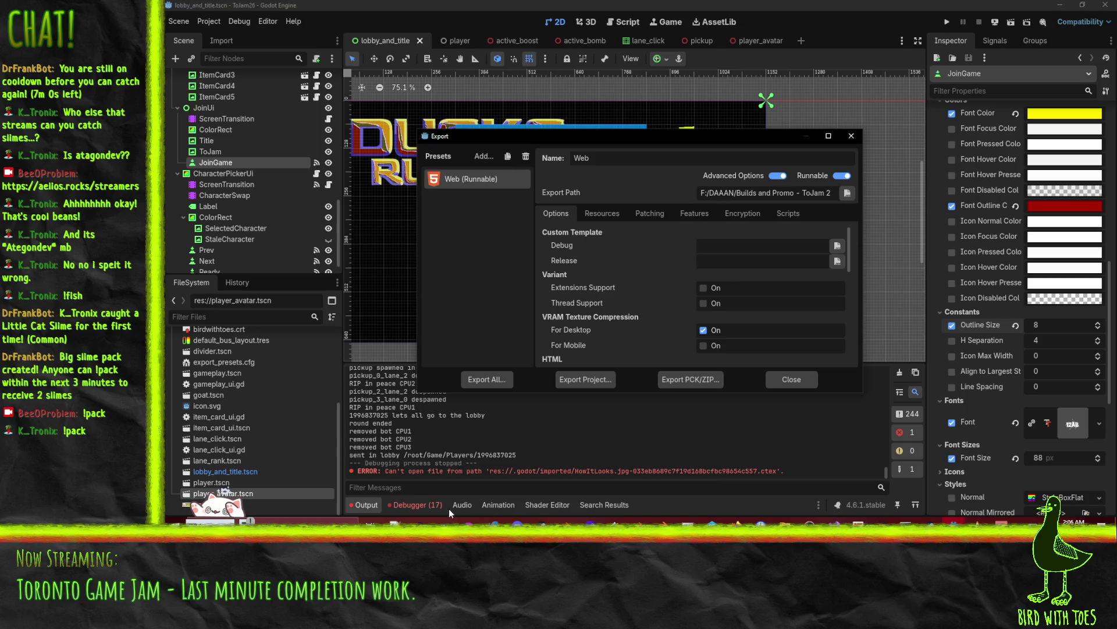
left_click(790, 379)
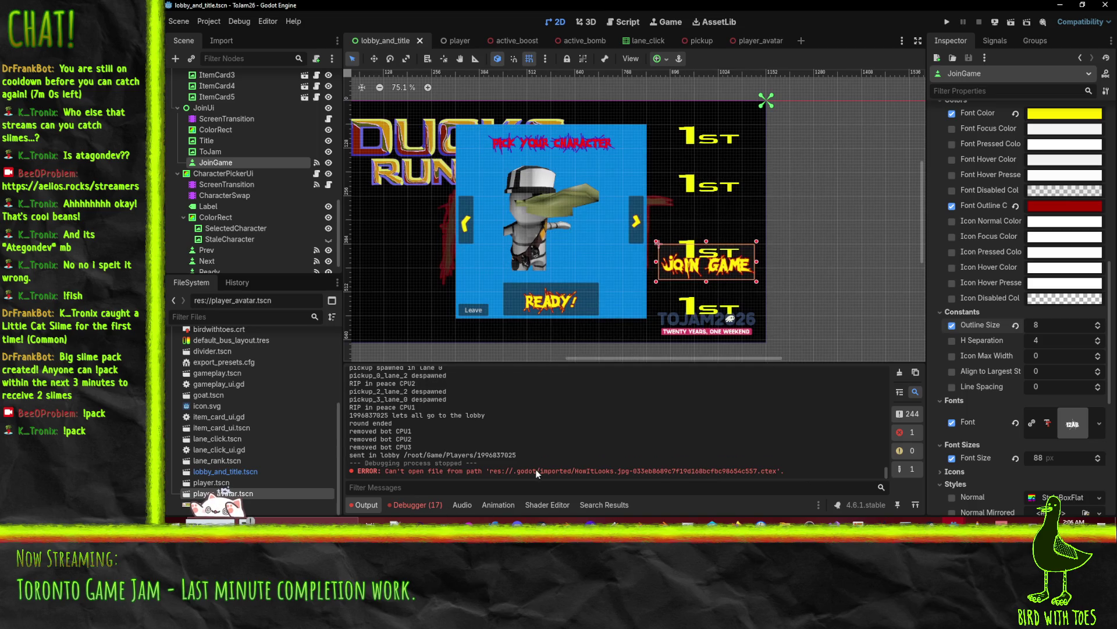
- Review the 17 errors in the Debugger, then return to the Output log
left_click(441, 503)
left_click(416, 361)
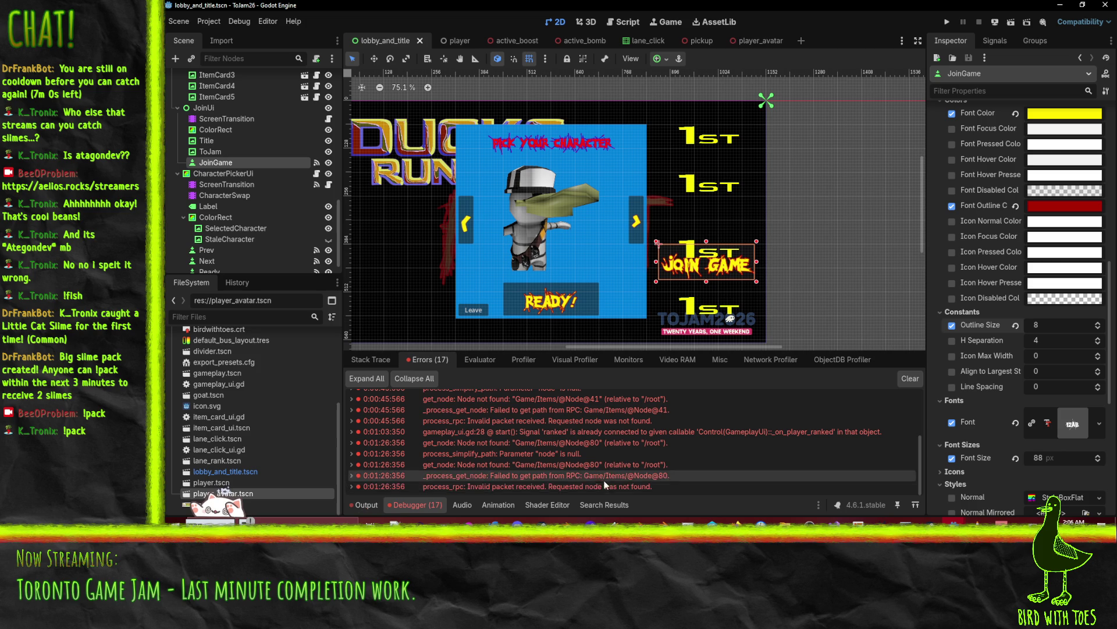
left_click(376, 504)
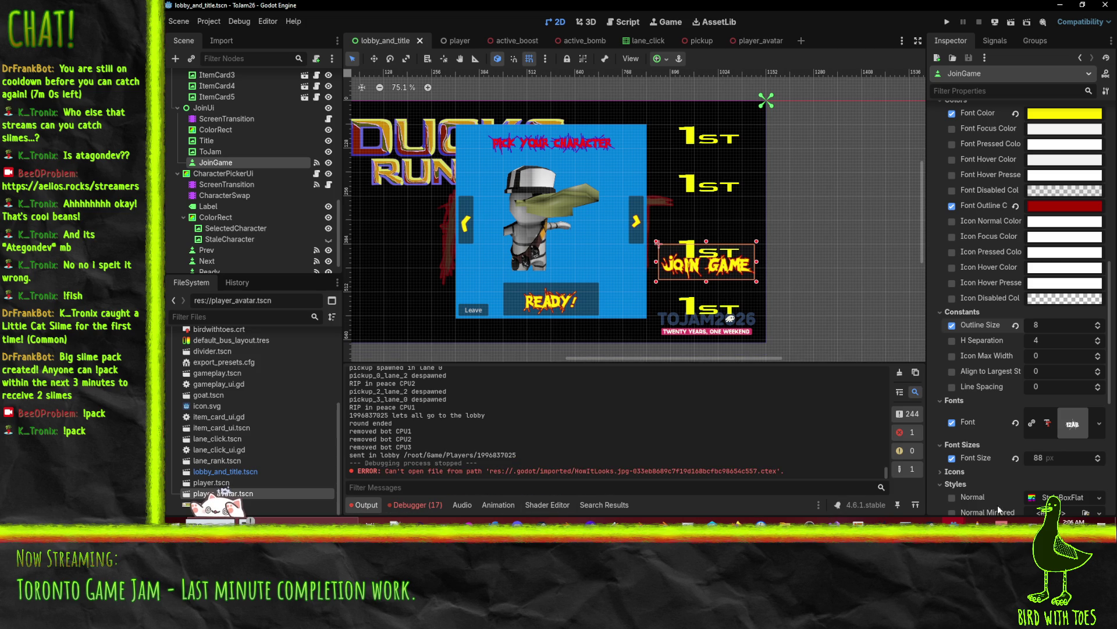
- Close the sengatz.zip folder window
left_click(955, 522)
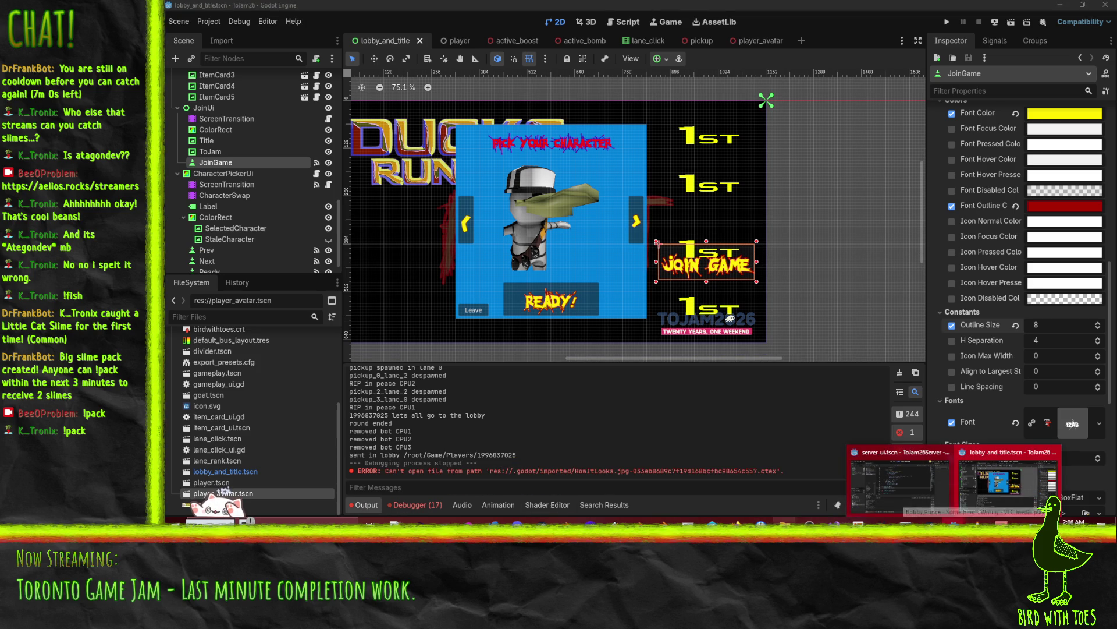
mouse_move(784, 522)
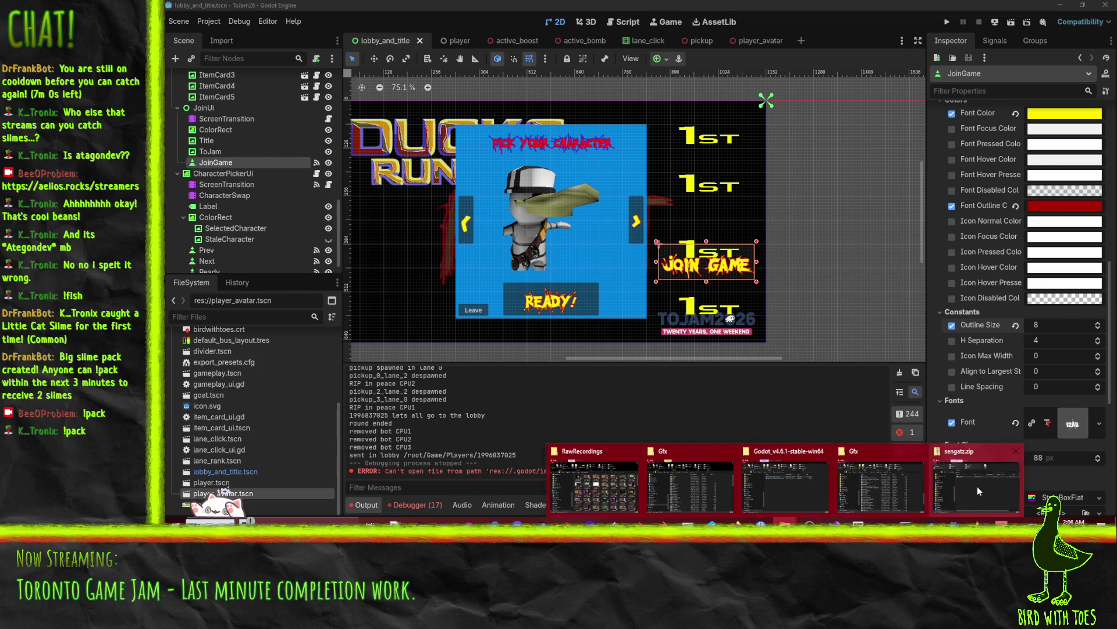
left_click(977, 486)
left_click(895, 91)
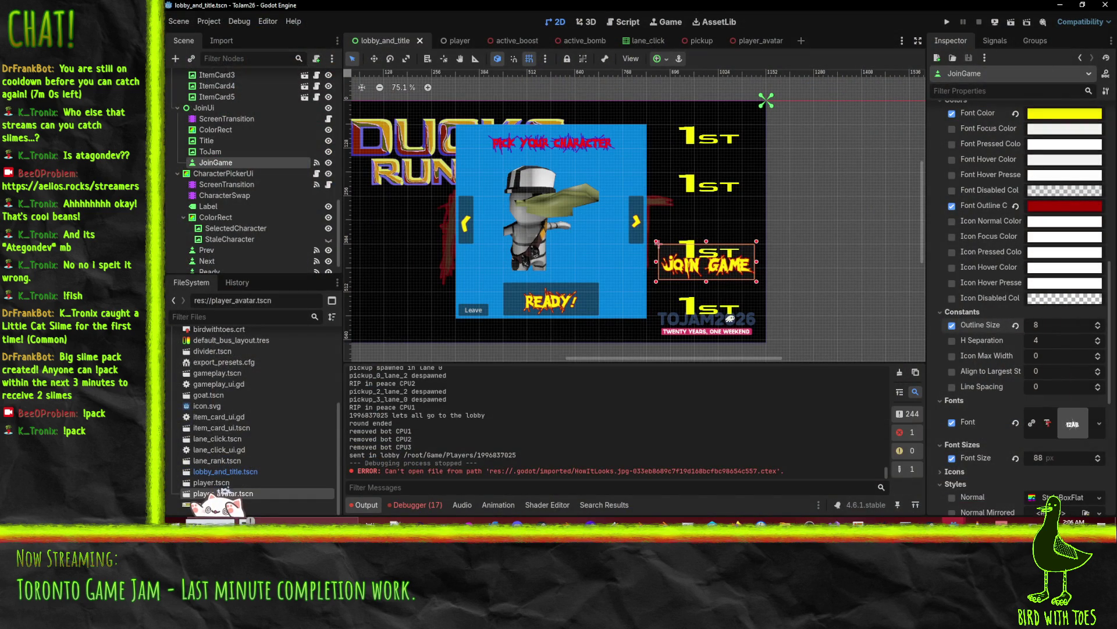
- Switch to the ToJam26Server project's server_lobby.gd script, then bring the Gfx folder window forward
mouse_move(954, 521)
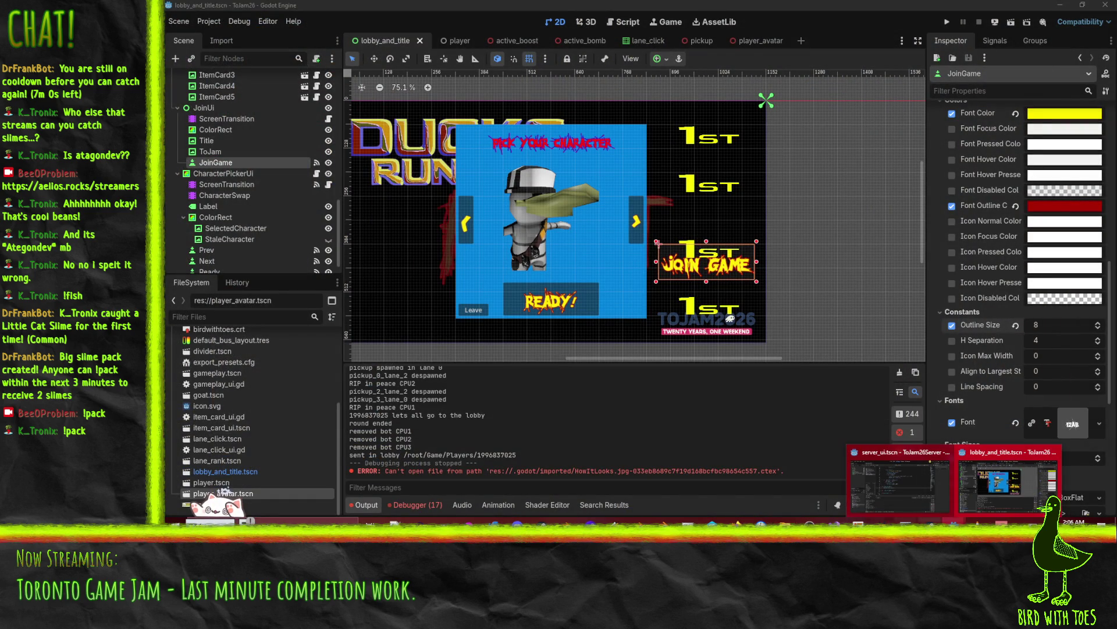
left_click(855, 451)
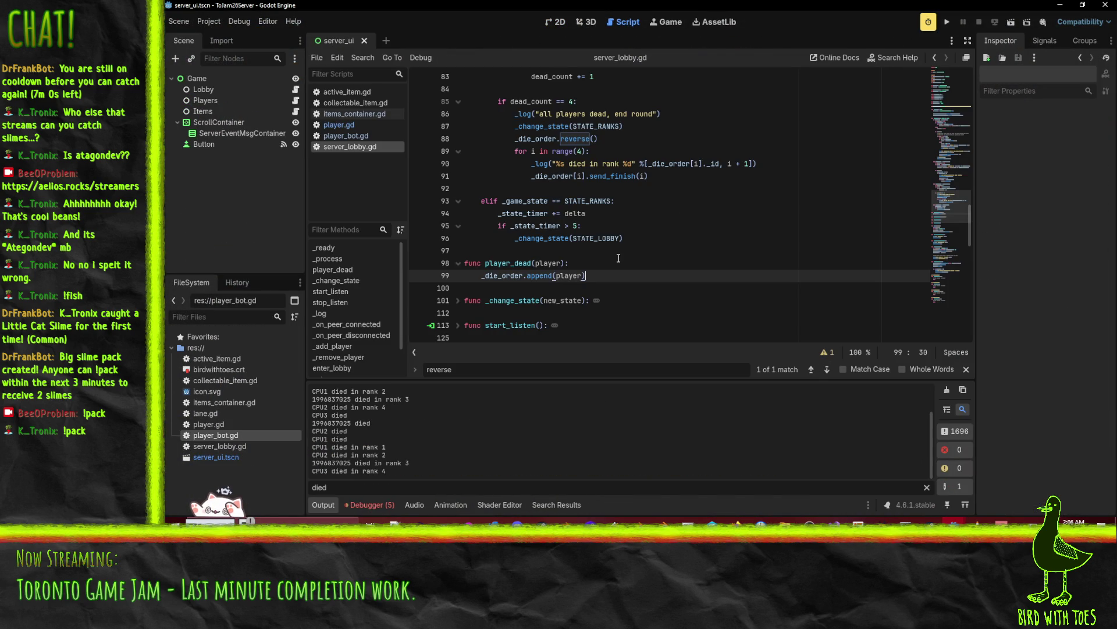
left_click(661, 284)
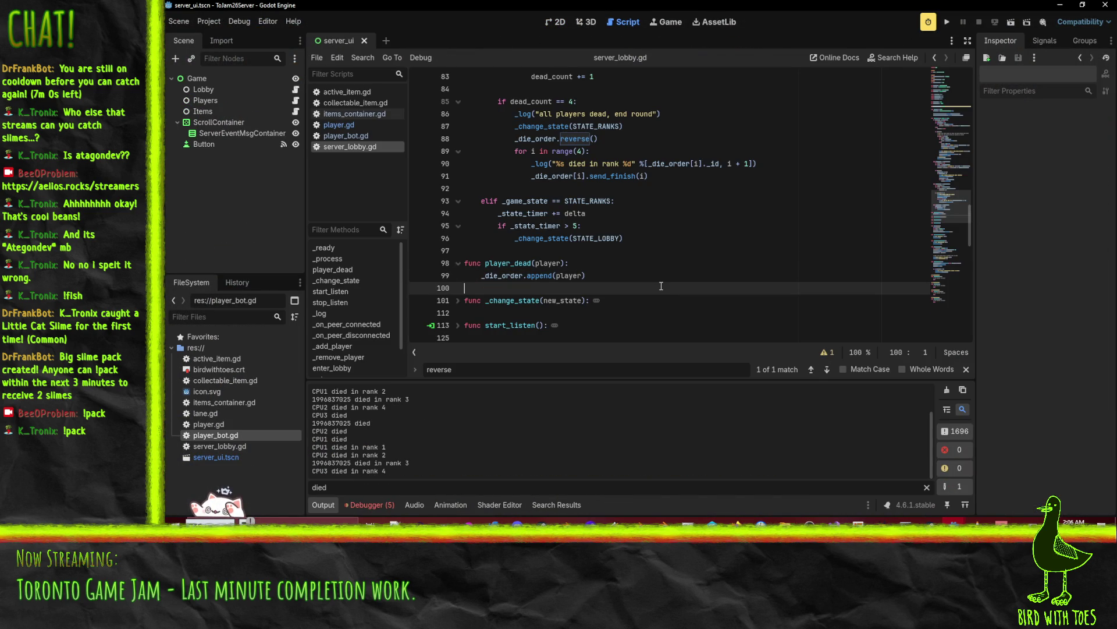
mouse_move(954, 520)
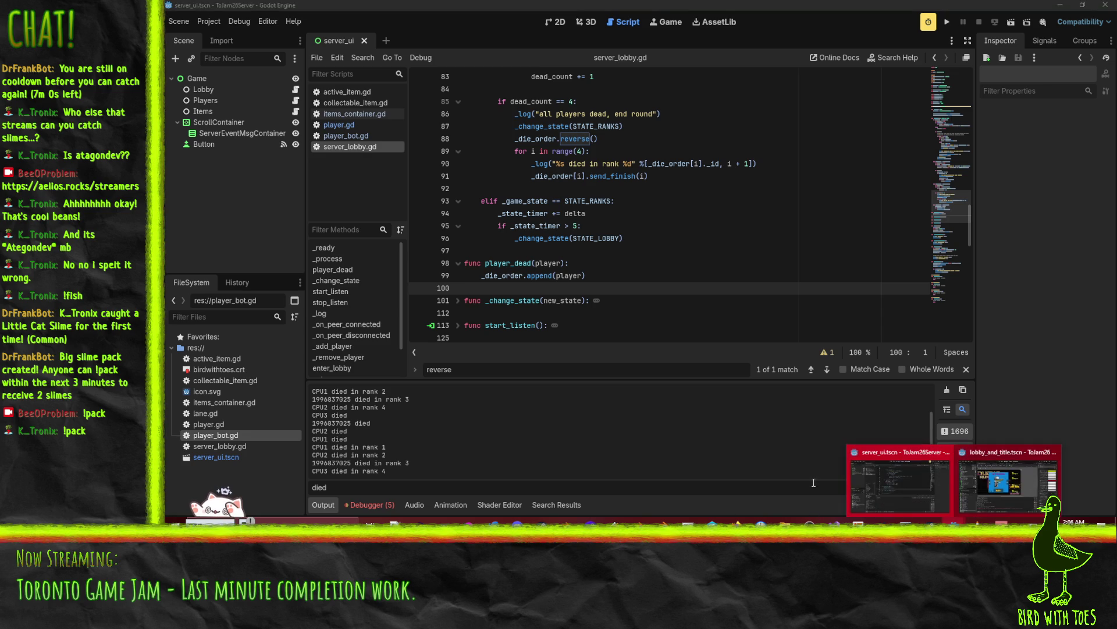
key("Up")
key("Up")
key("Up")
mouse_move(785, 522)
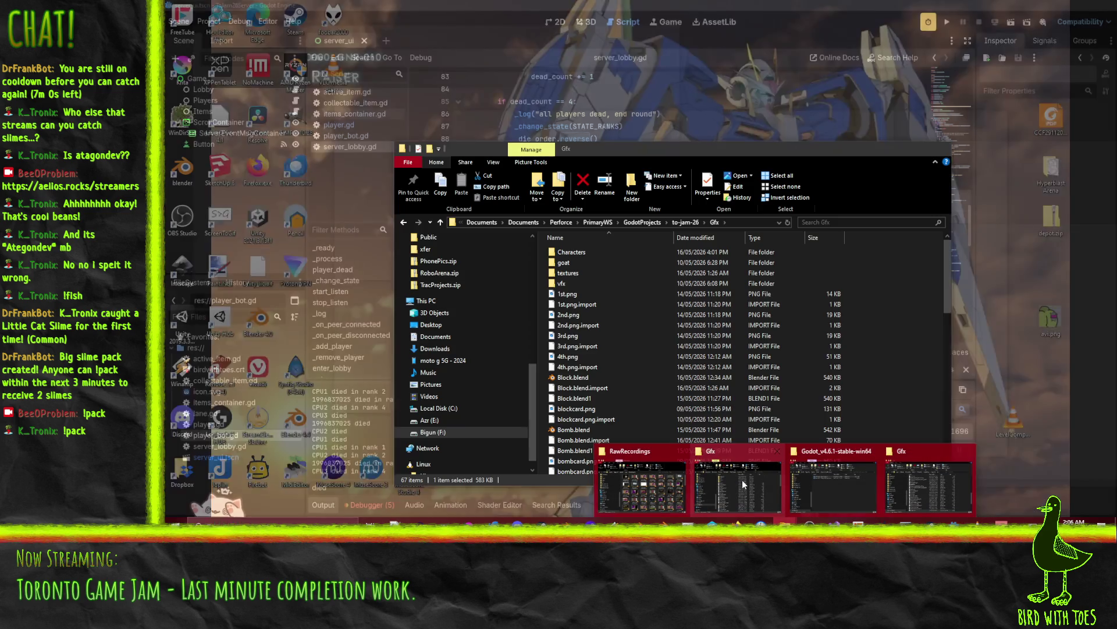
left_click(742, 480)
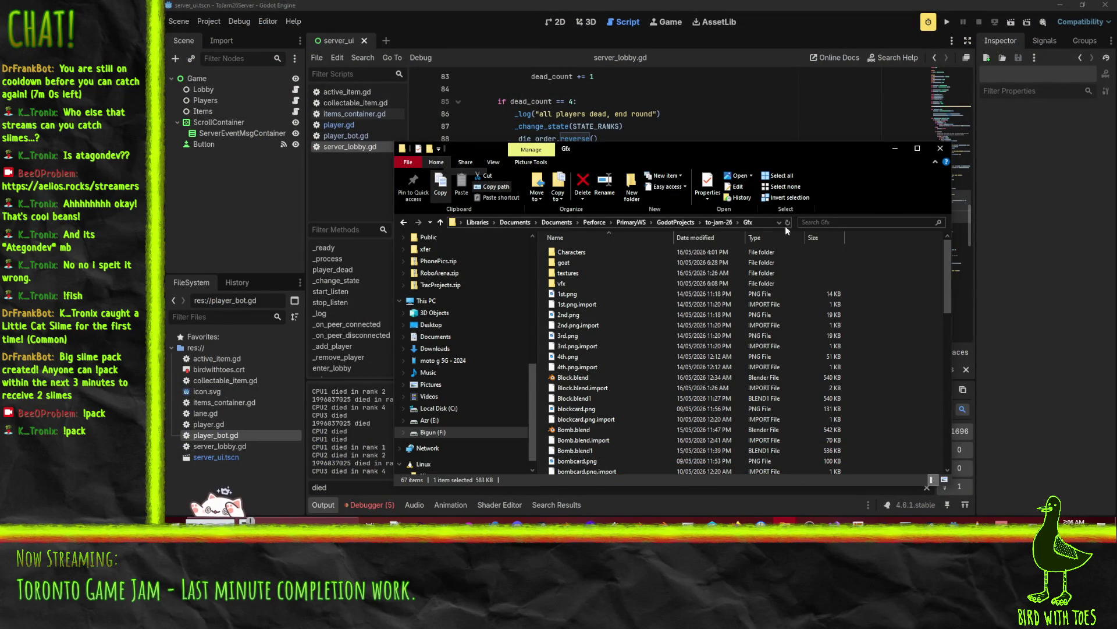
- Navigate to F:\DAAAN\Builds and Promo - ToJam 2026 and open its Client folder
scroll(459, 369, "up", 3)
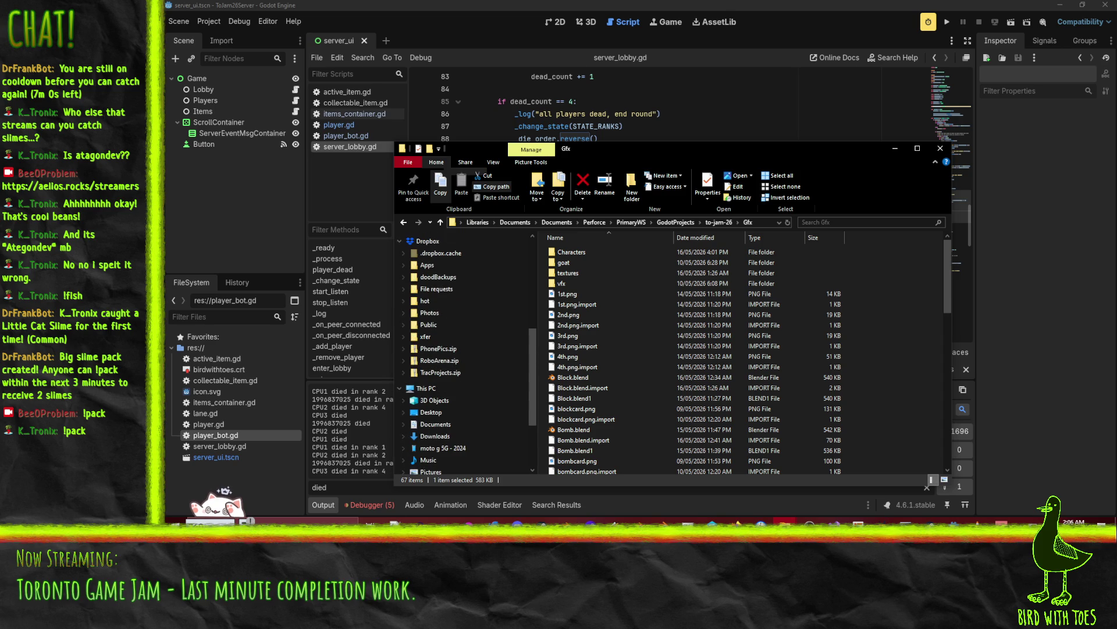
left_click(750, 163)
scroll(442, 349, "up", 4)
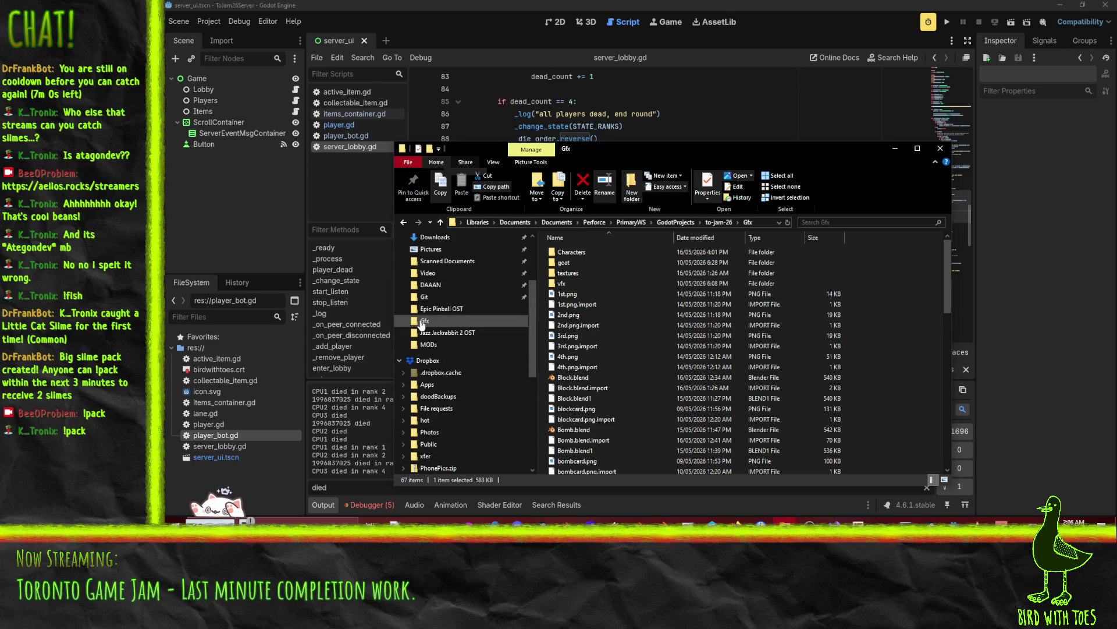
scroll(431, 320, "up", 1)
left_click(431, 308)
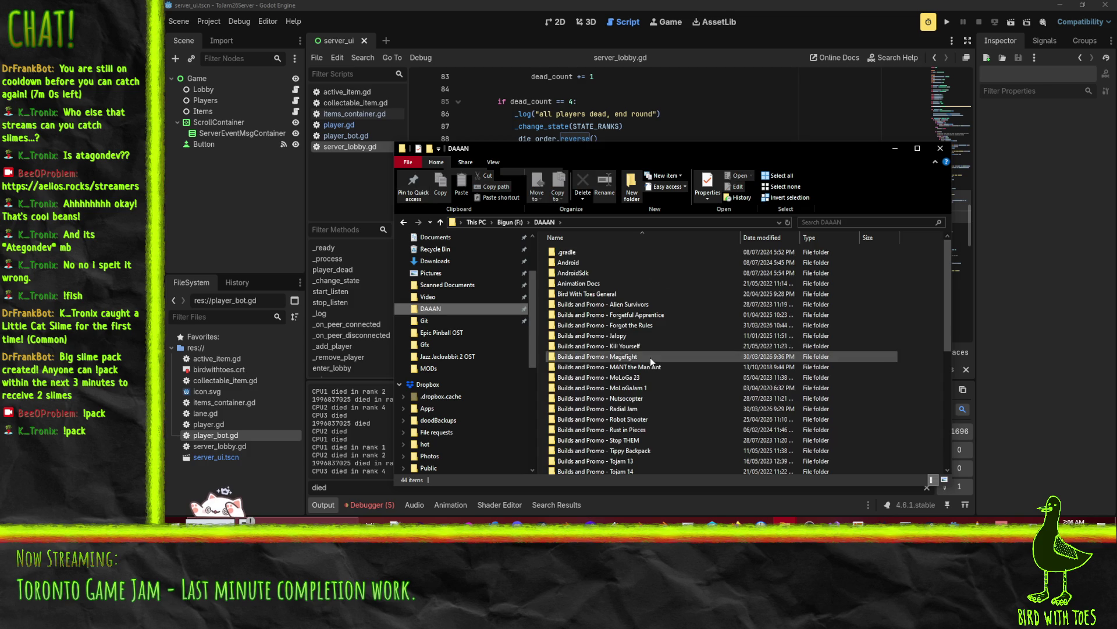
scroll(649, 373, "down", 4)
left_click(617, 363)
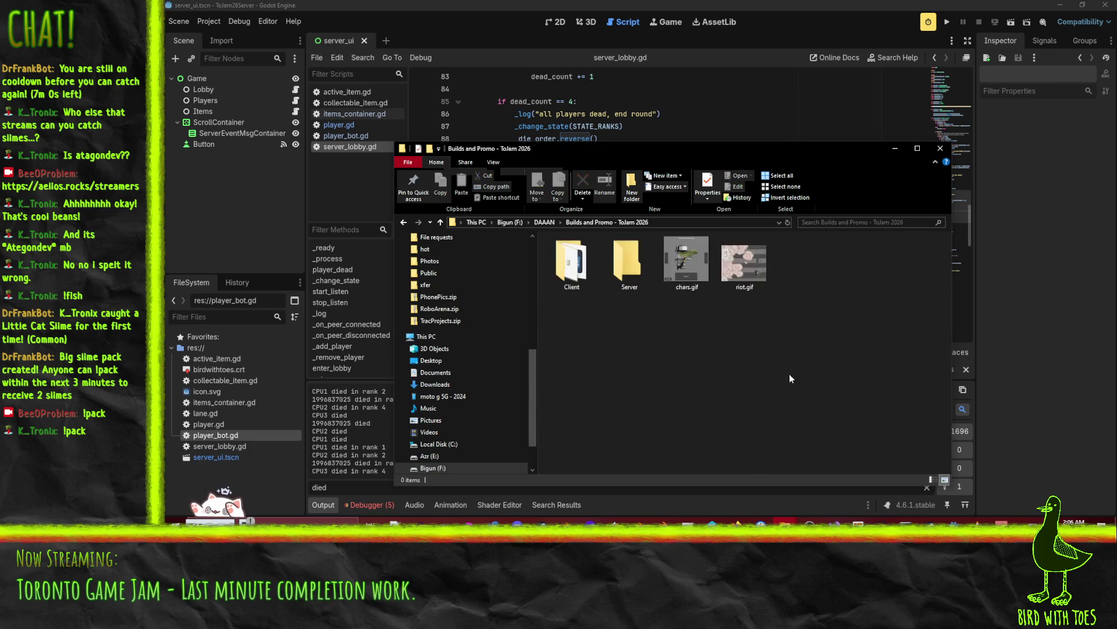
left_click(589, 269)
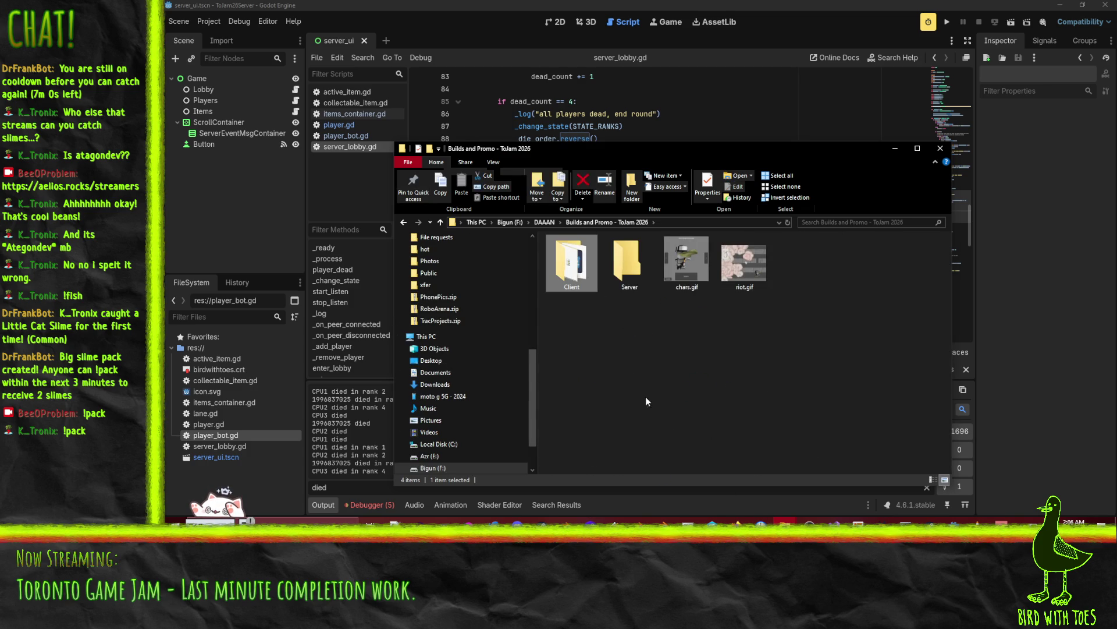
key("Return")
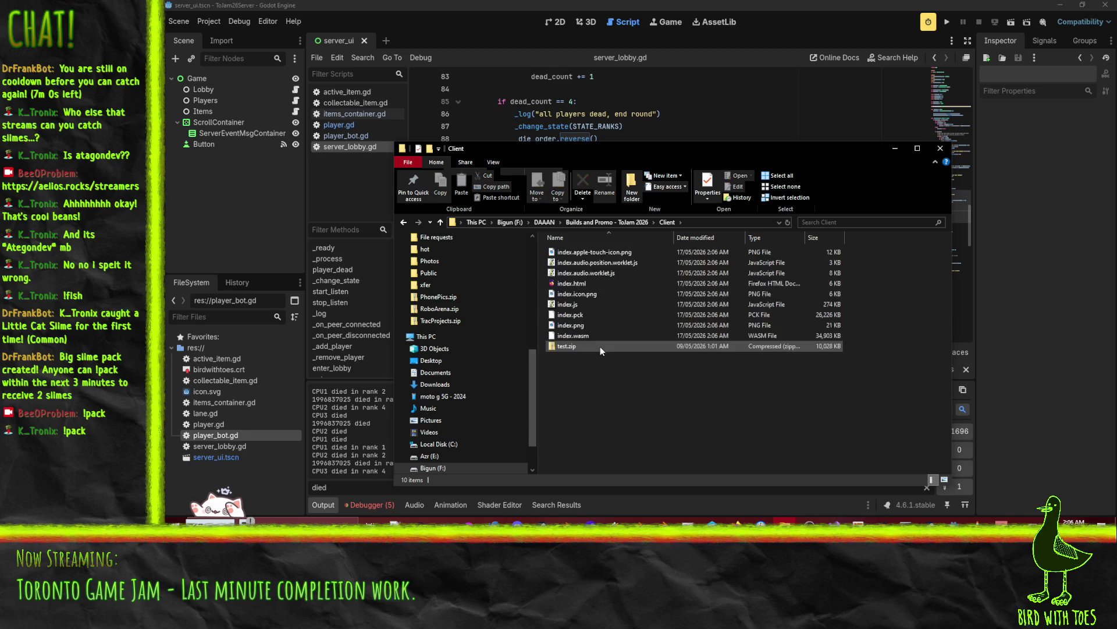
- Permanently delete test.zip and compress all nine web export files into Client.zip with 7-Zip
left_click(588, 346)
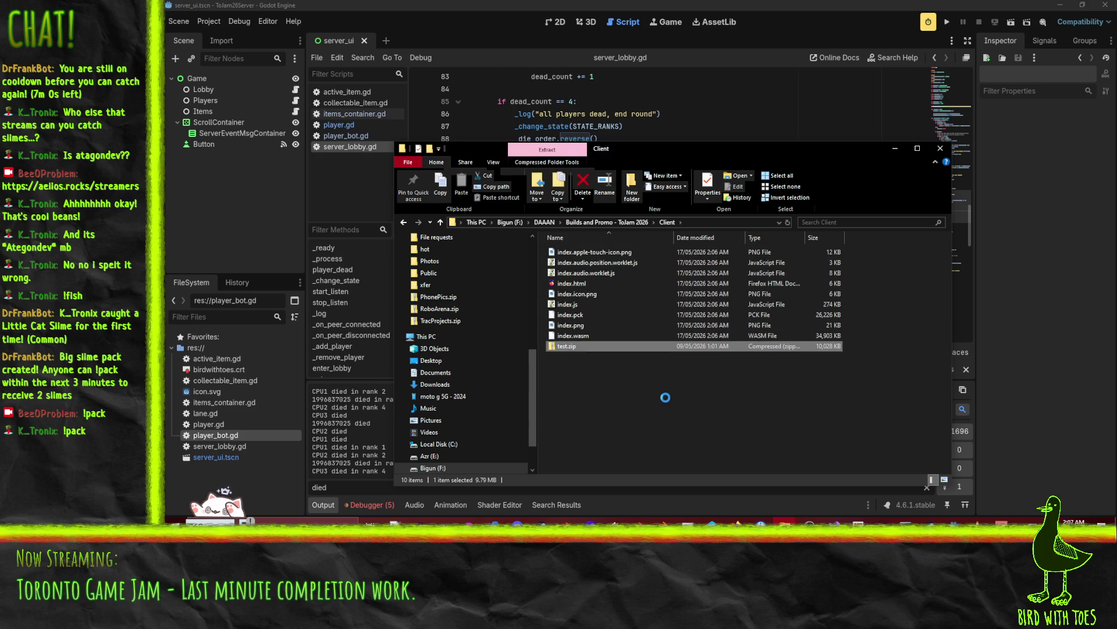
key("shift+Delete")
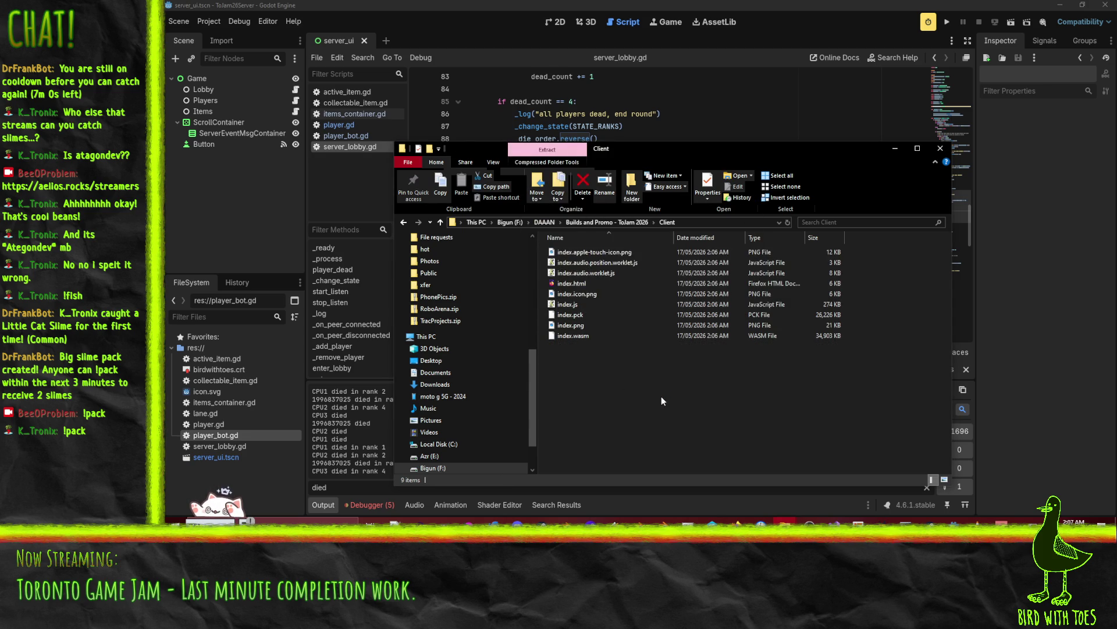
key("ctrl+a")
right_click(574, 287)
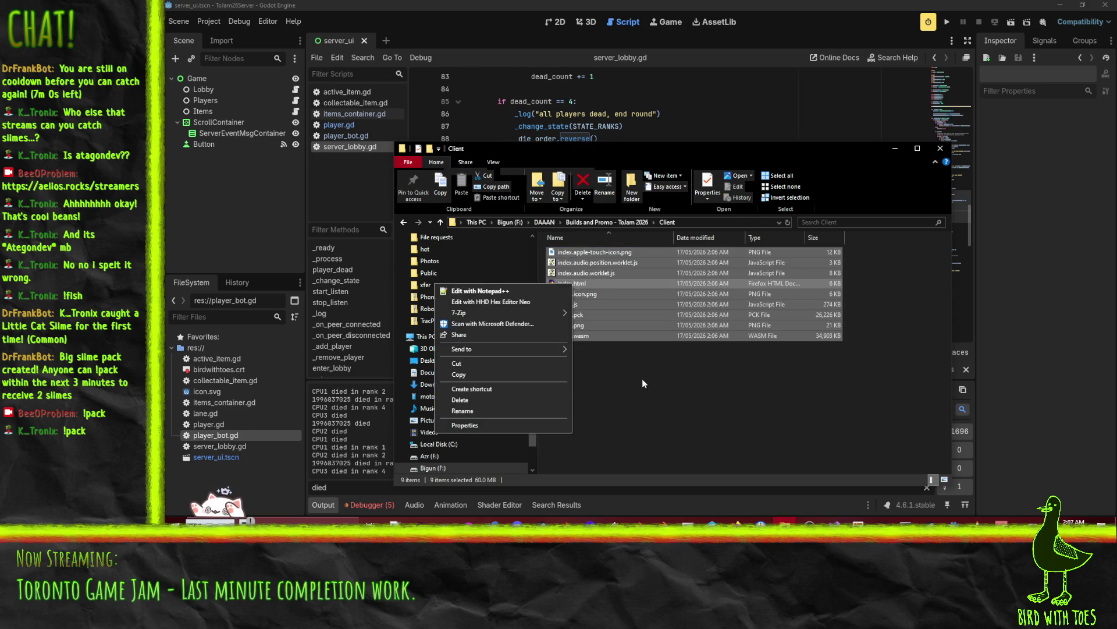
mouse_move(512, 352)
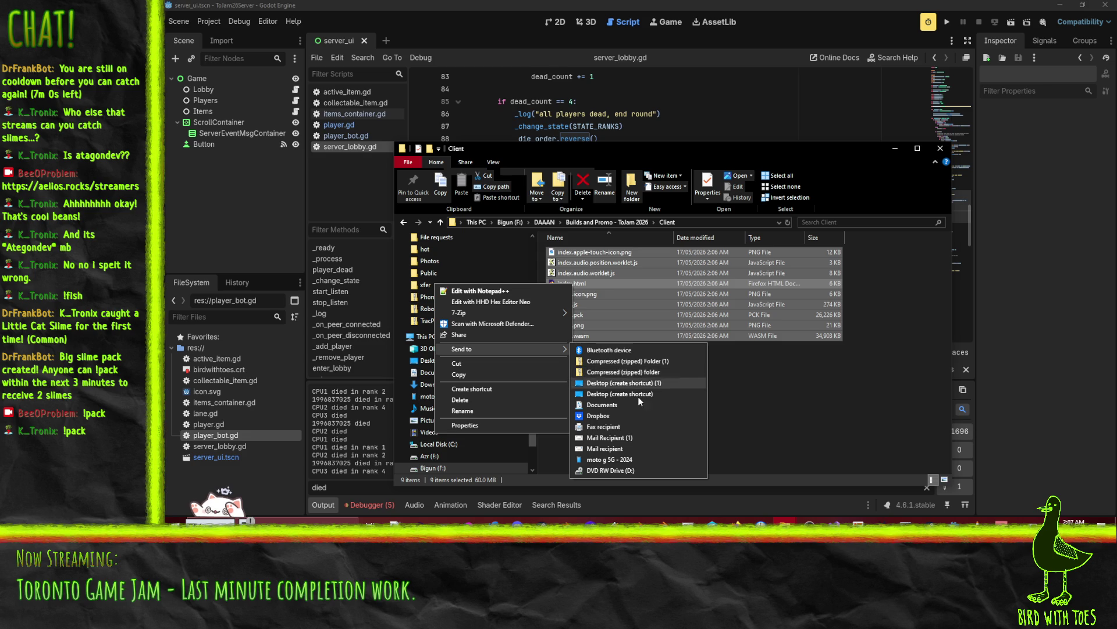
mouse_move(496, 316)
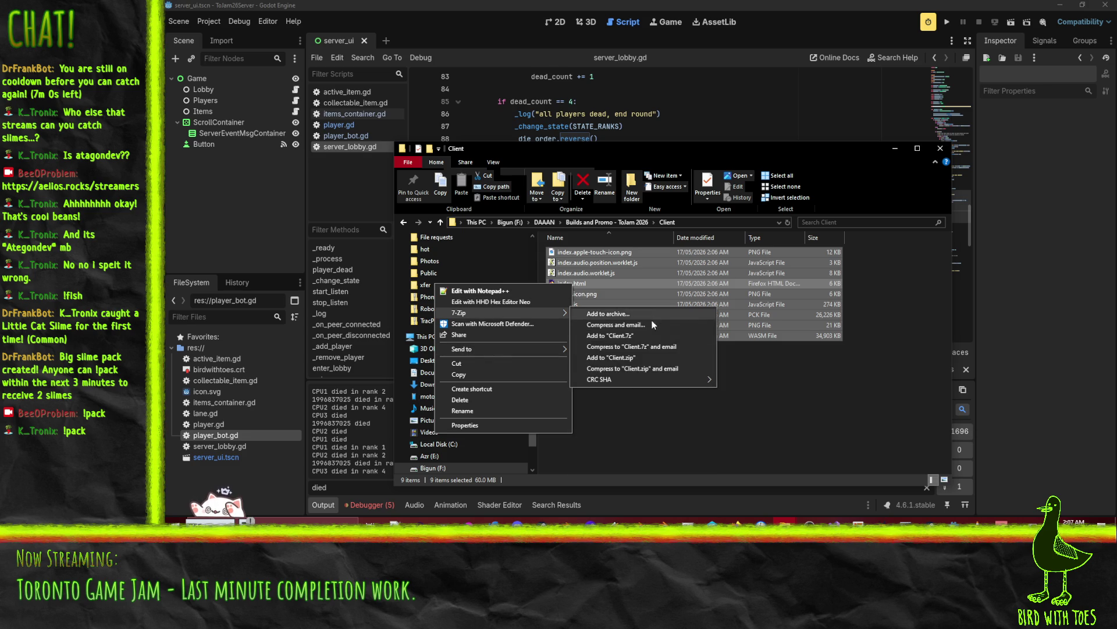
left_click(619, 359)
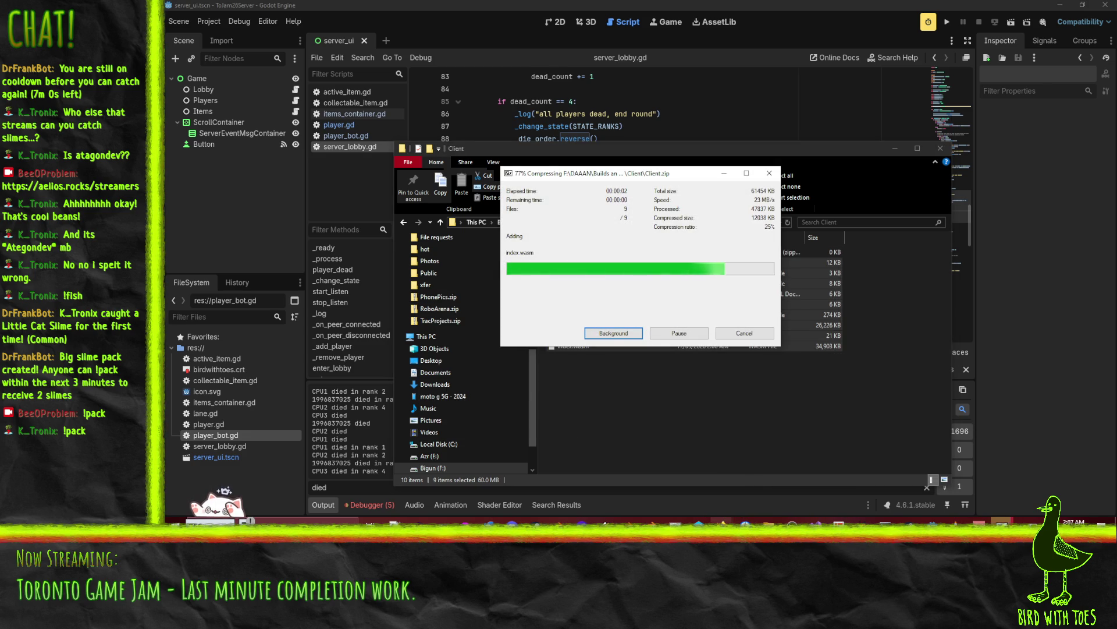
- Bring Firefox forward and switch to the itch.io edit page for the 'test' project
mouse_move(736, 523)
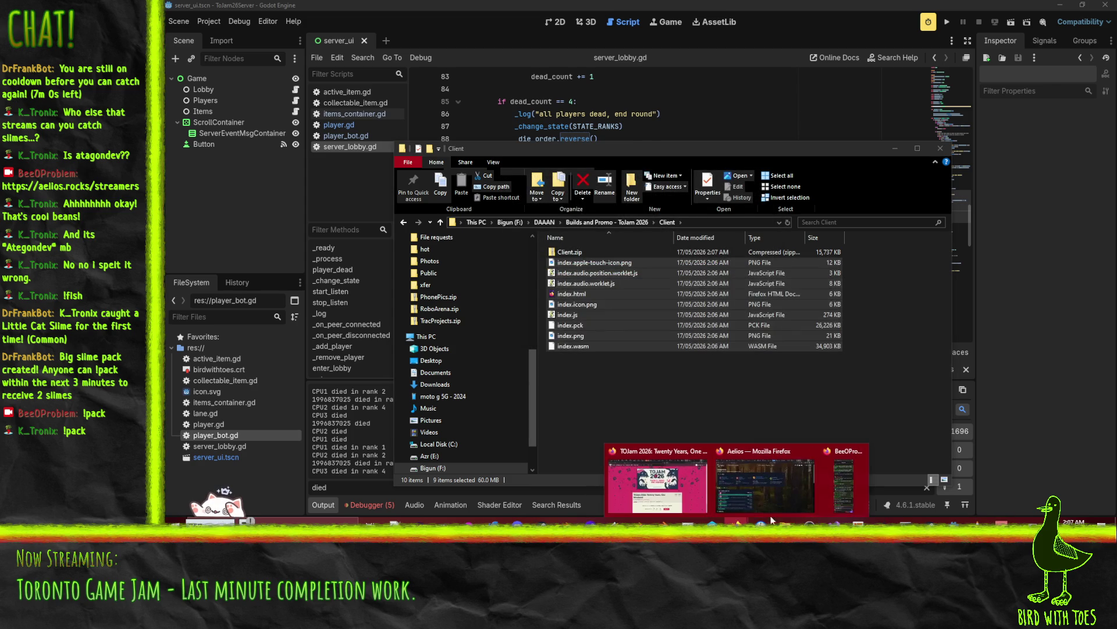
left_click(656, 486)
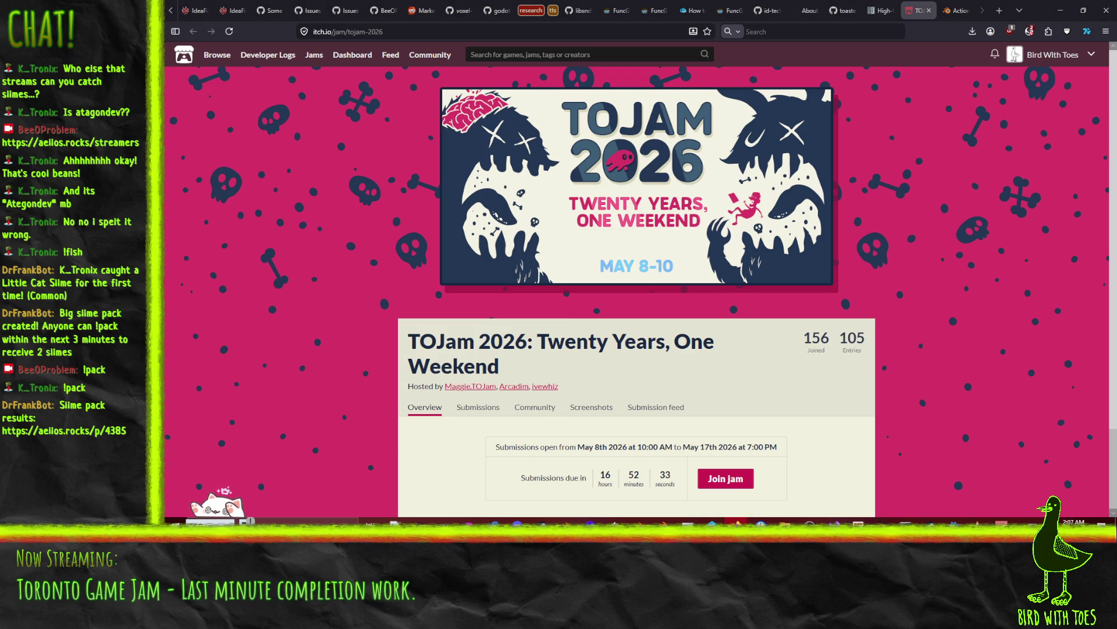
mouse_move(736, 521)
key("ctrl+Tab")
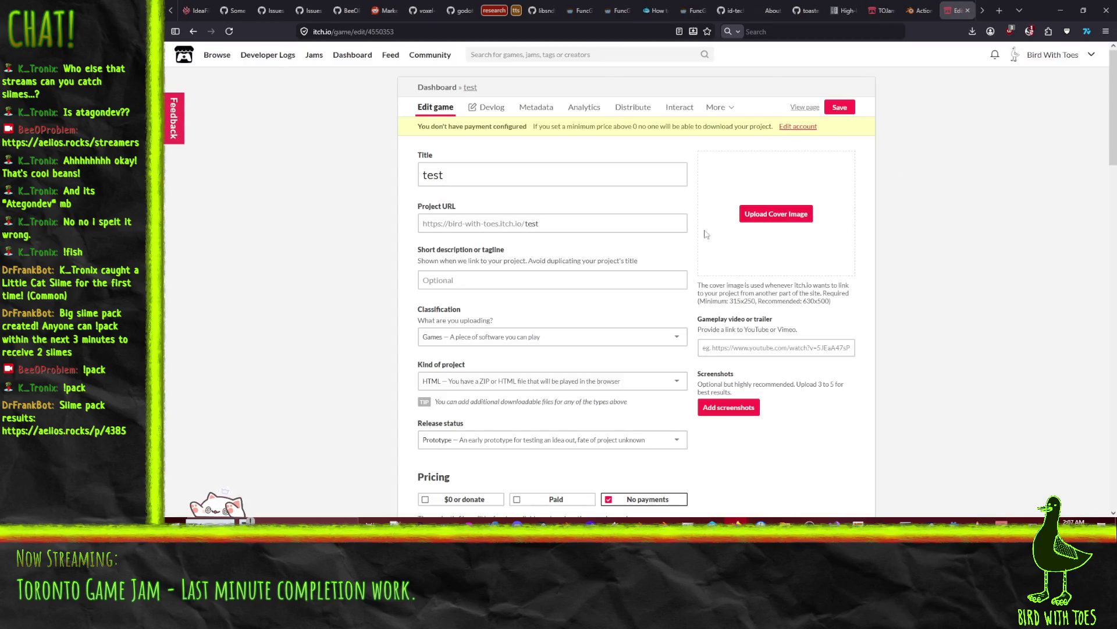
- Retitle the project 'Ducks Running Riot' and set its project URL to 'ducks'
double_click(433, 174)
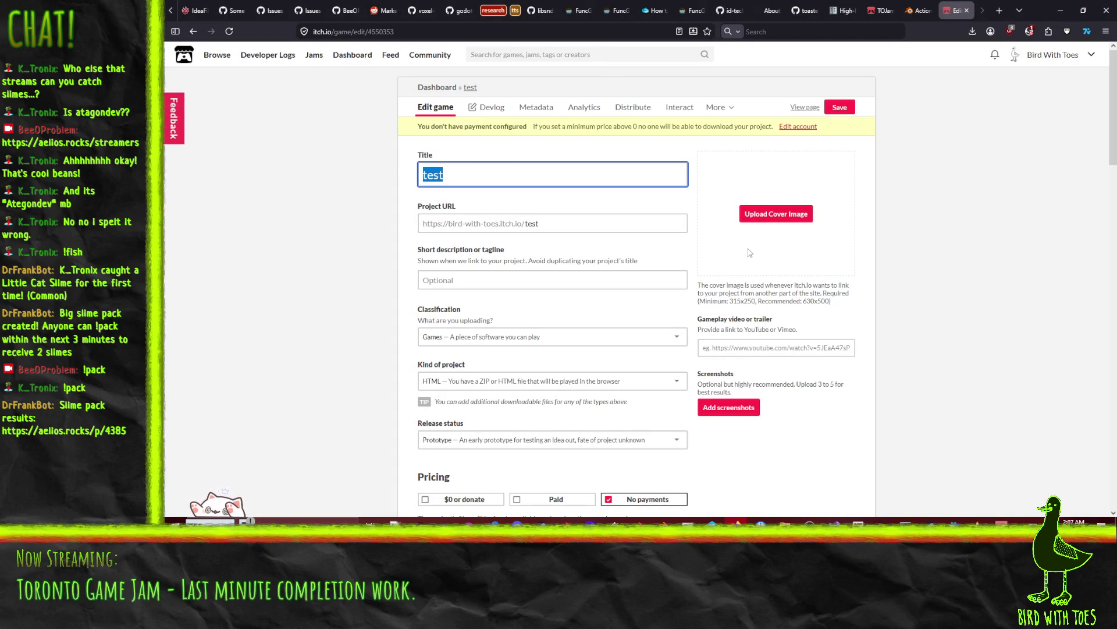
type("duc")
key("ctrl+a")
type("Ducks Runni")
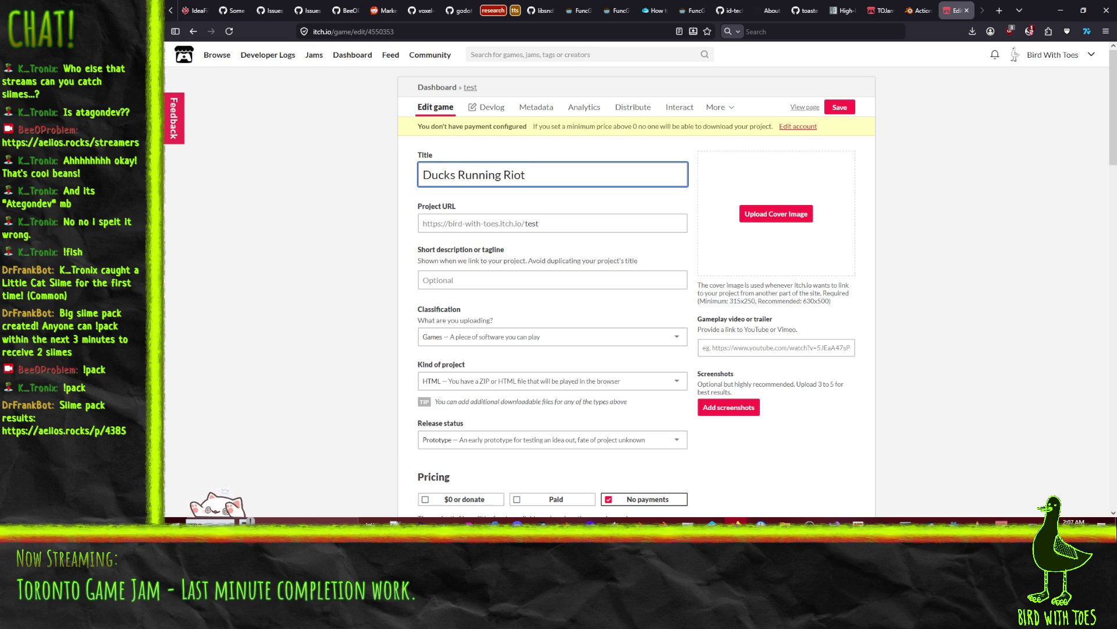
double_click(534, 226)
type("ducls")
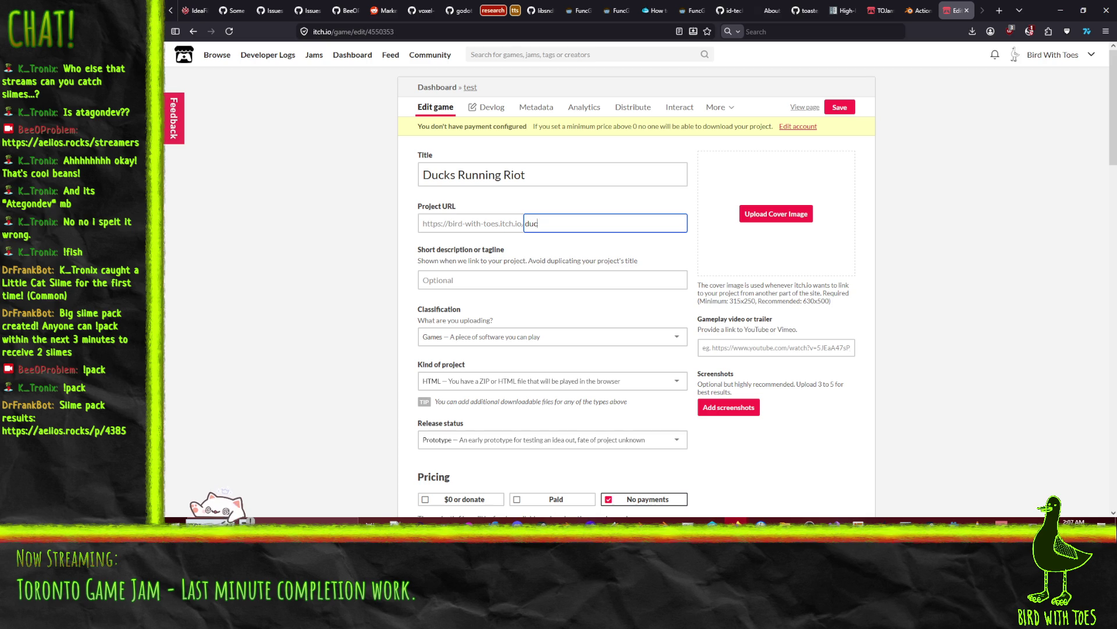
- Enter the short description 'Outrun the riot! Last one standing wins!'
left_click(486, 280)
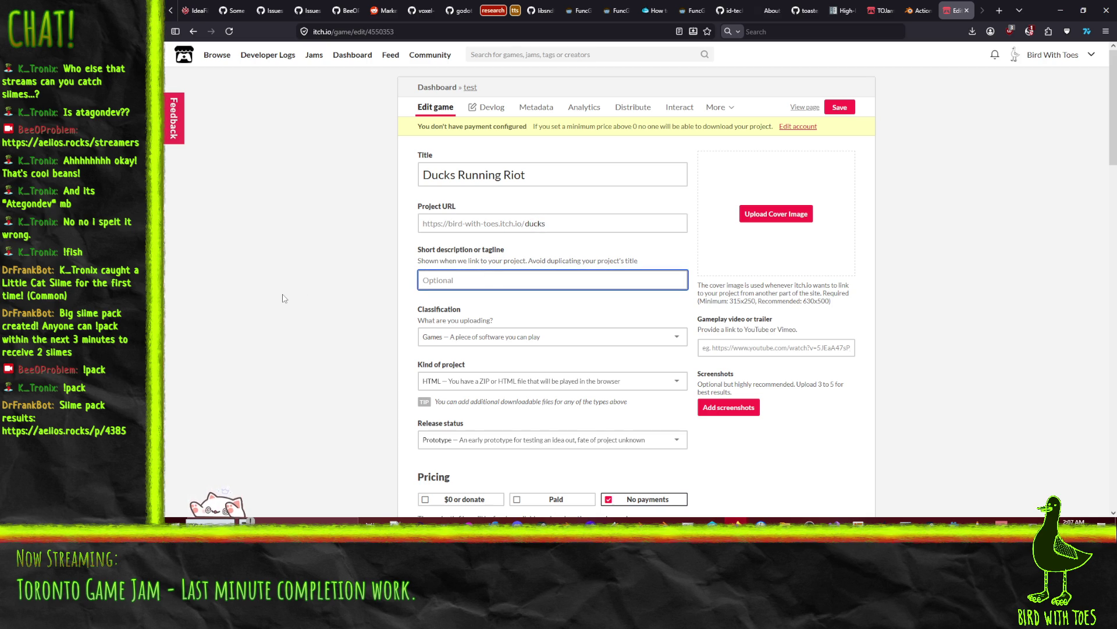
type("O")
type("L")
type("ast one st")
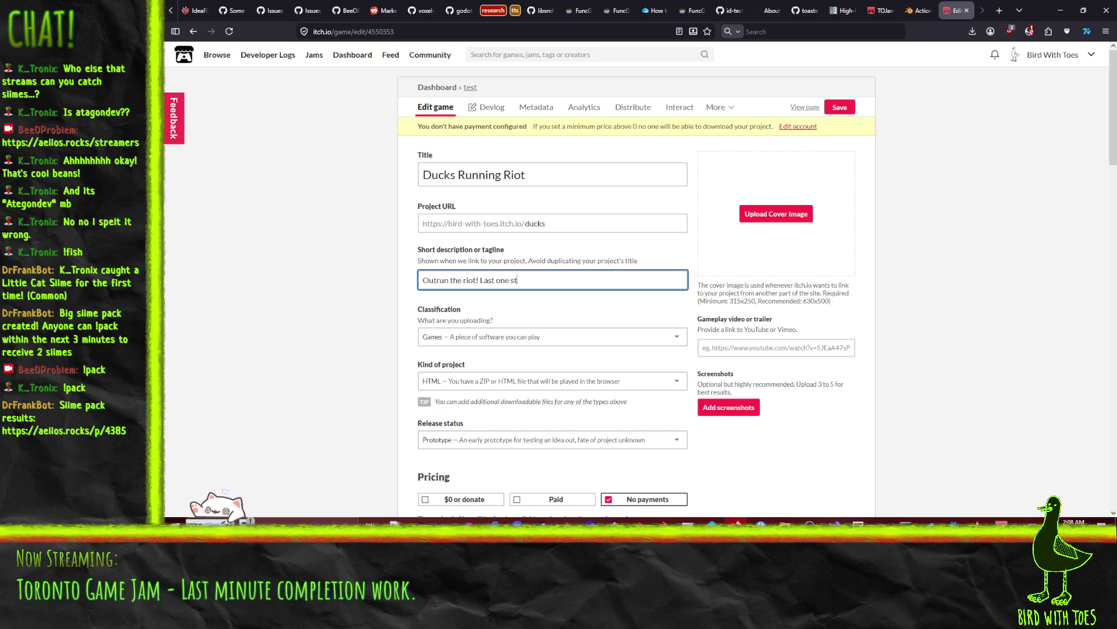
type("anding iwins")
left_click(279, 386)
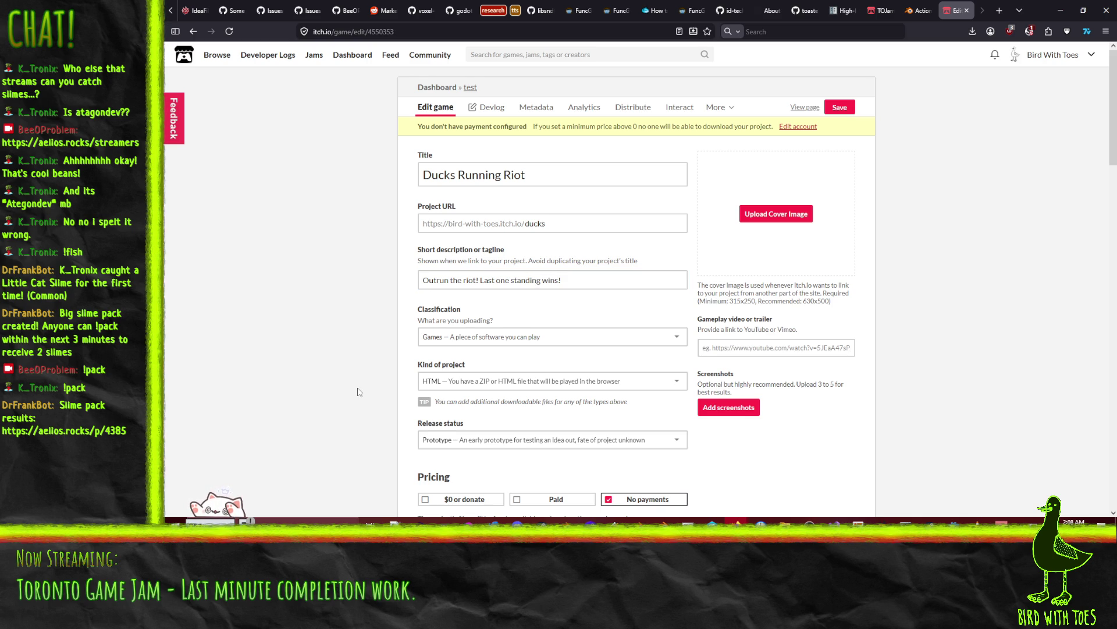
- Delete the old test.zip upload from the itch.io project
scroll(358, 388, "down", 5)
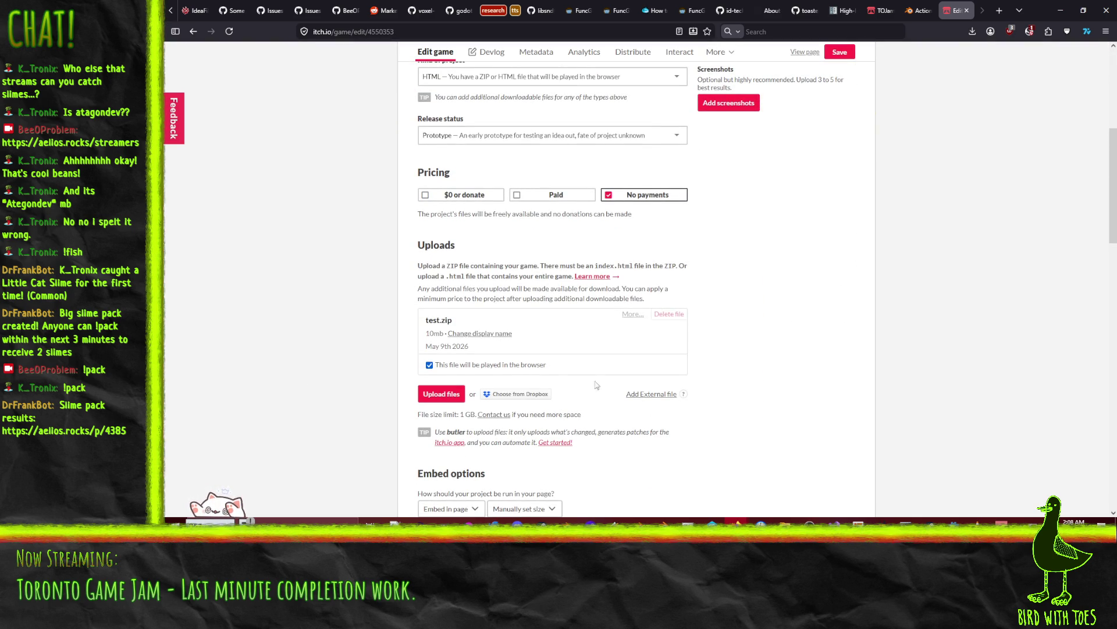
left_click(669, 314)
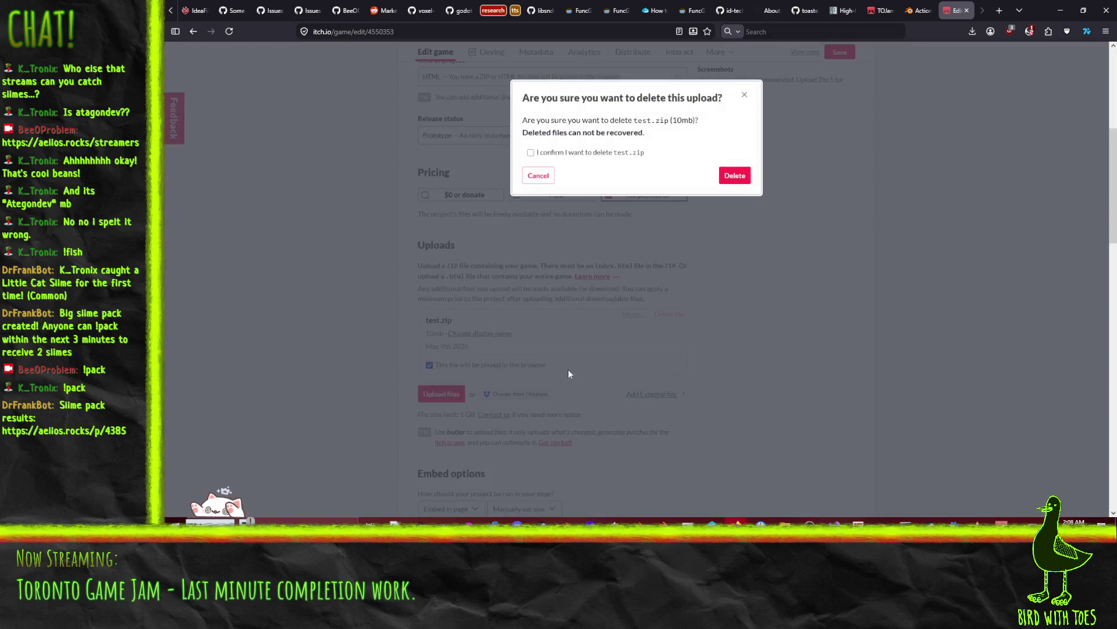
left_click(733, 176)
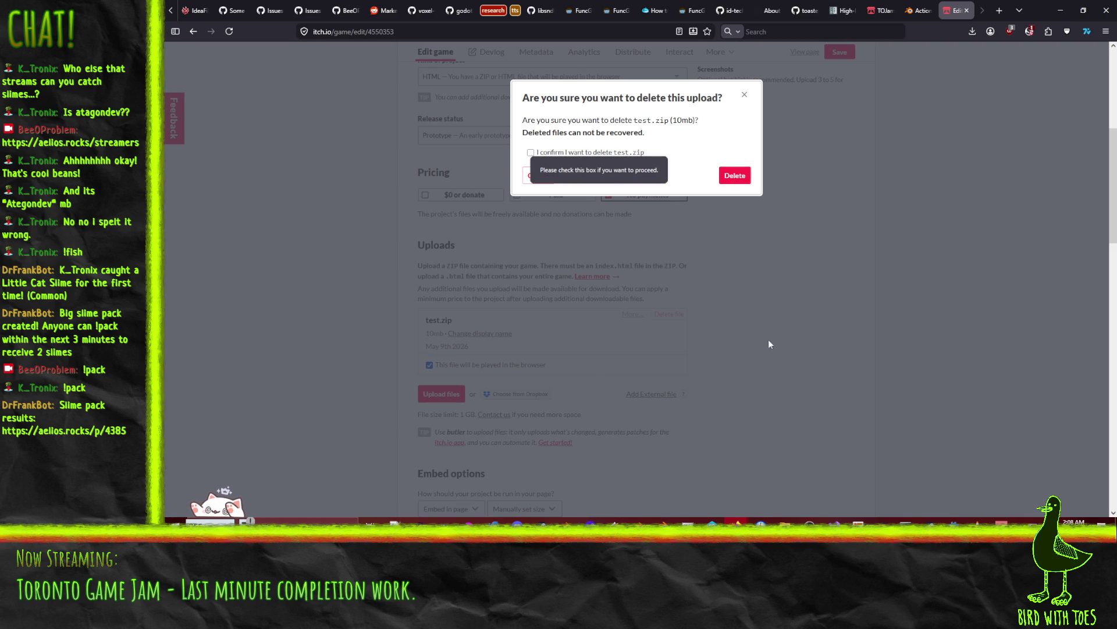
left_click(565, 153)
left_click(732, 181)
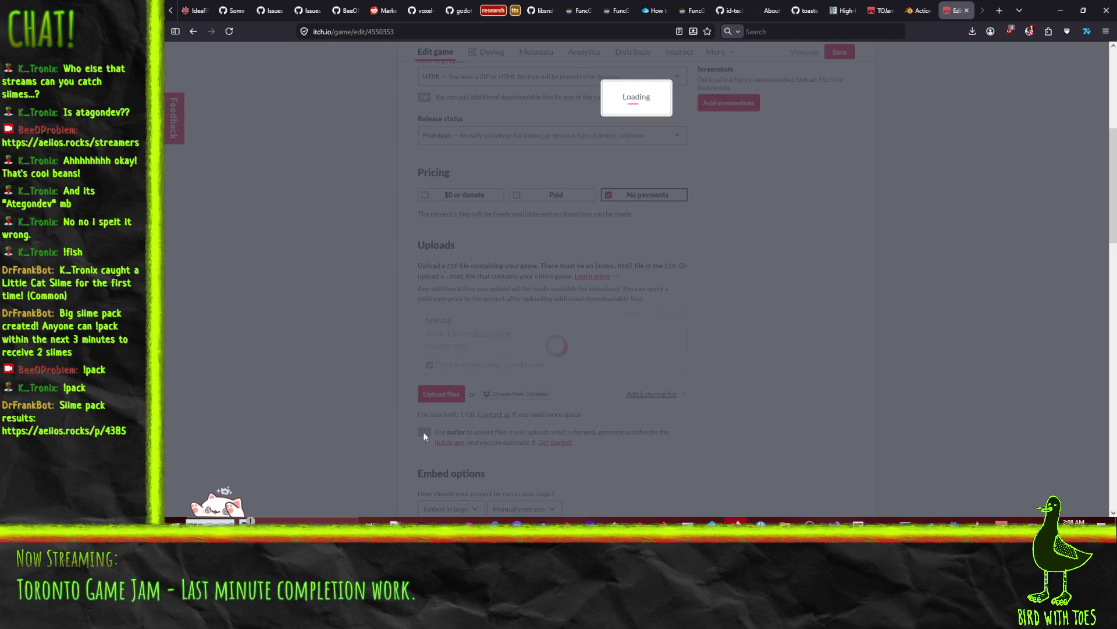
- Upload Client.zip and mark it as the file played in the browser
left_click(457, 320)
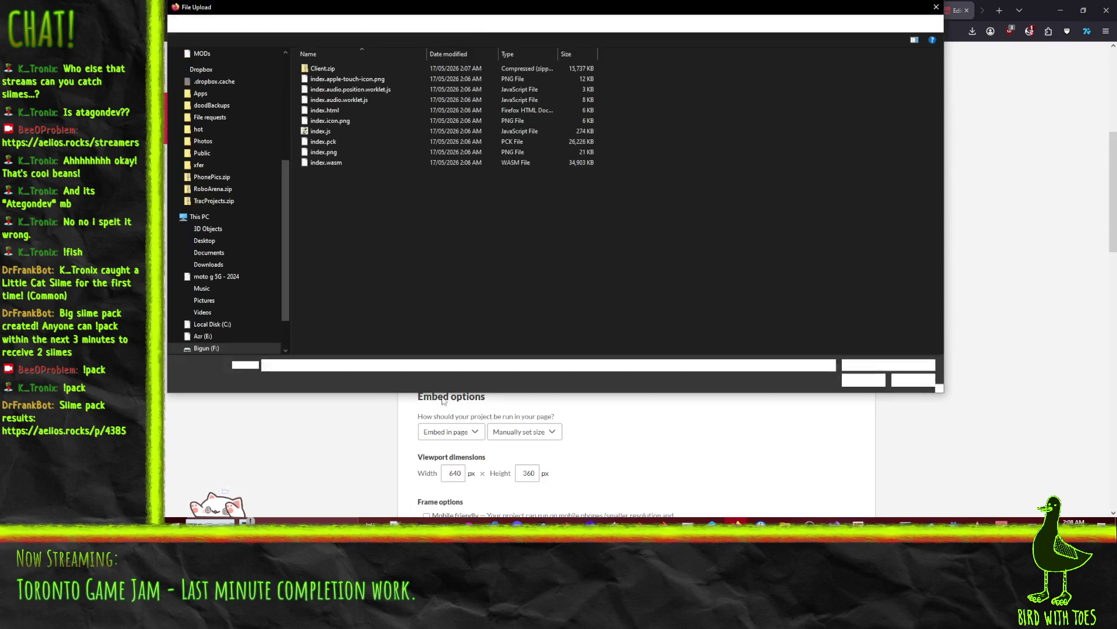
double_click(321, 69)
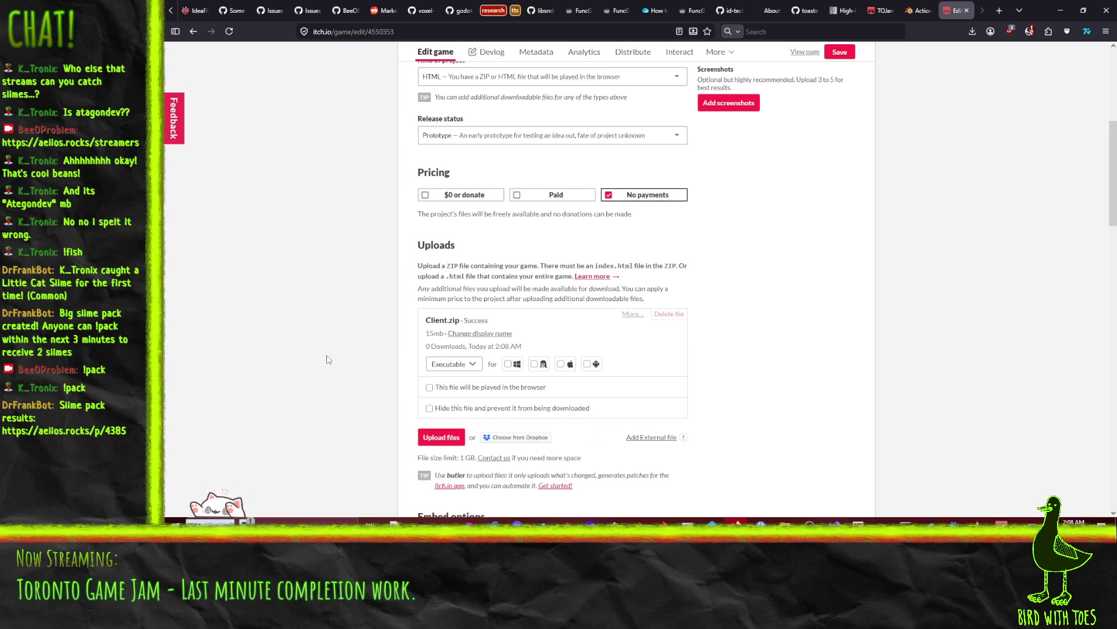
left_click(431, 387)
scroll(349, 384, "down", 5)
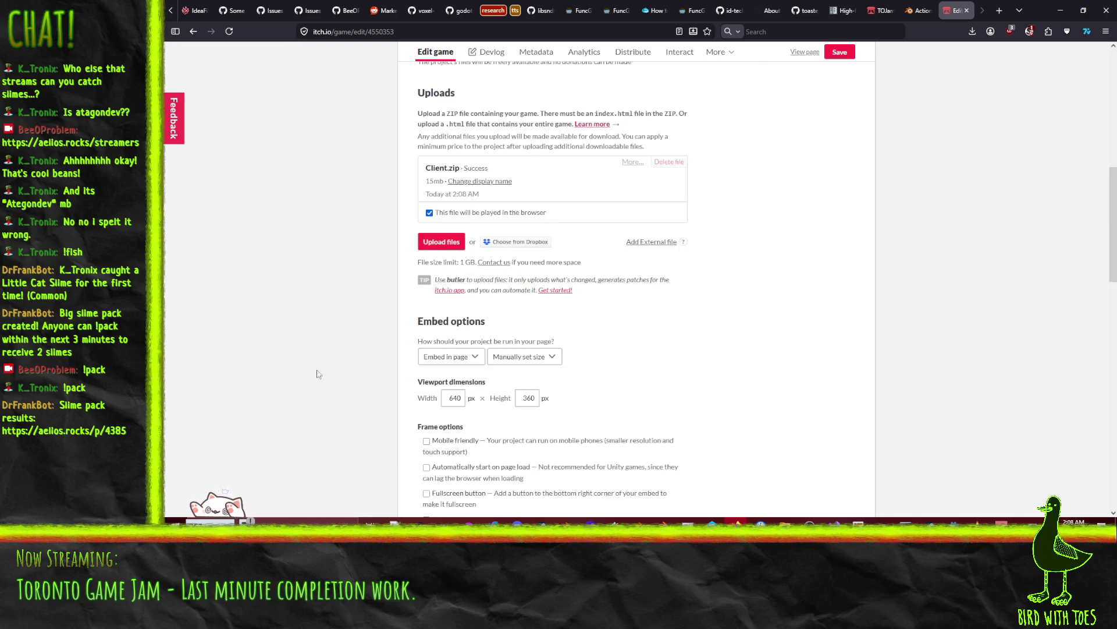
- Launch the Windows Calculator from the Start search with 'calc'
left_click(454, 296)
left_click(166, 541)
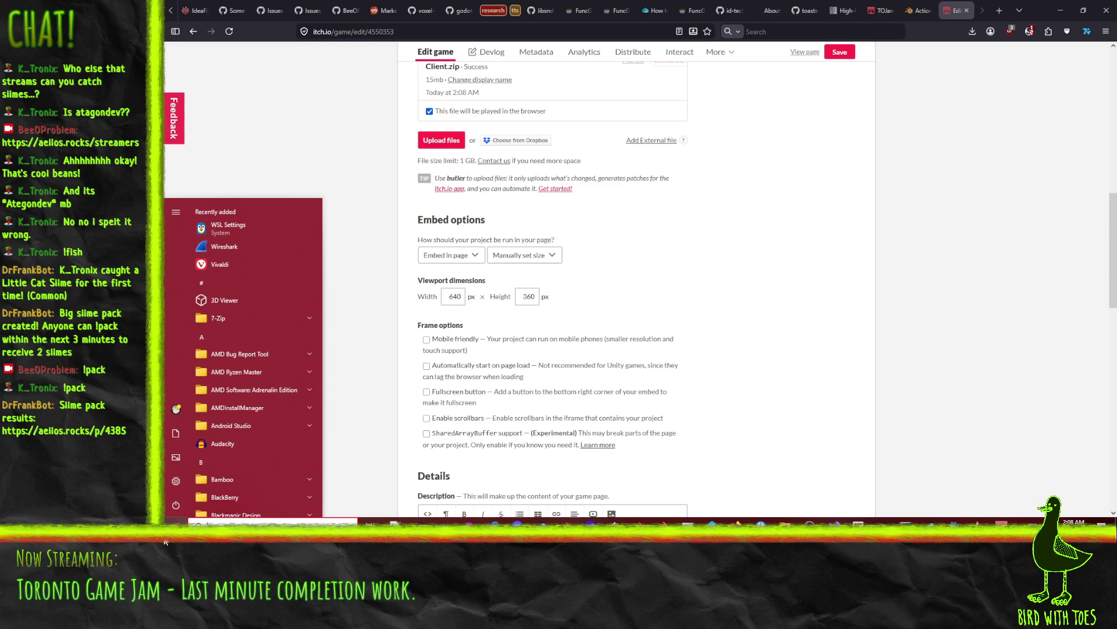
type("calc")
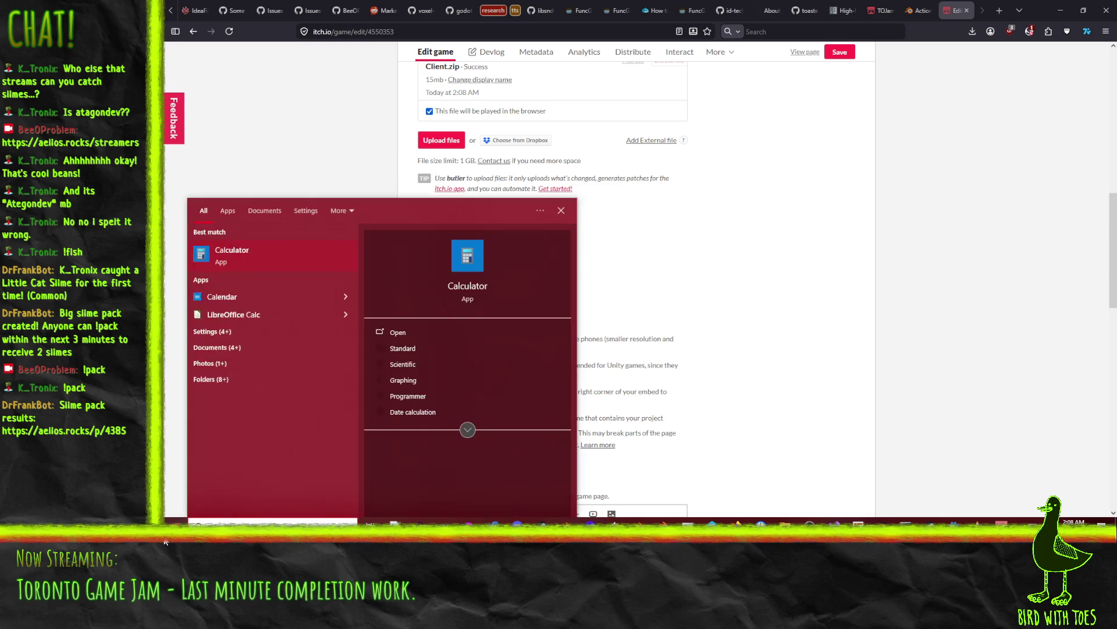
key("Return")
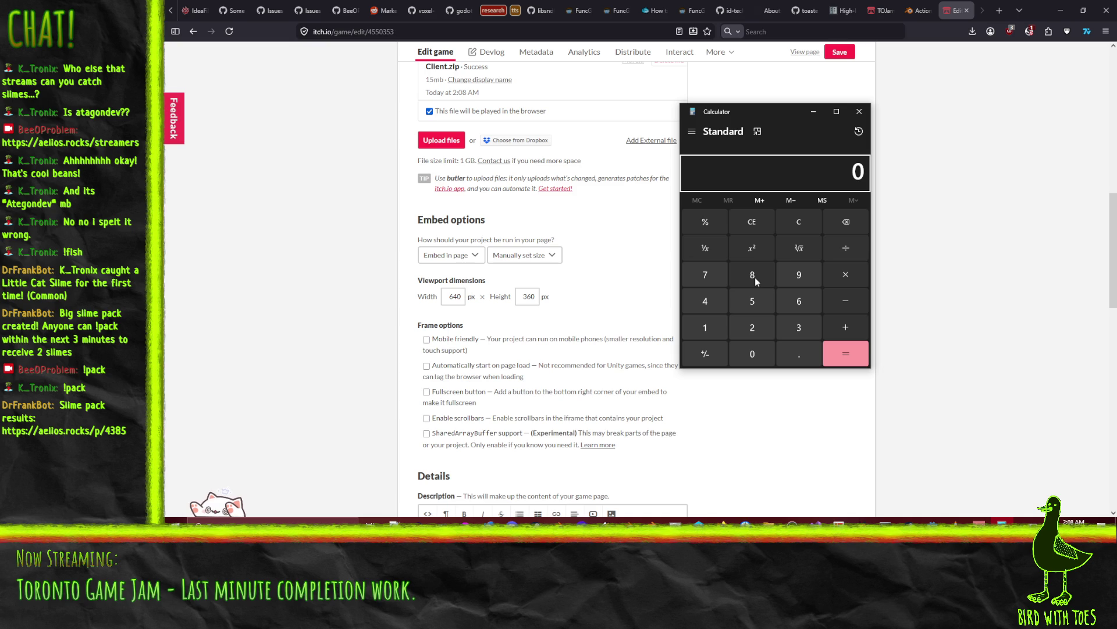
- Set the embed viewport to 800 × 450 px with the fullscreen button enabled
double_click(452, 297)
type("800")
key("Tab")
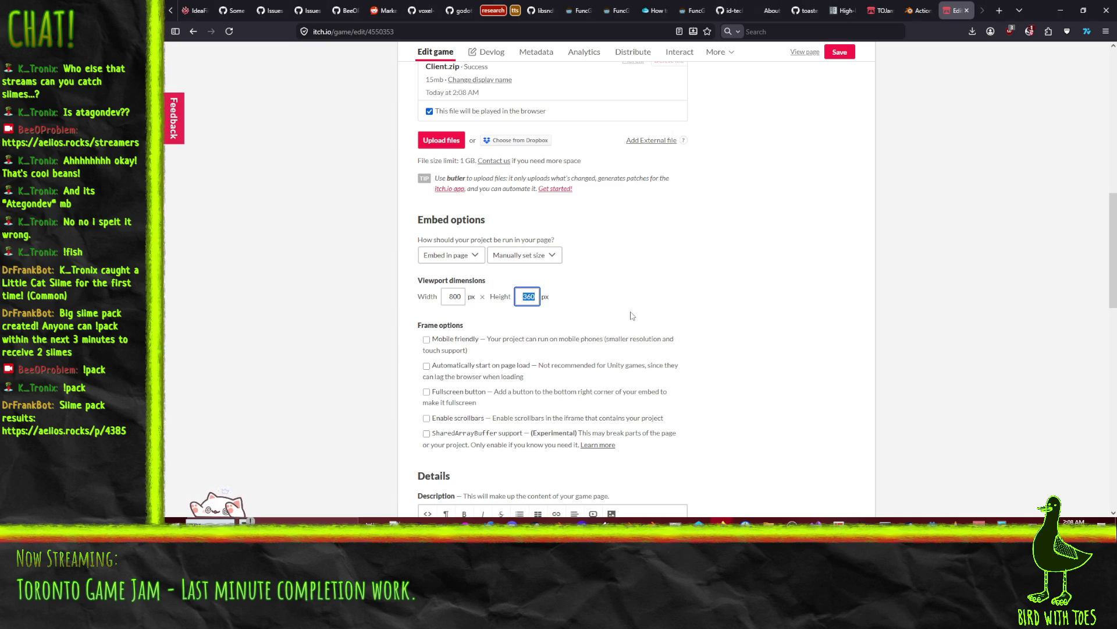
type("450")
left_click(796, 347)
scroll(782, 365, "down", 3)
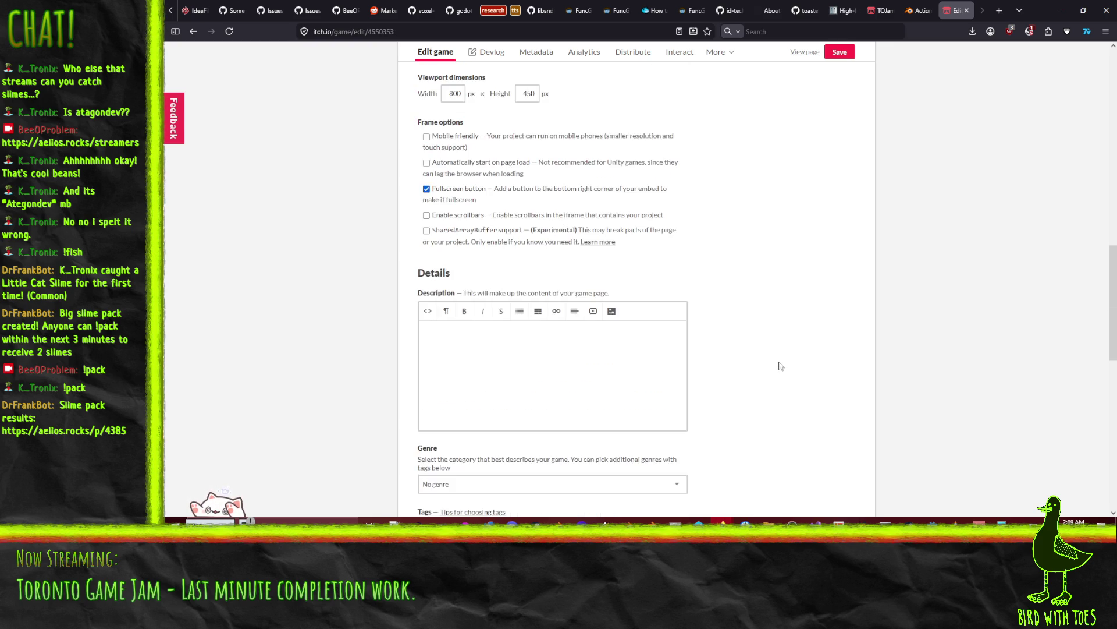
- Choose Racing as the game's genre
scroll(780, 366, "down", 2)
left_click(484, 332)
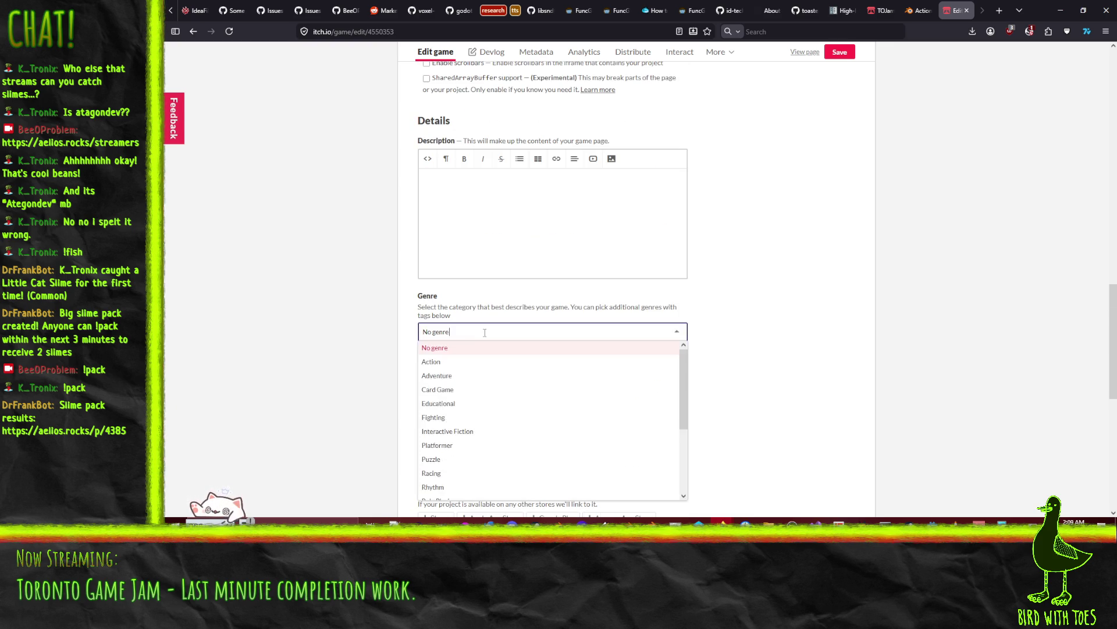
scroll(496, 446, "down", 3)
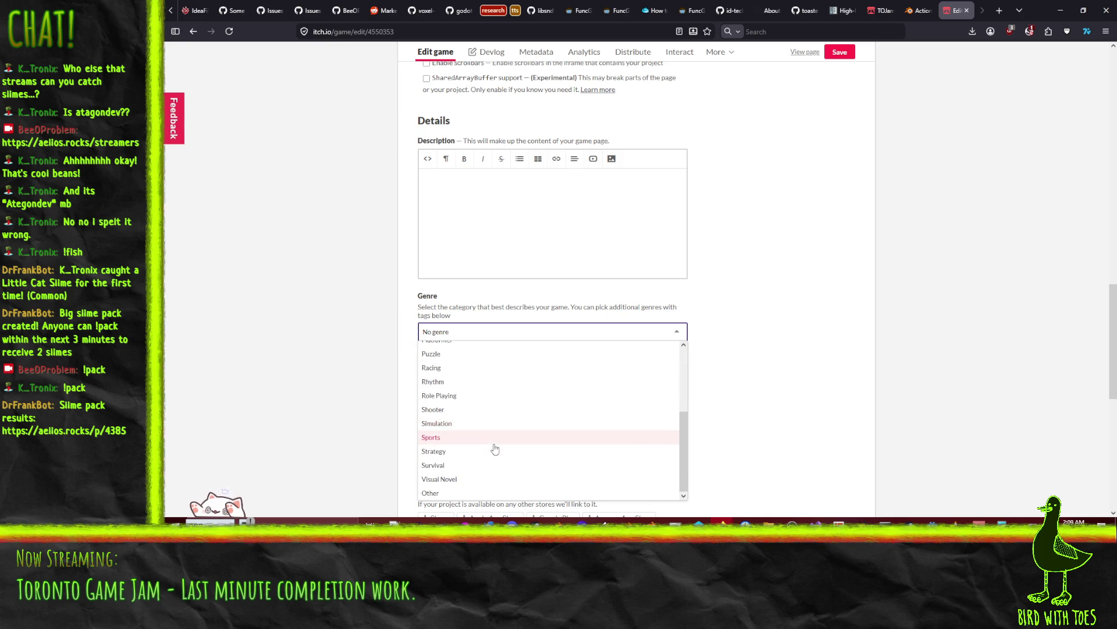
scroll(495, 448, "up", 2)
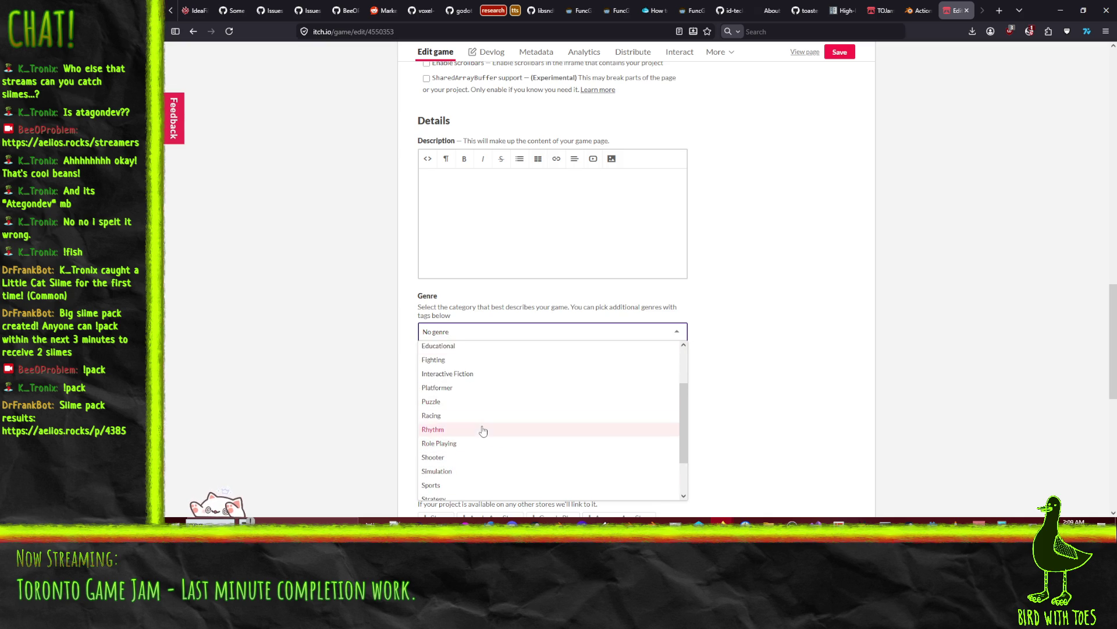
left_click(480, 415)
- Add the multiplayer tag, abandoning an unfinished 'online' tag
scroll(449, 366, "down", 1)
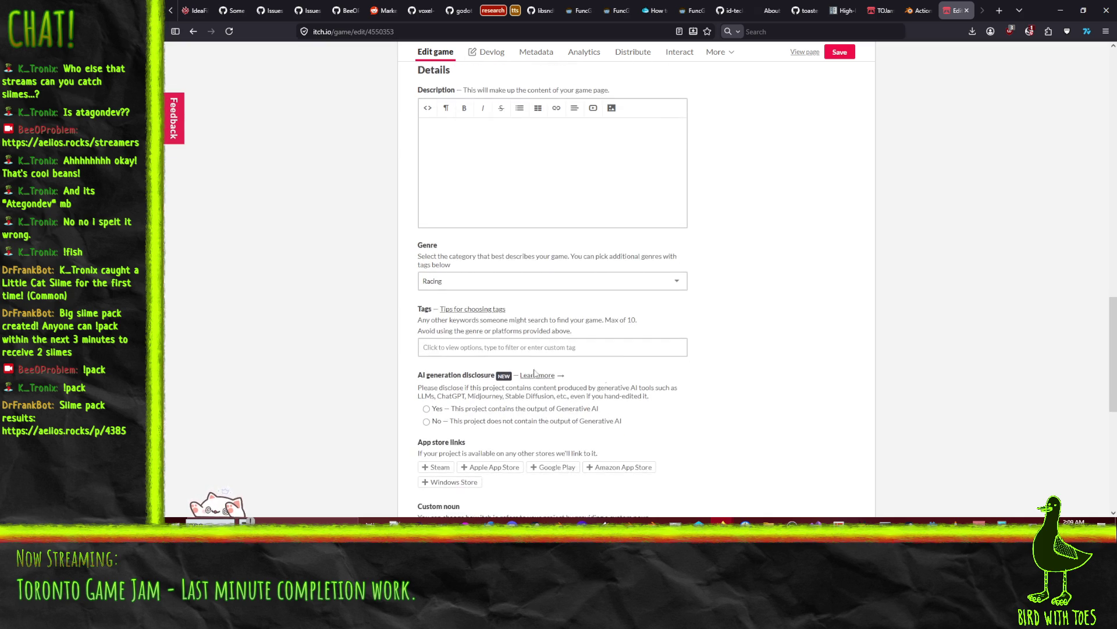
left_click(610, 348)
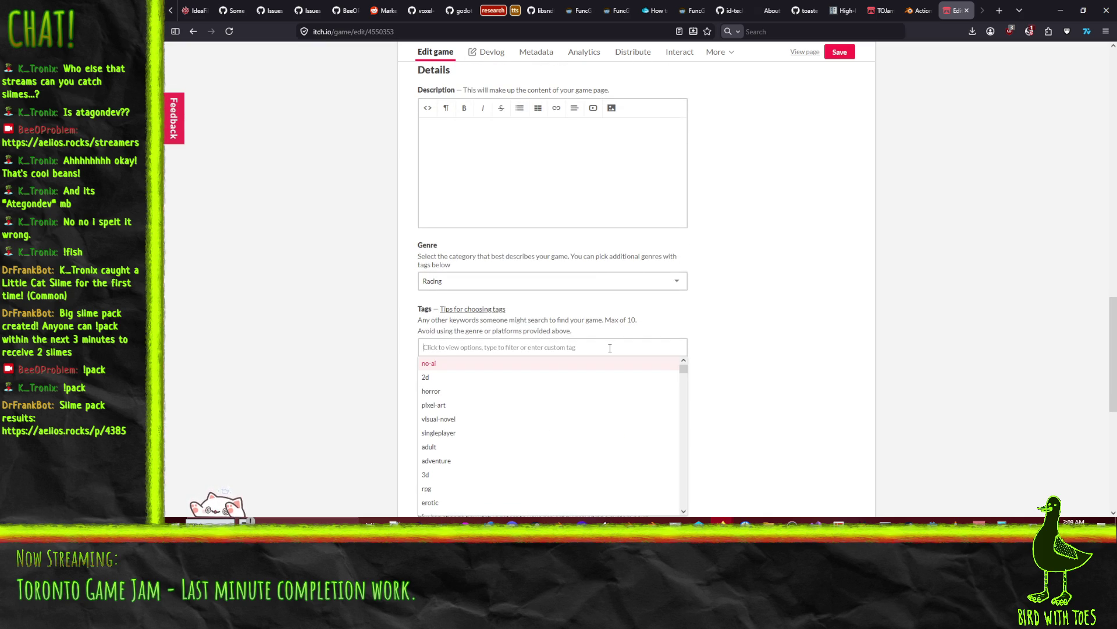
type("mul")
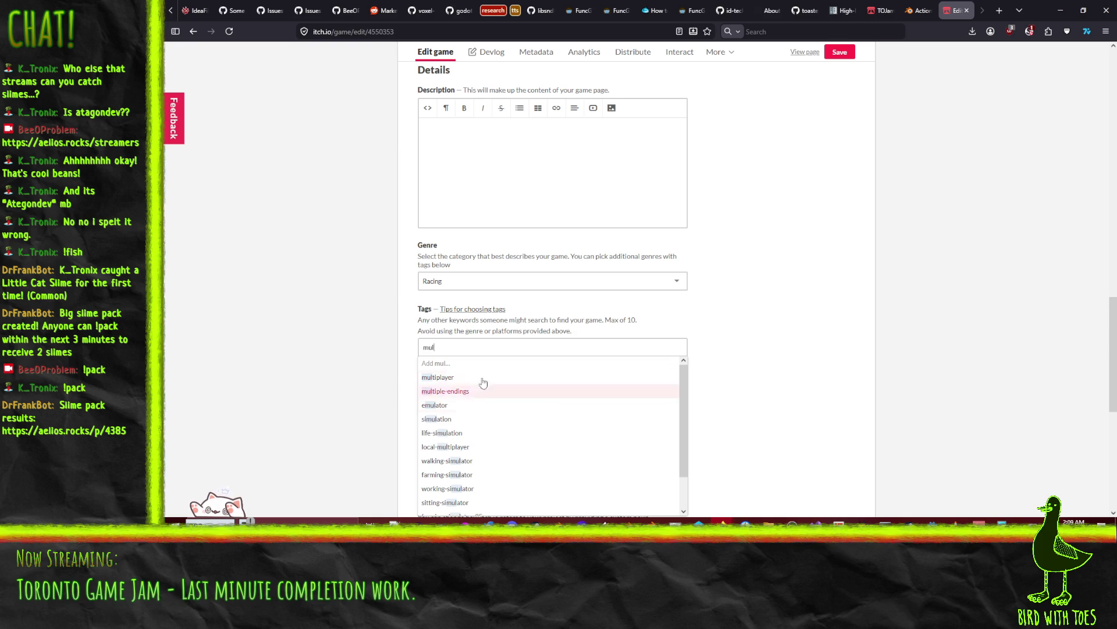
left_click(473, 378)
left_click(584, 348)
type("onl")
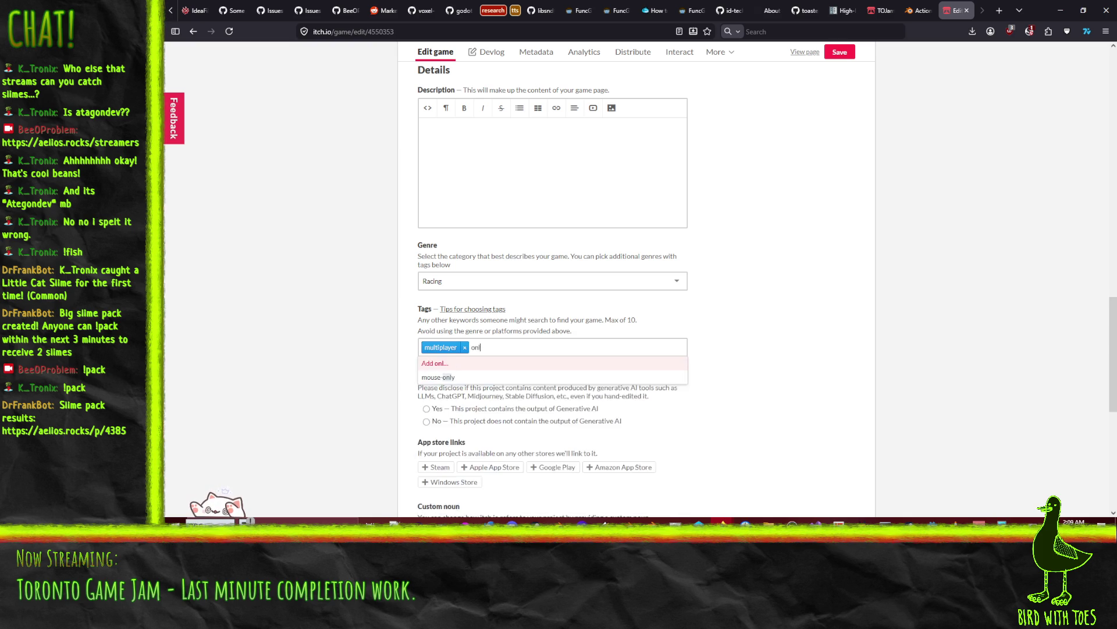
key("BackSpace")
type("line")
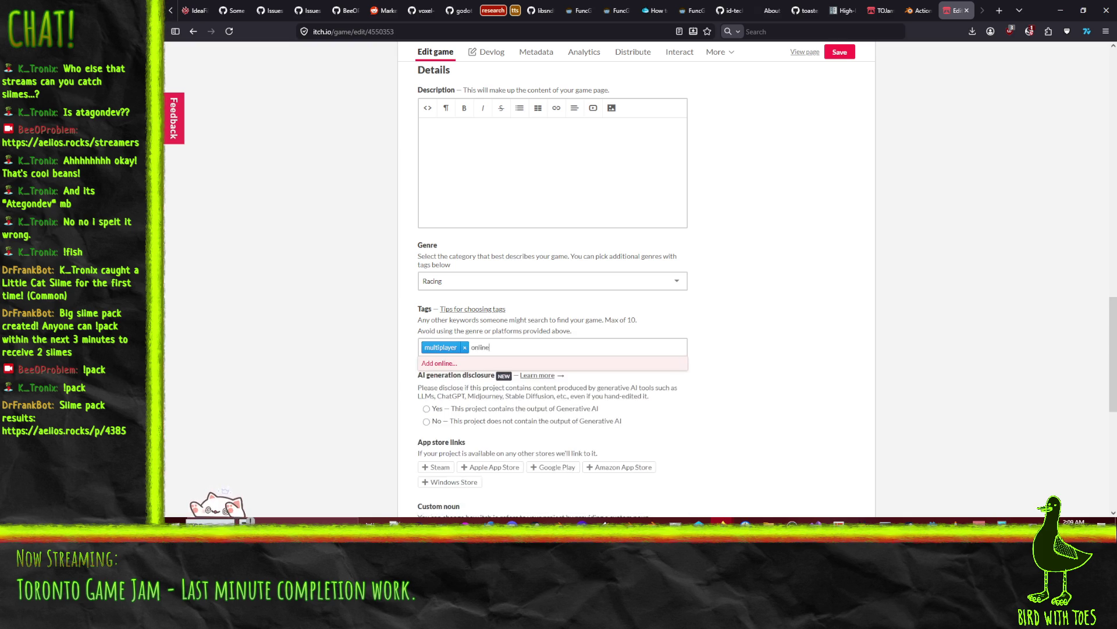
key("BackSpace")
key("BackSpace")
key("BackSpace")
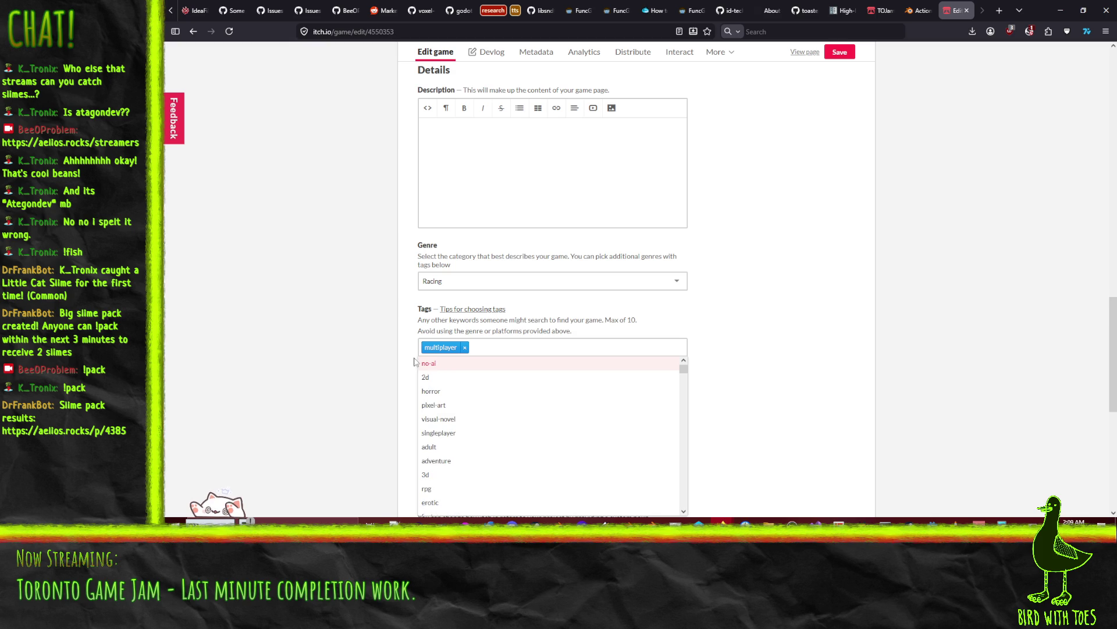
left_click(334, 350)
- Review the AI disclosure set to No and comments enabled further down the page
scroll(356, 341, "down", 1)
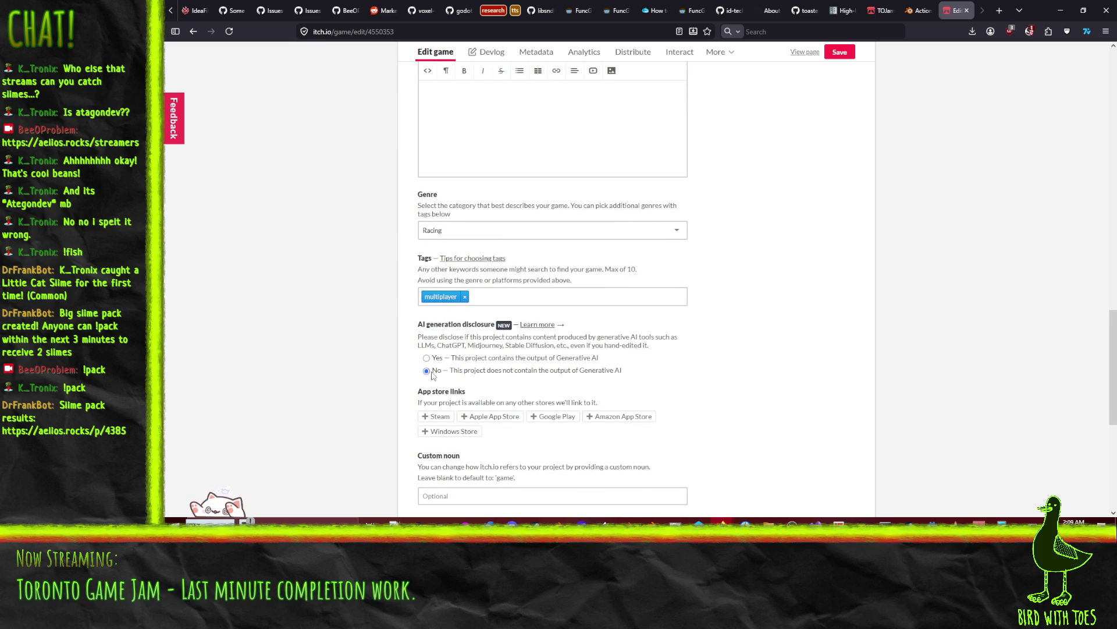
scroll(317, 402, "down", 3)
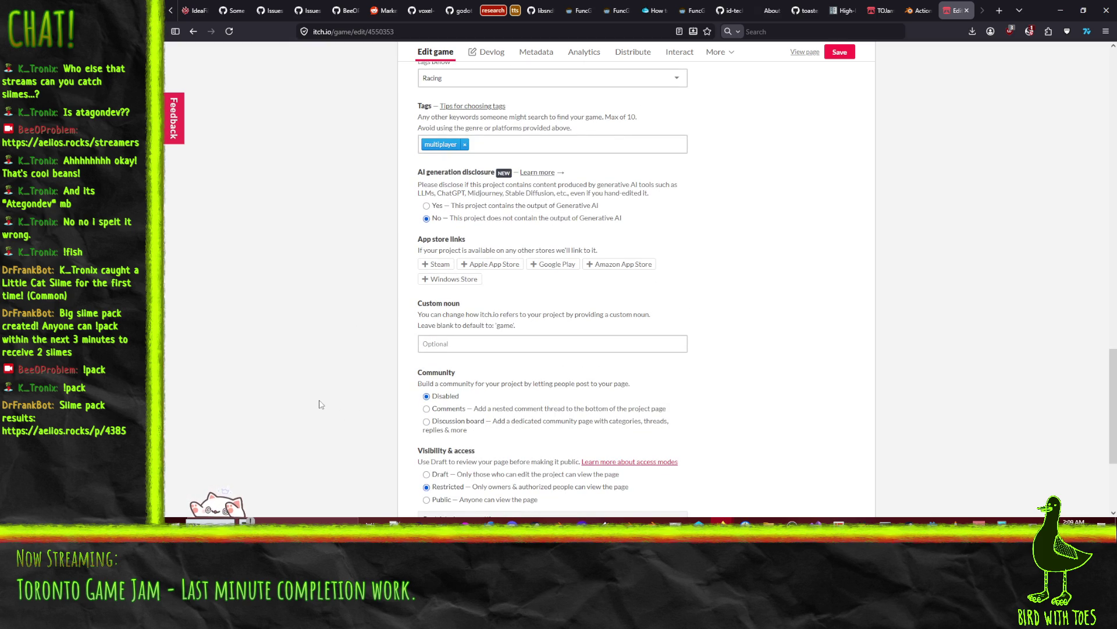
scroll(296, 417, "down", 2)
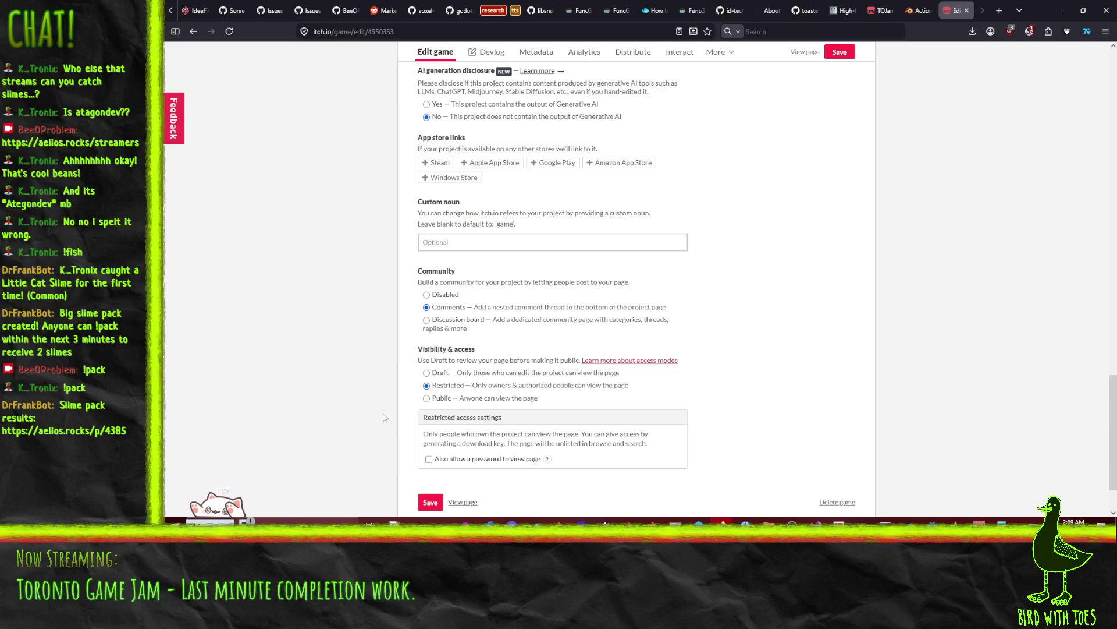
scroll(383, 417, "up", 3)
scroll(378, 427, "down", 4)
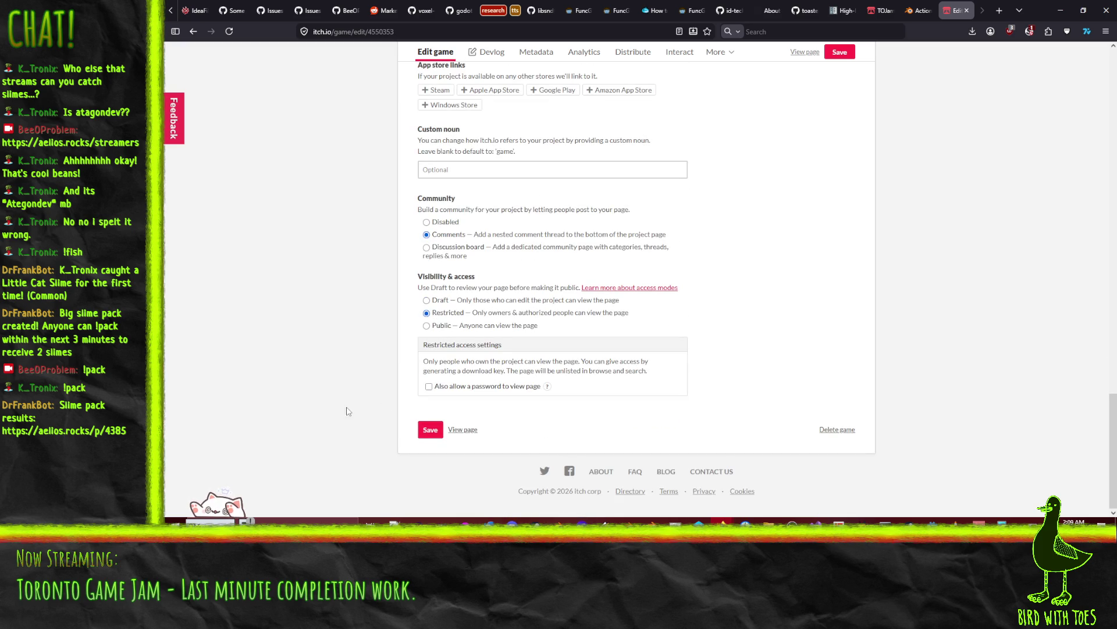
scroll(387, 418, "up", 10)
scroll(379, 423, "up", 15)
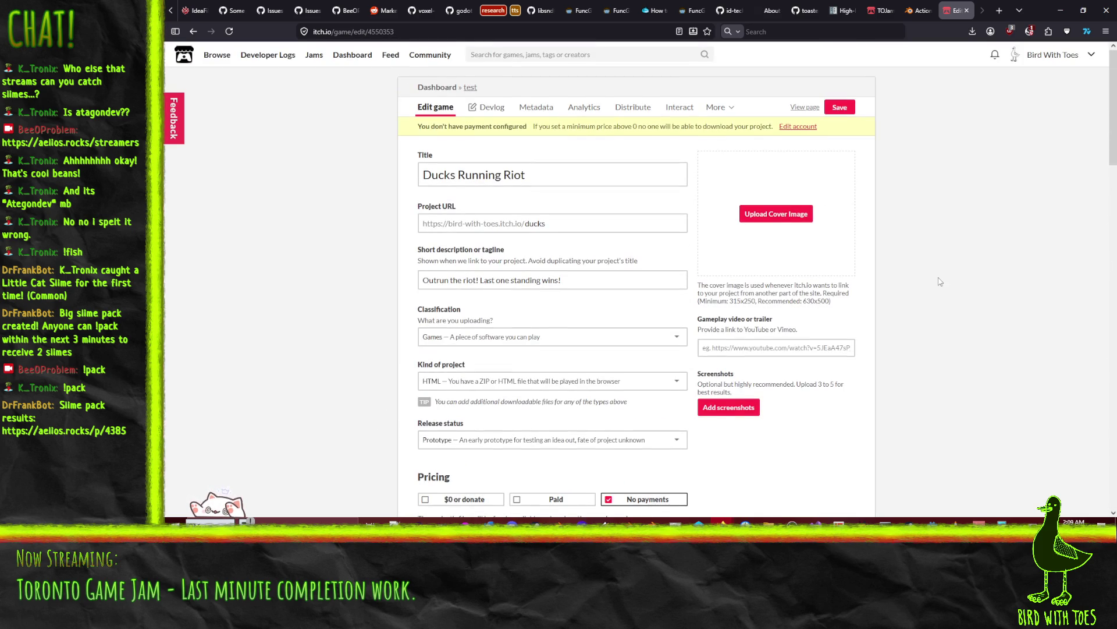
- Save the page edits and open the public Ducks Running Riot page
left_click(851, 110)
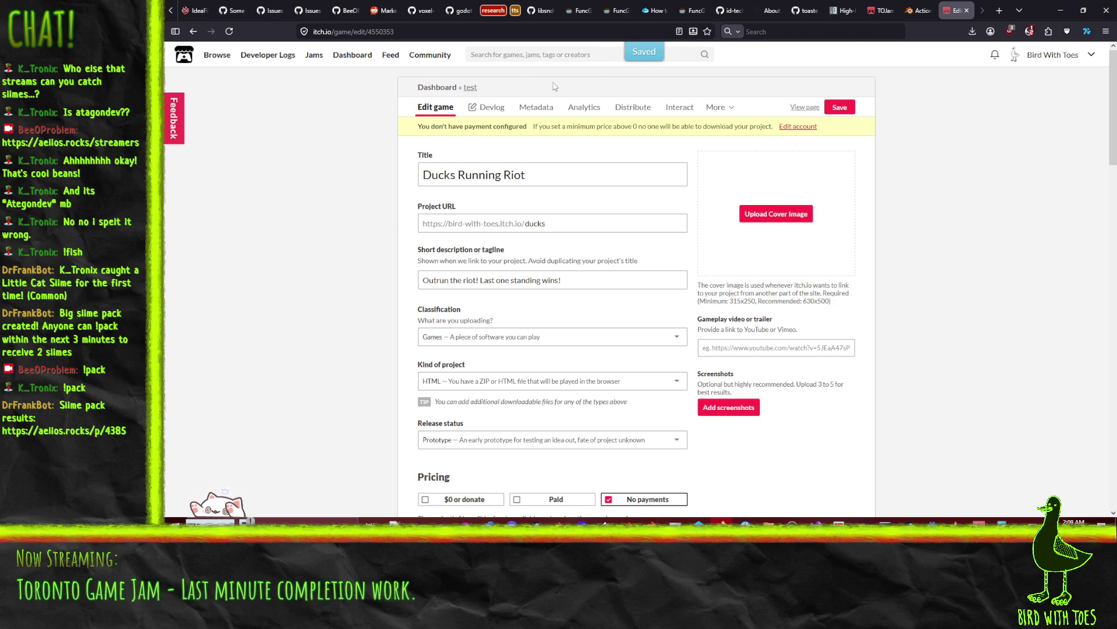
left_click(804, 108)
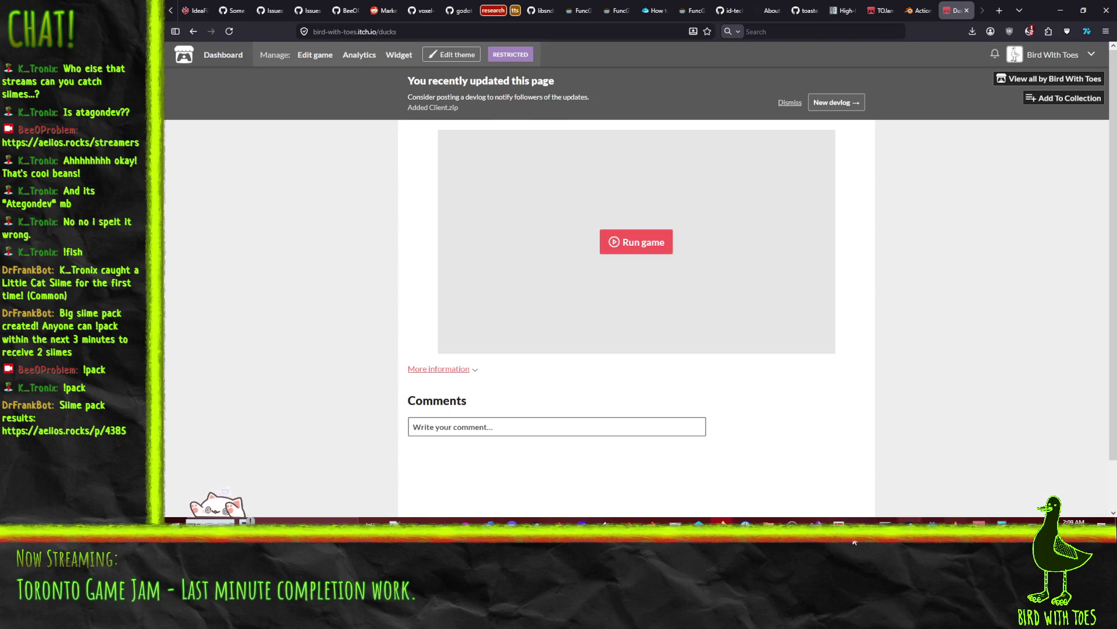
mouse_move(722, 520)
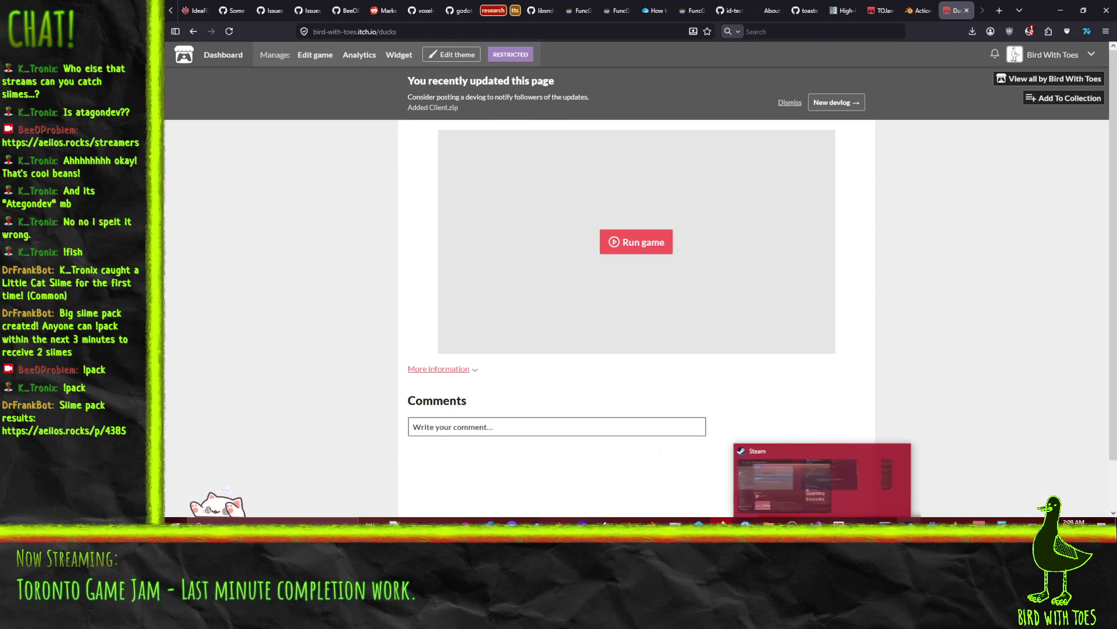
mouse_move(559, 521)
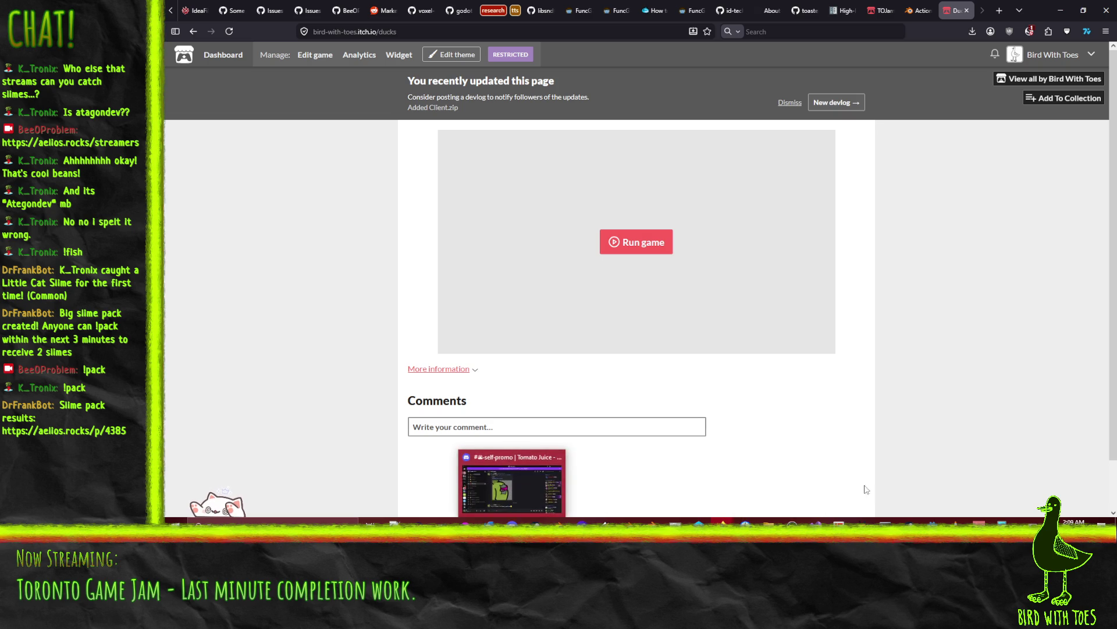
- Run the Godot server project, then start the embedded web build on the itch.io page
key("alt+Tab")
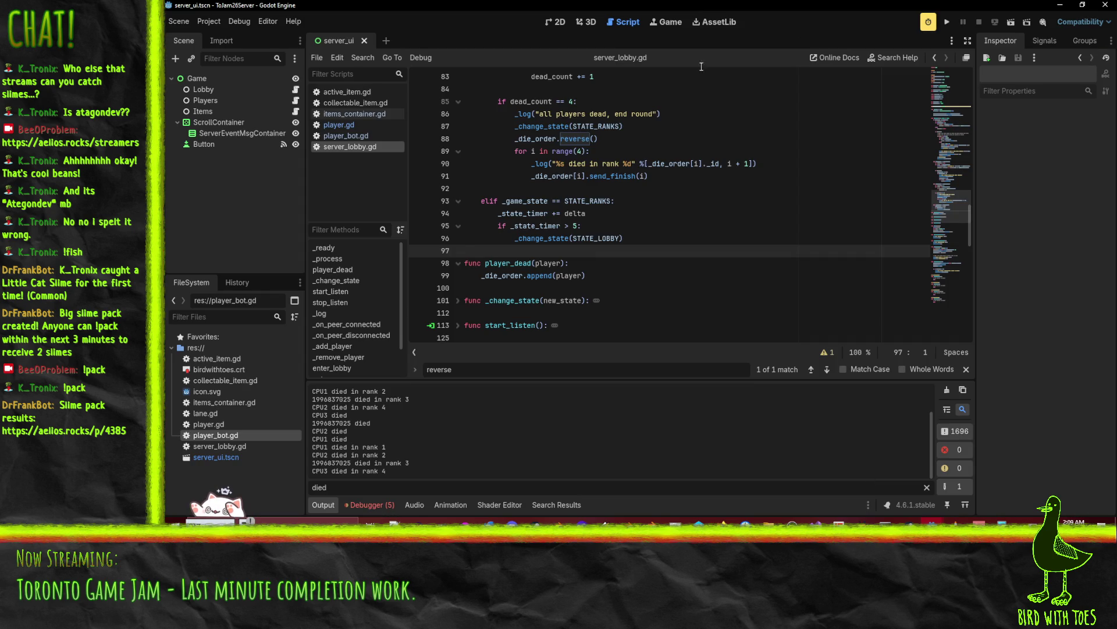
left_click(947, 21)
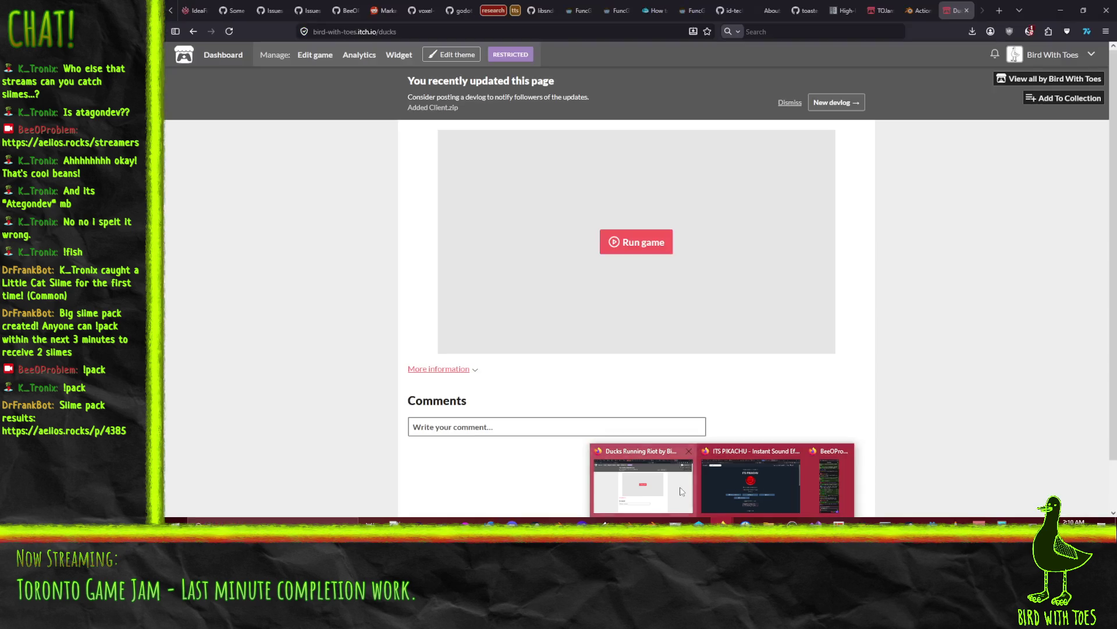
left_click(682, 490)
left_click(642, 243)
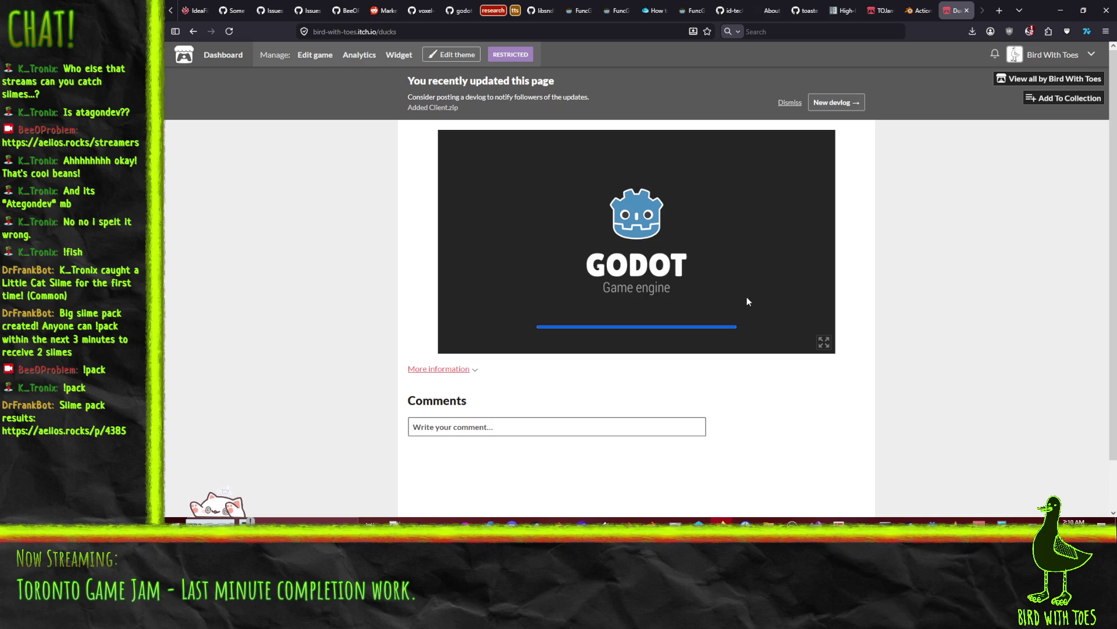
- Join a game as the yellow-capped duck, mark READY, and play the round full screen
left_click(782, 291)
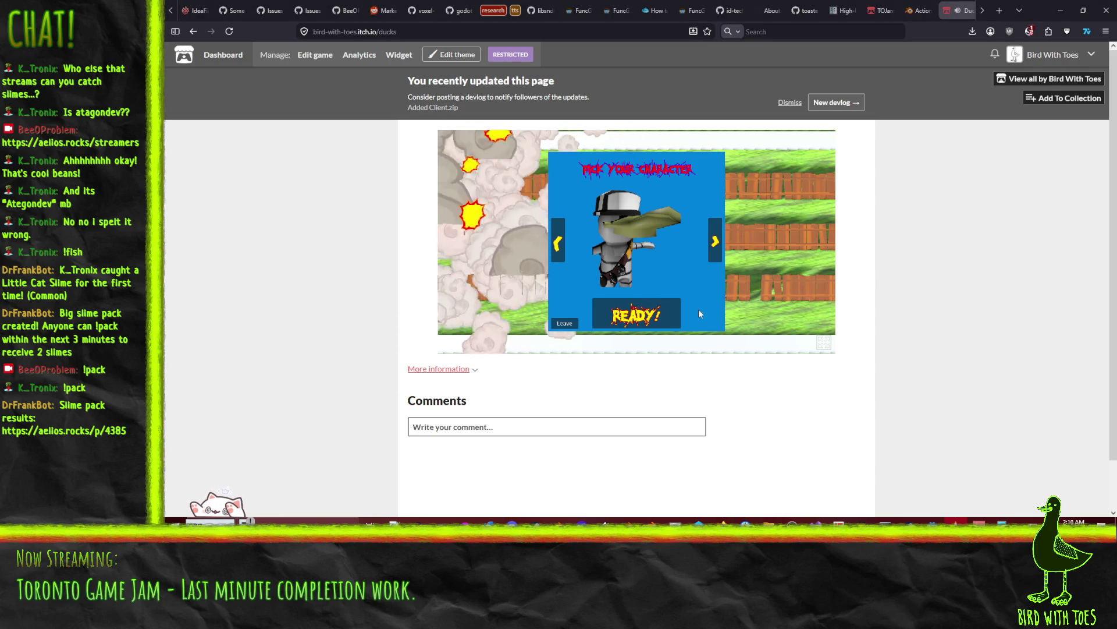
left_click(714, 245)
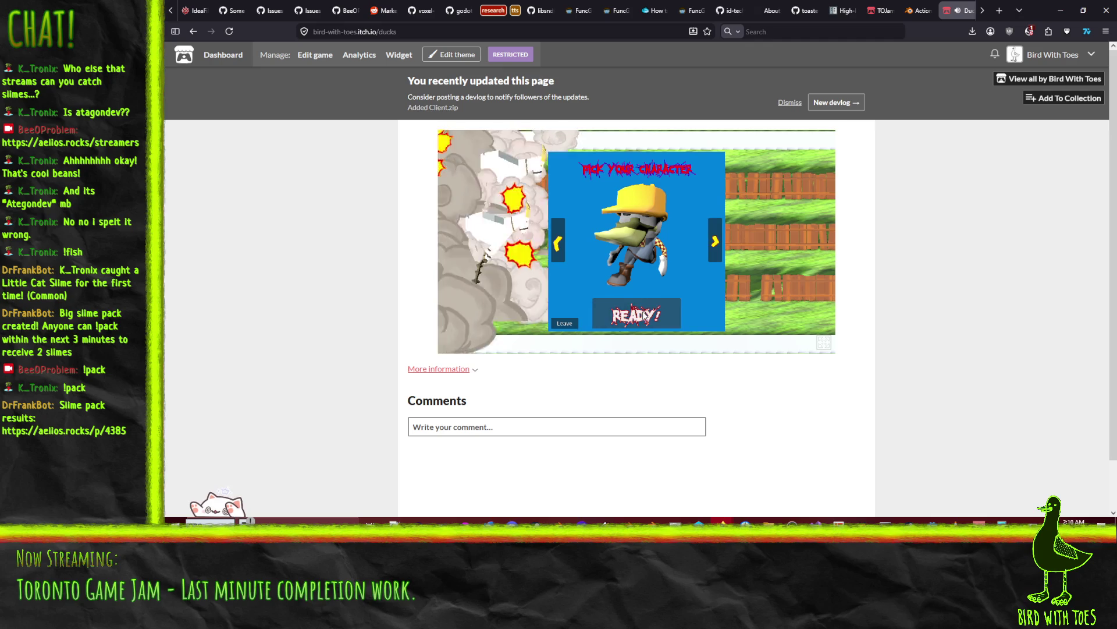
left_click(645, 316)
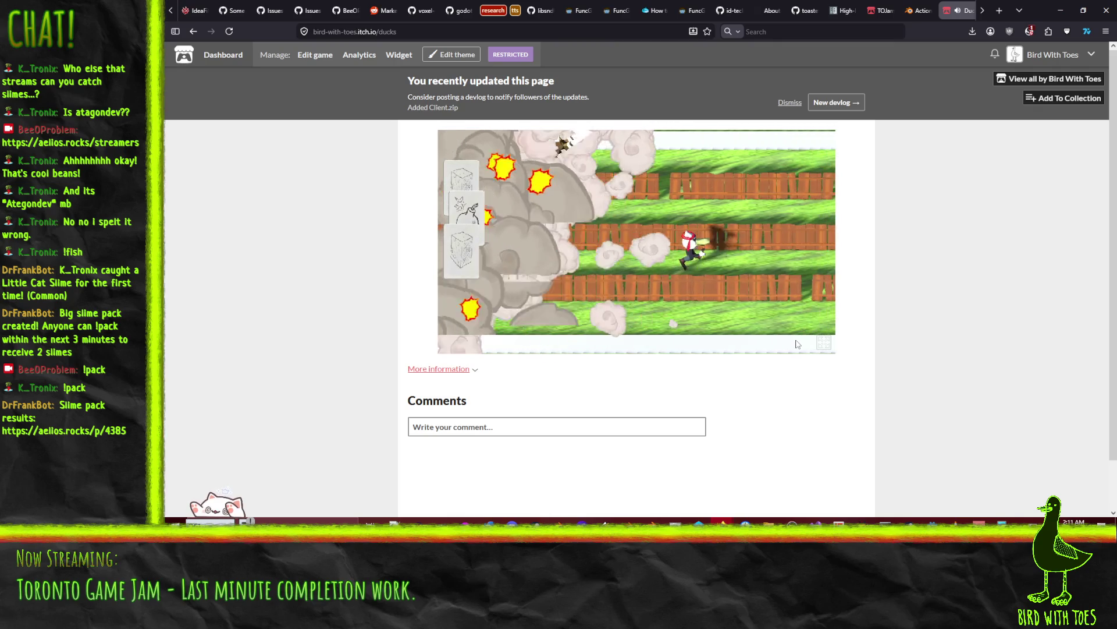
left_click(824, 342)
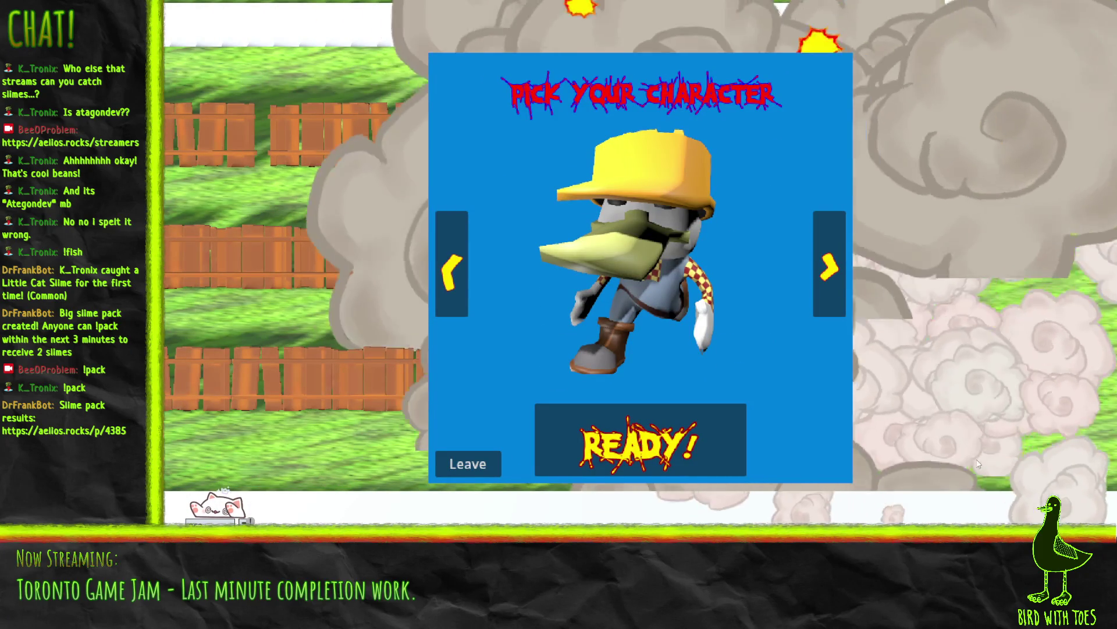
- Exit full screen and return to the Godot server window
key("Escape")
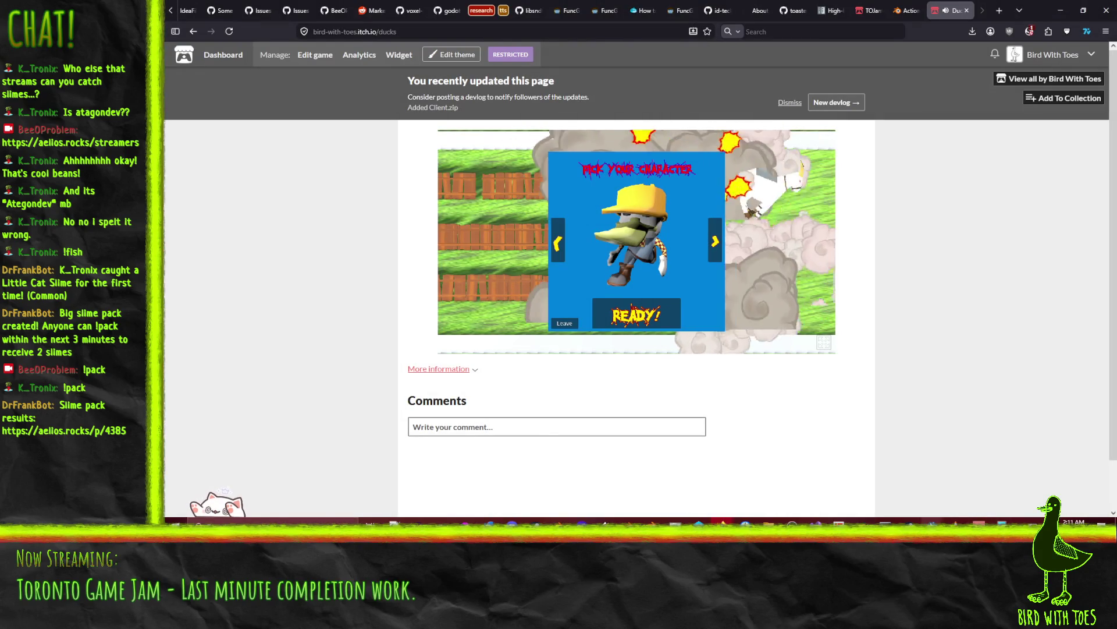
mouse_move(932, 523)
left_click(867, 477)
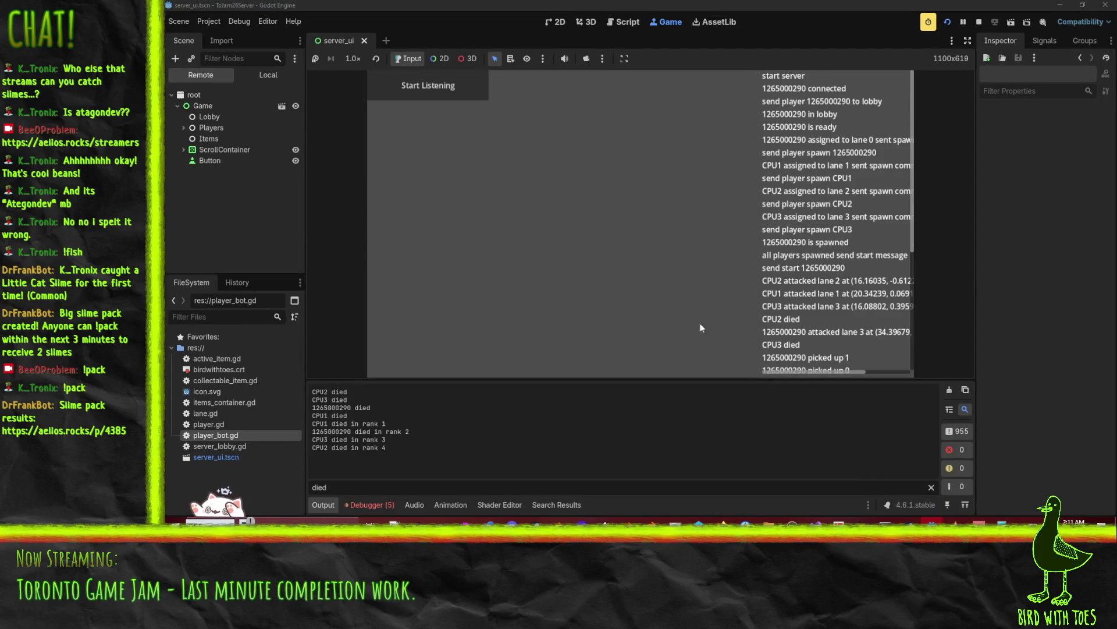
- Review the server's ranking log, then bring back the itch.io Ducks page and open its edit page
scroll(807, 247, "down", 5)
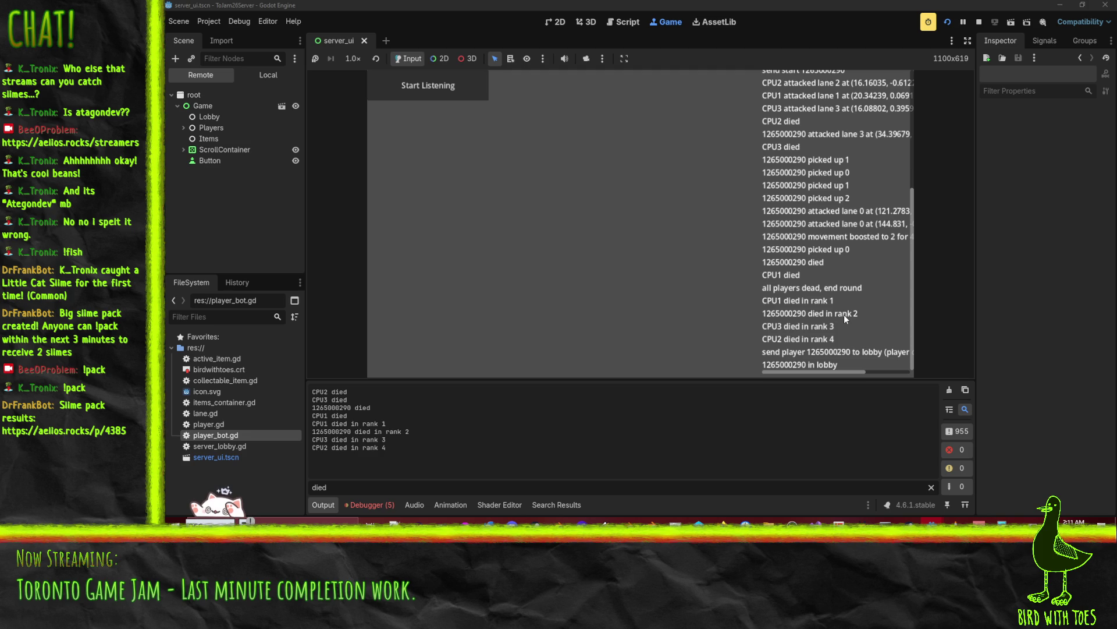
left_click(993, 501)
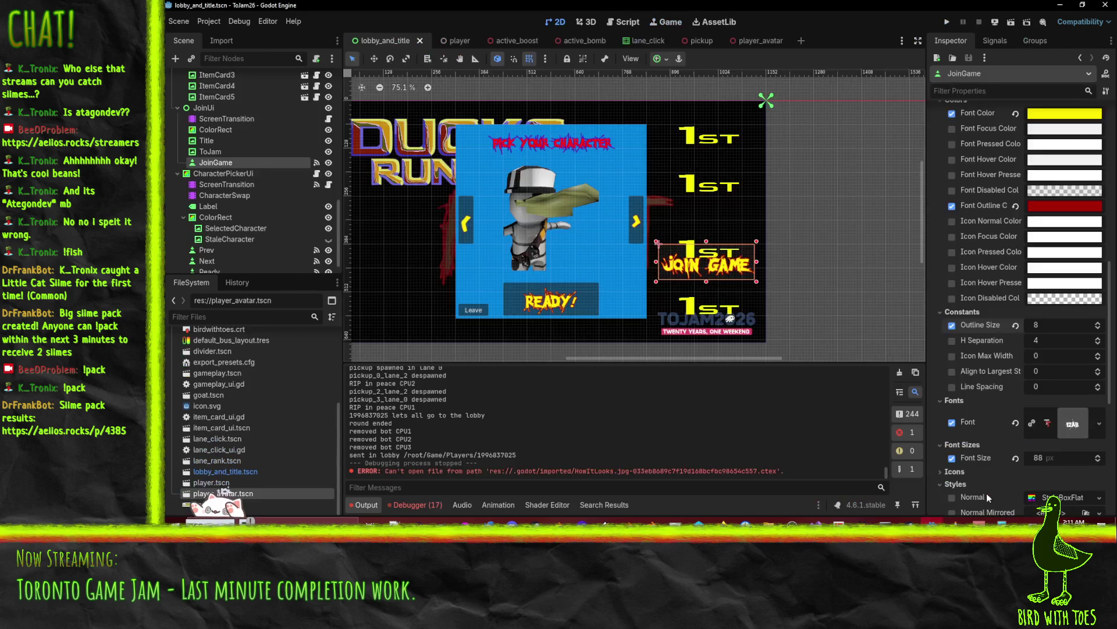
mouse_move(722, 521)
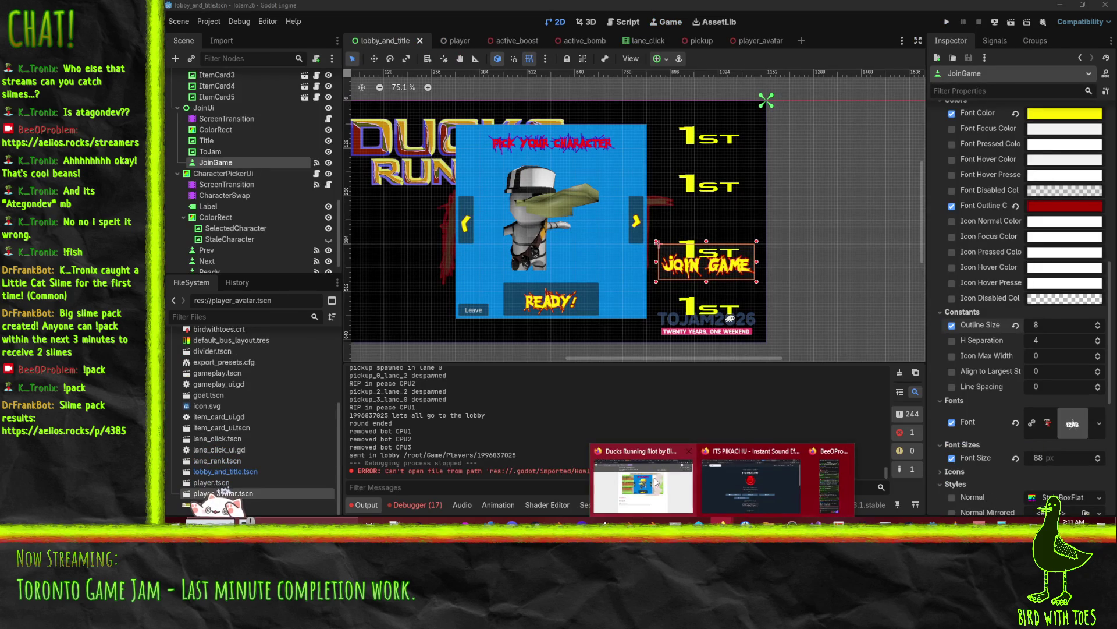
left_click(658, 483)
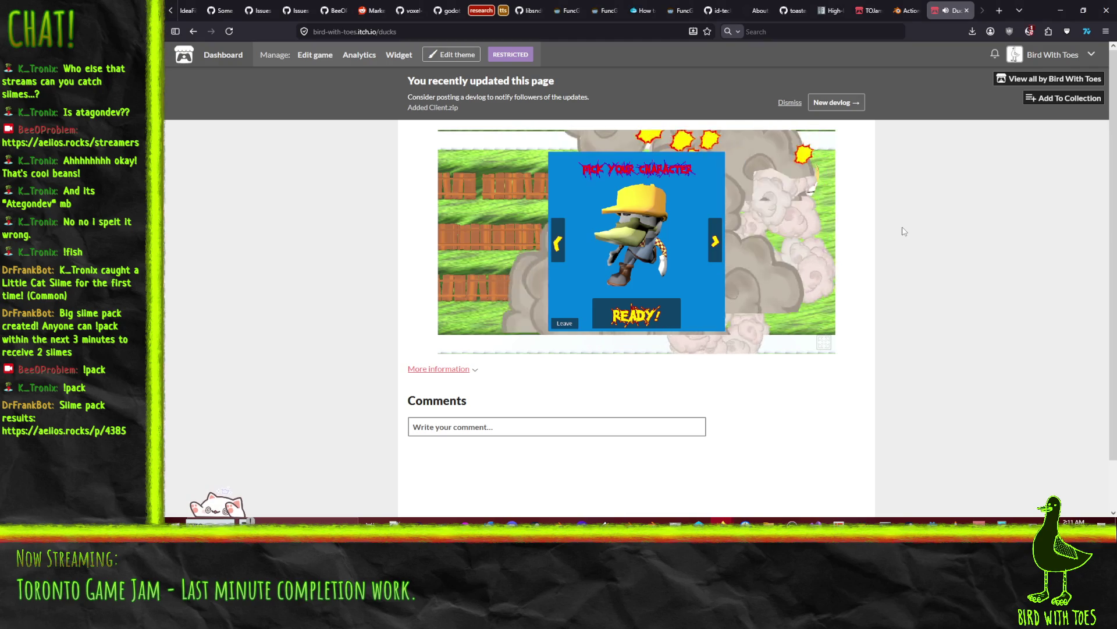
left_click(315, 55)
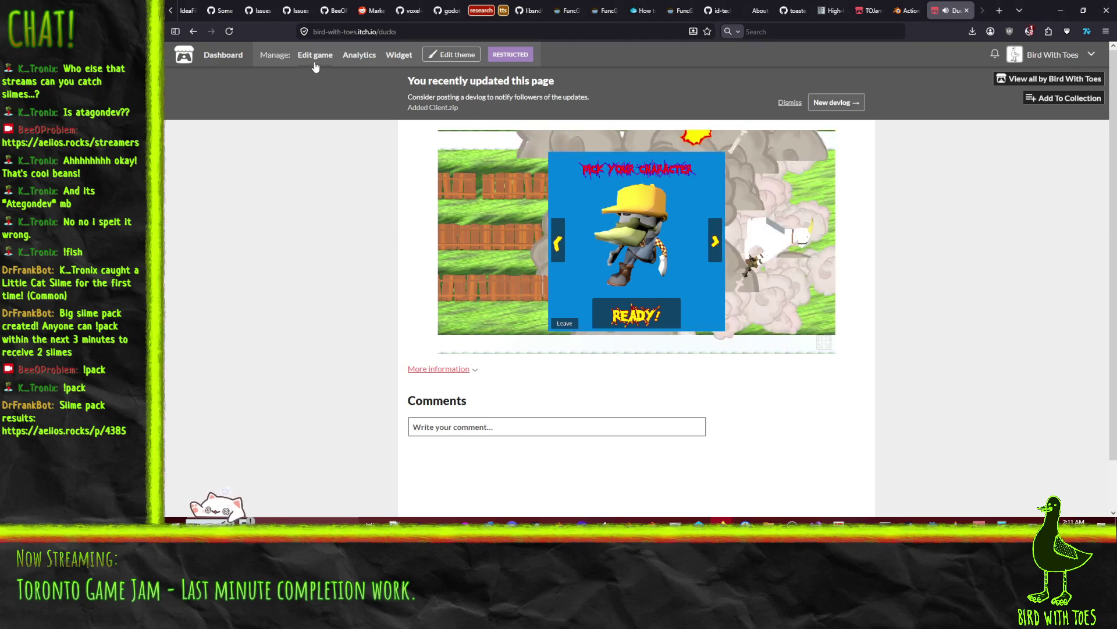
- Minimize the browser and stop the running ToJam26Server project
left_click(1064, 16)
mouse_move(932, 521)
left_click(975, 478)
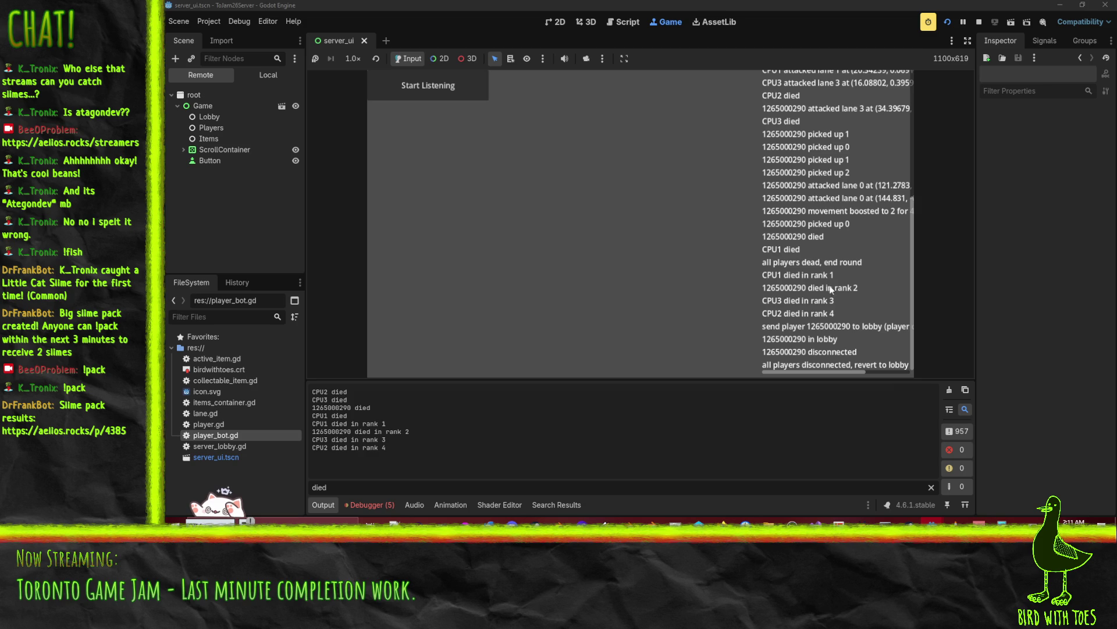
left_click(980, 22)
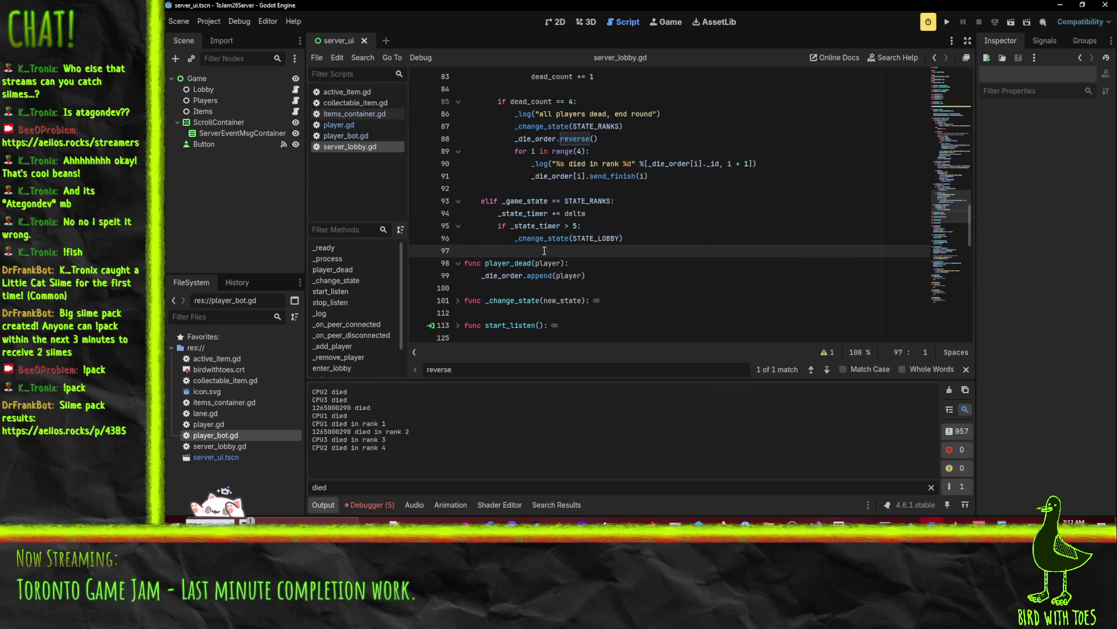
- Delete the _die_order.reverse() line, compute ranks as 4 - i in _log and send_finish, and save
scroll(701, 265, "up", 1)
key("Up")
key("Up")
key("Up")
left_click(565, 176)
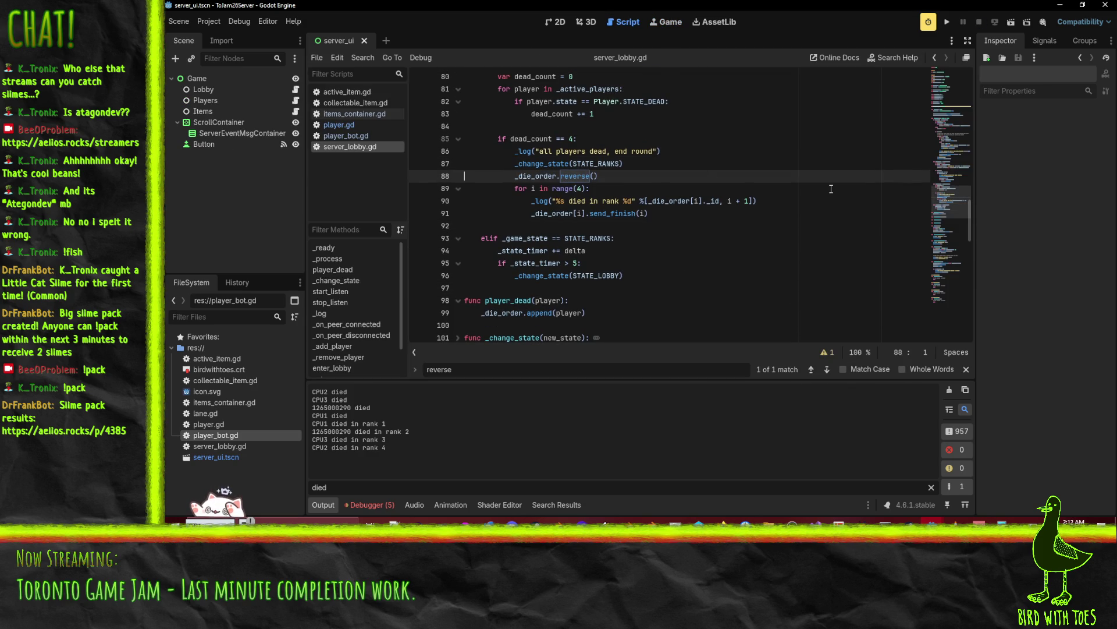
key("ctrl+shift+k")
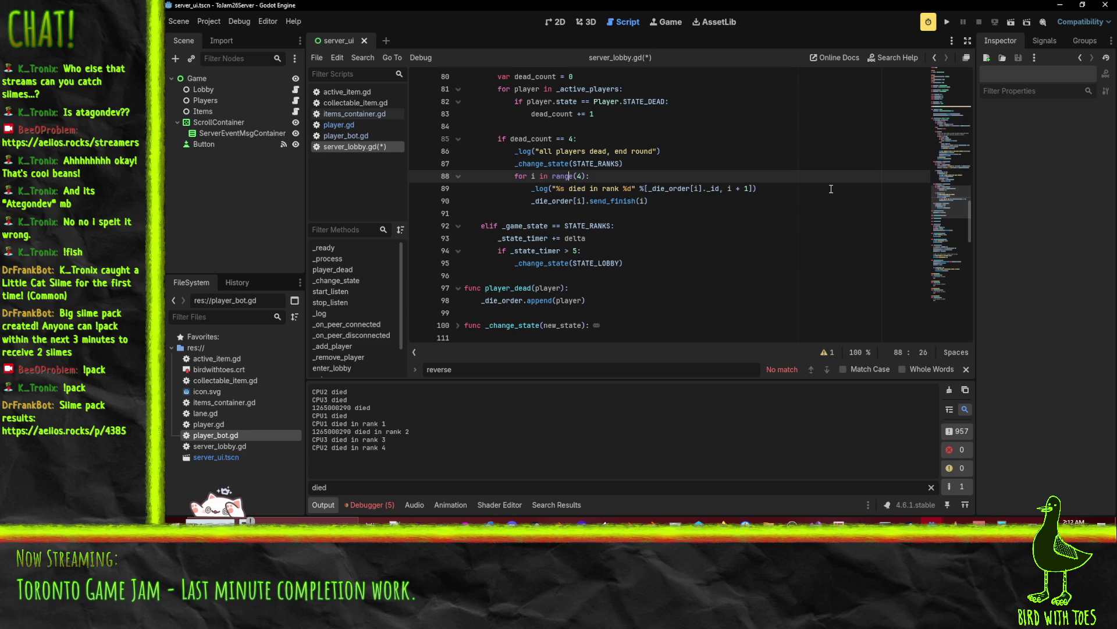
key("Down")
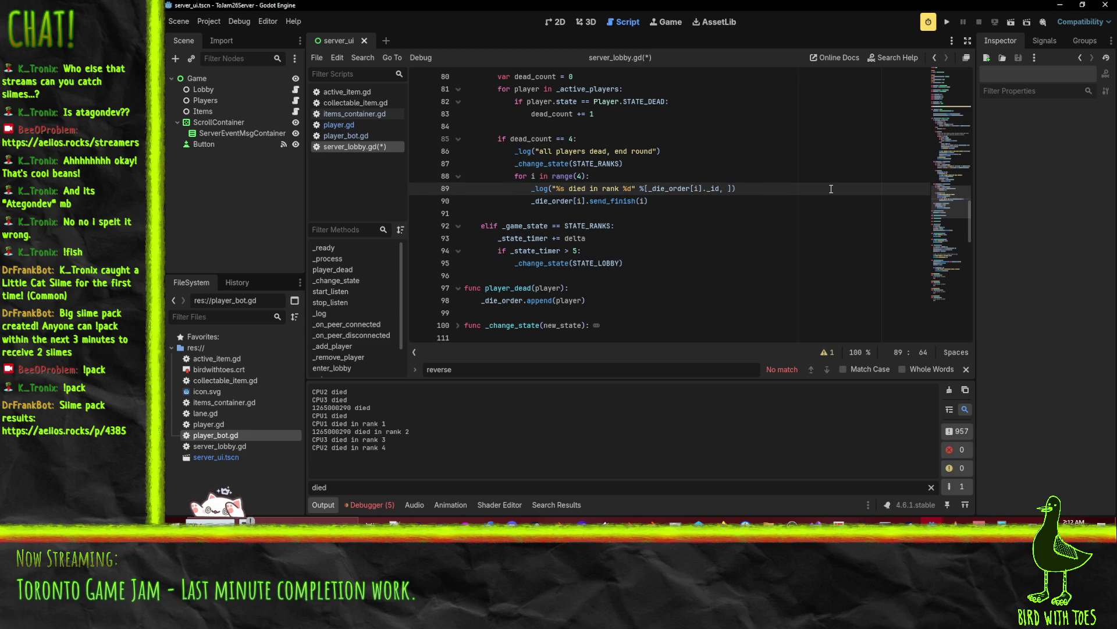
key("ctrl+space")
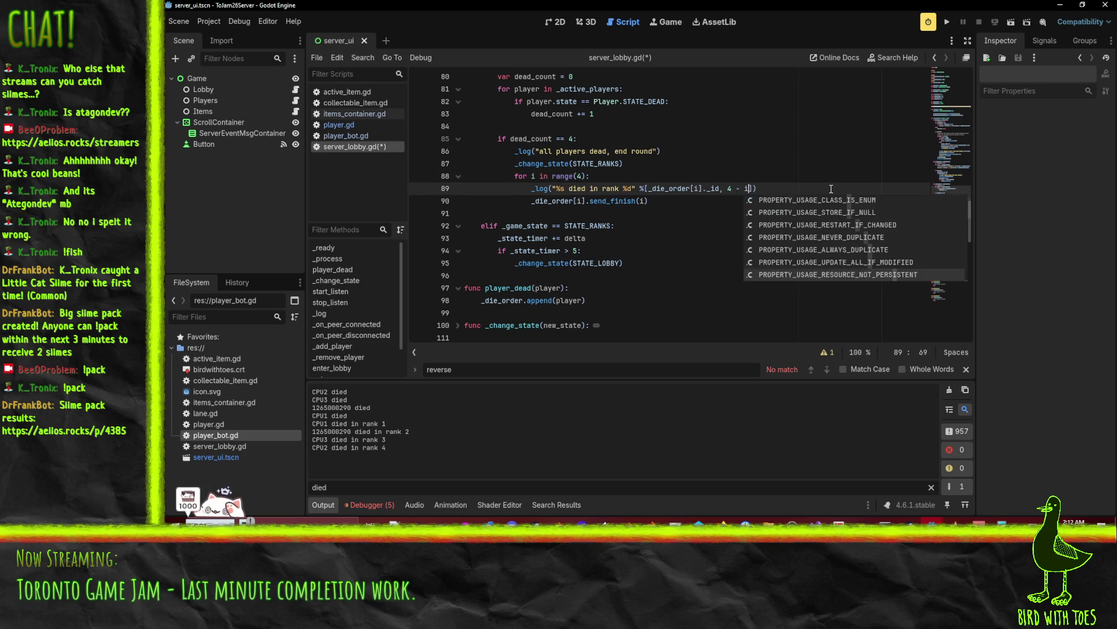
left_click(640, 200)
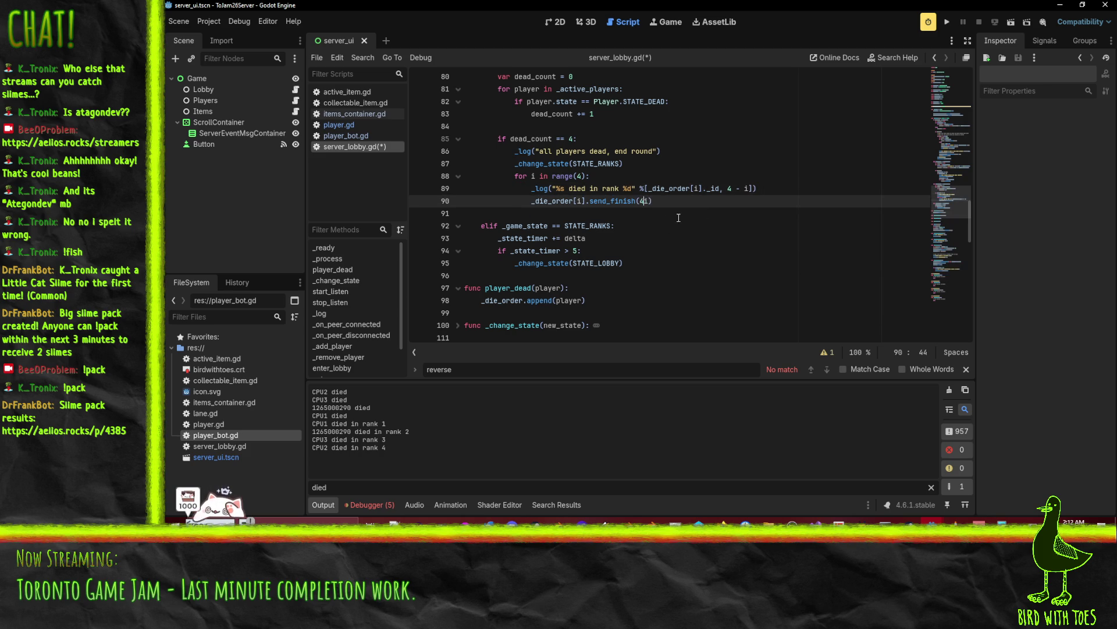
key("Up")
key("Up")
key("ctrl+s")
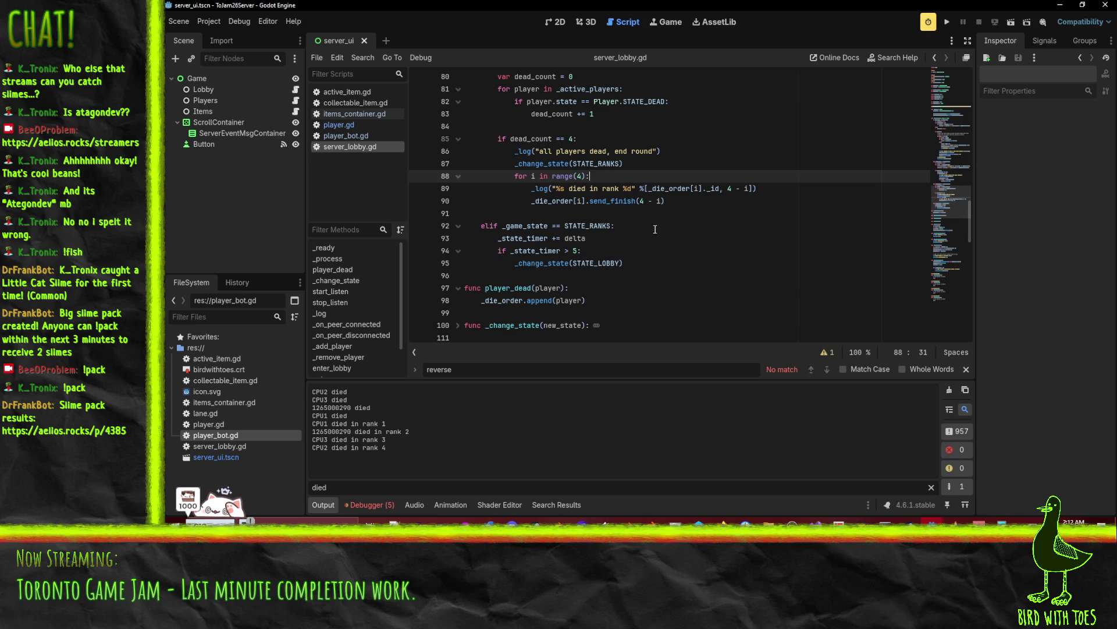
- Select and review the end-of-round block on lines 85 to 90
scroll(672, 198, "up", 1)
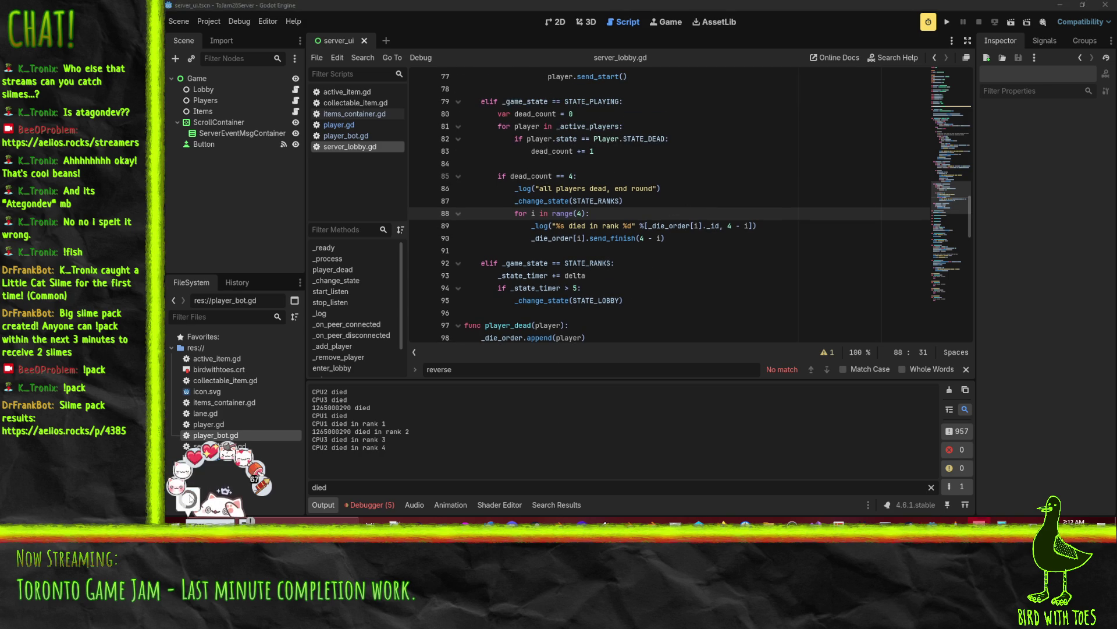
left_click_drag(669, 238, 372, 181)
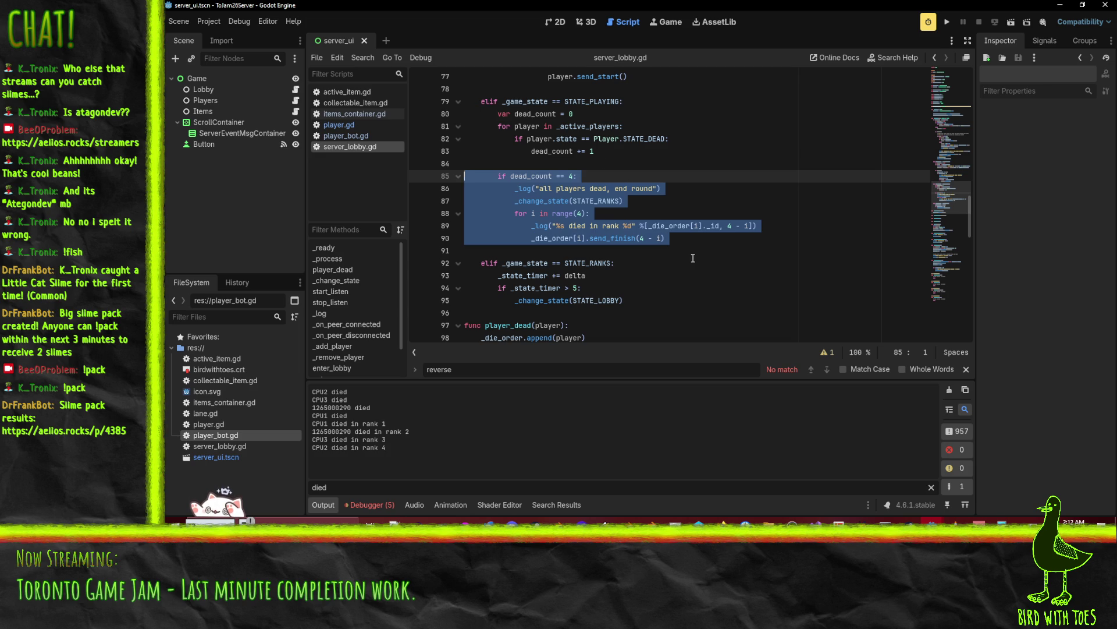
scroll(694, 244, "up", 2)
scroll(674, 243, "down", 2)
left_click(667, 202)
left_click(644, 301)
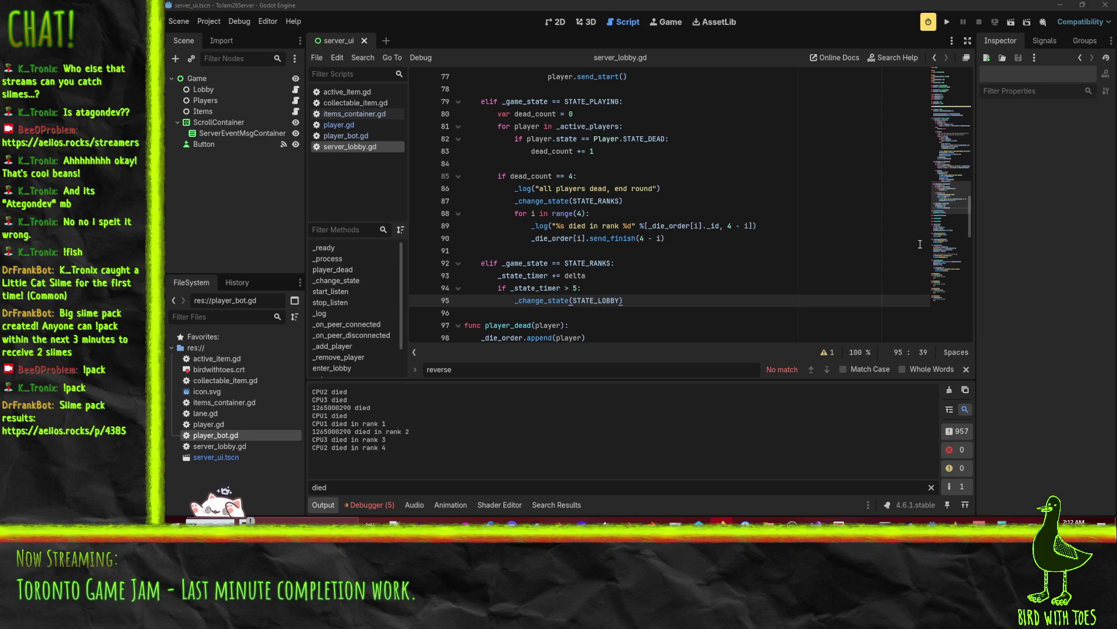
- Rerun the server project with F5 and start it listening for players
key("F5")
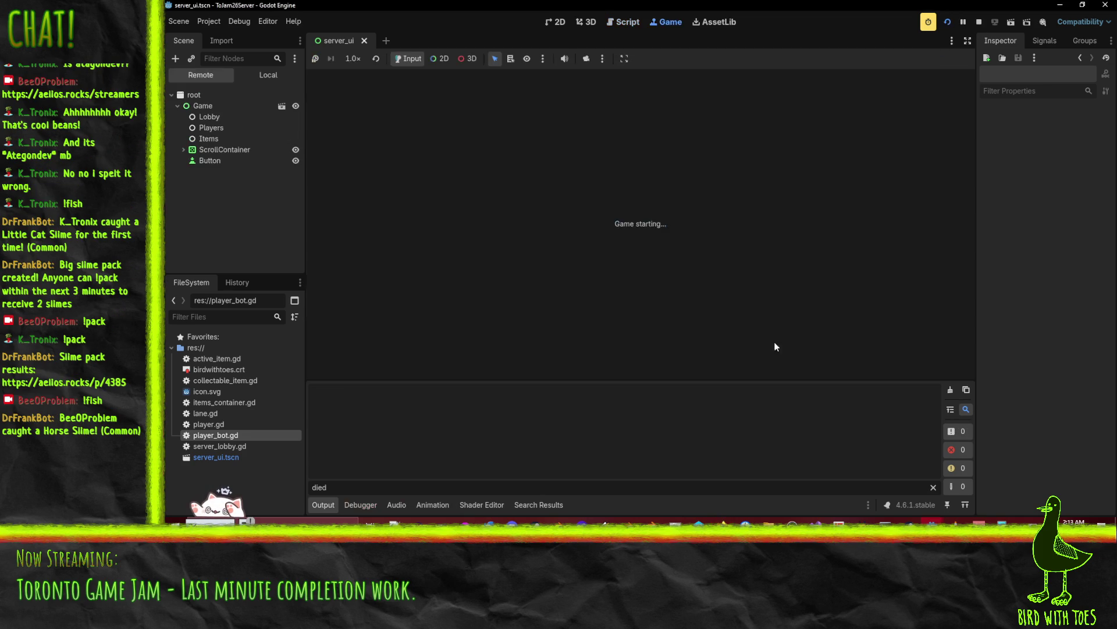
left_click(456, 105)
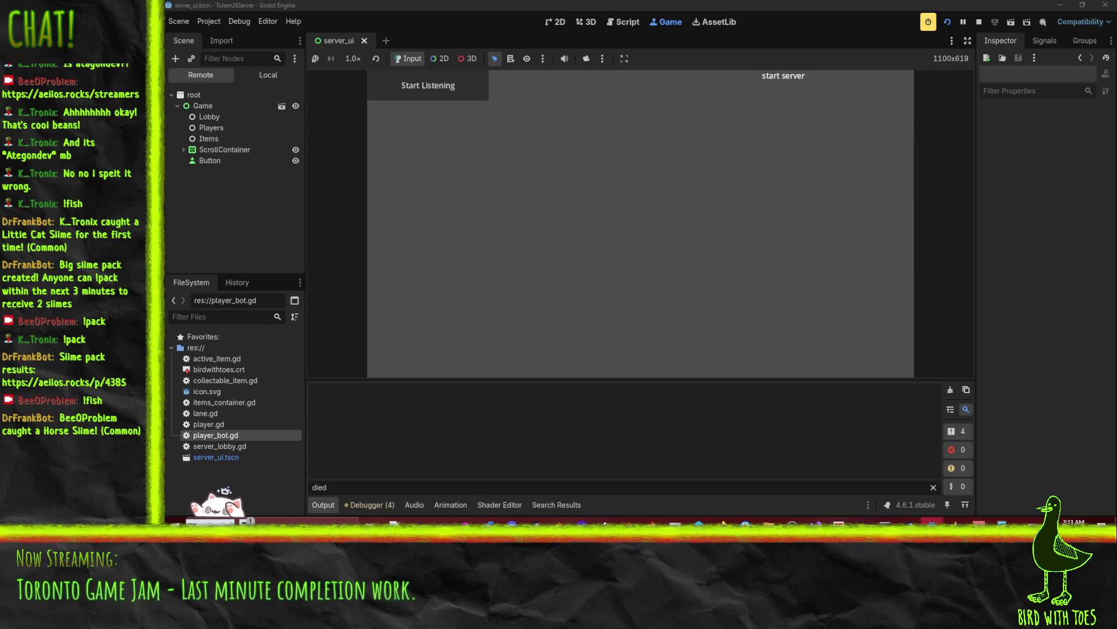
mouse_move(722, 521)
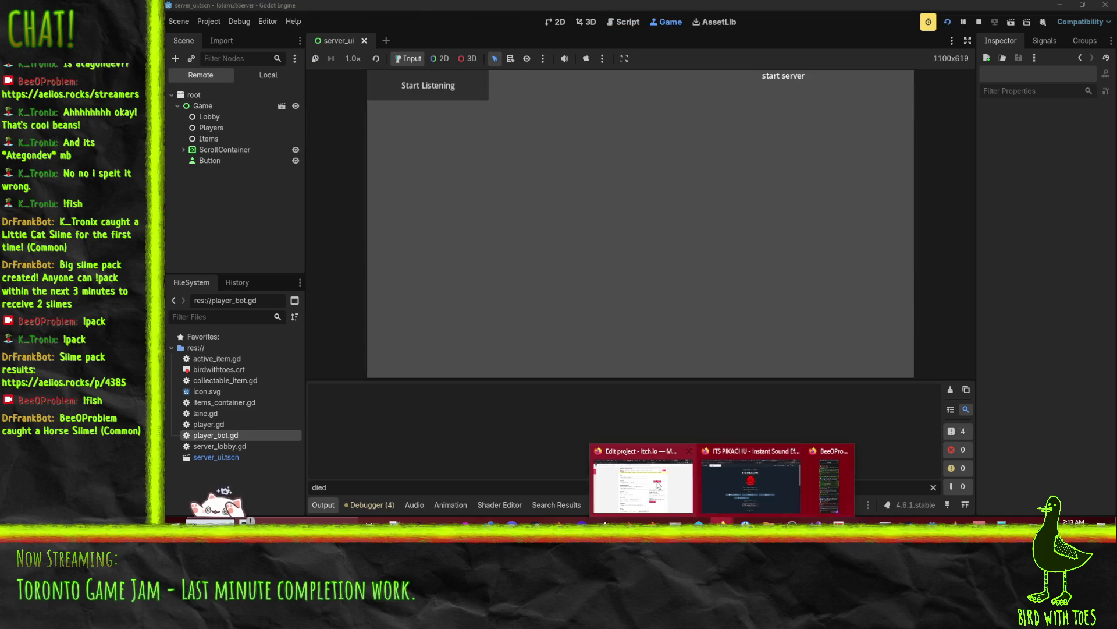
left_click(646, 483)
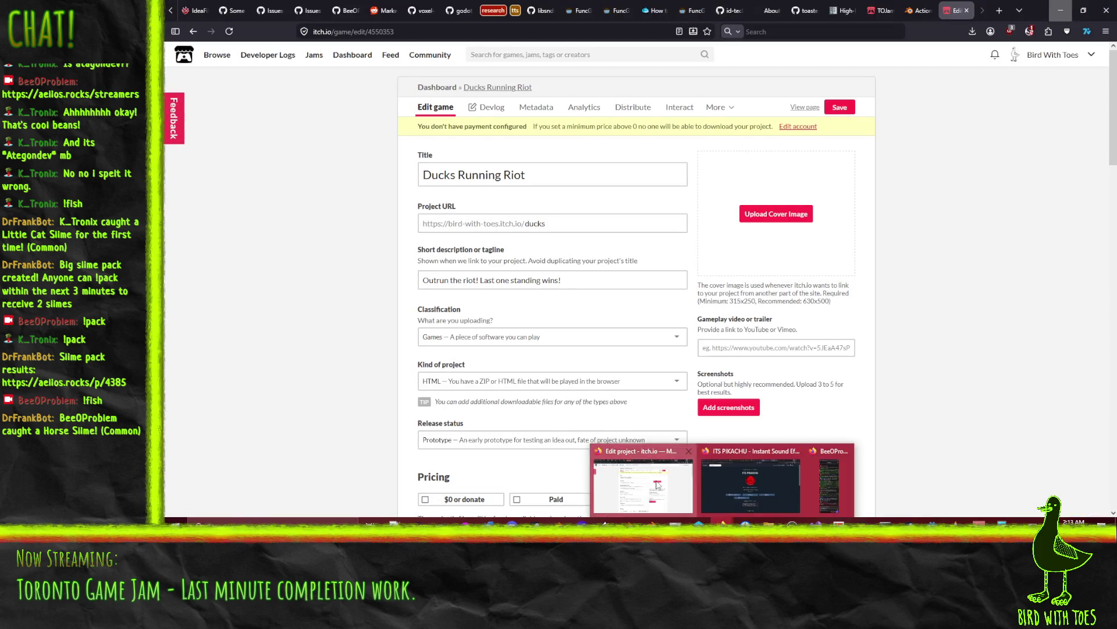
- Launch the web build full screen from the public page and join as the red-bandana duck
left_click(804, 108)
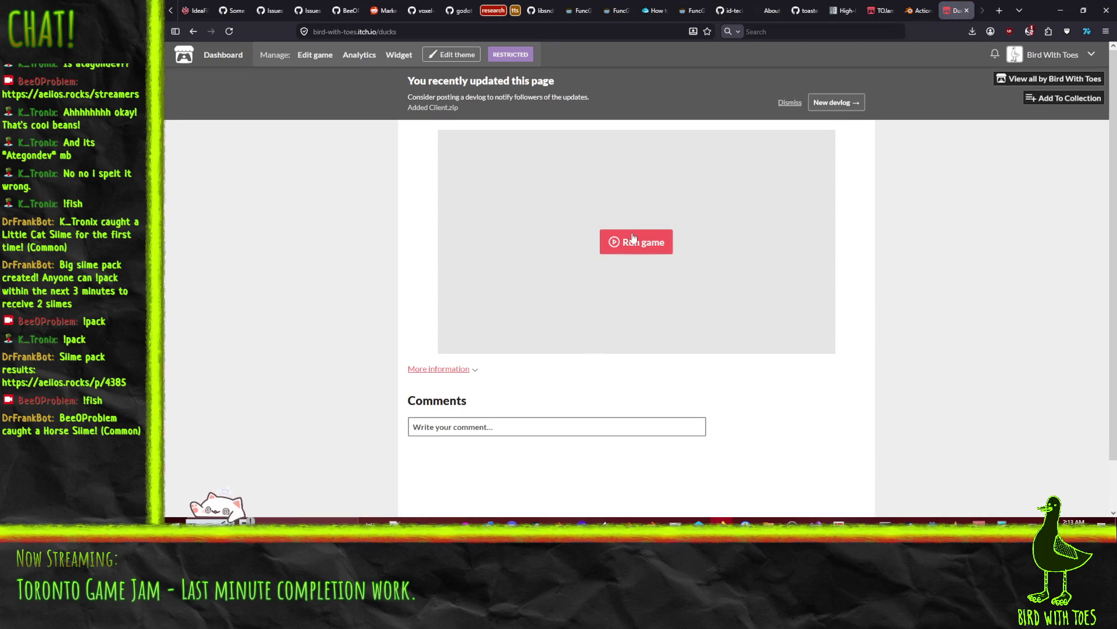
left_click(634, 237)
left_click(823, 343)
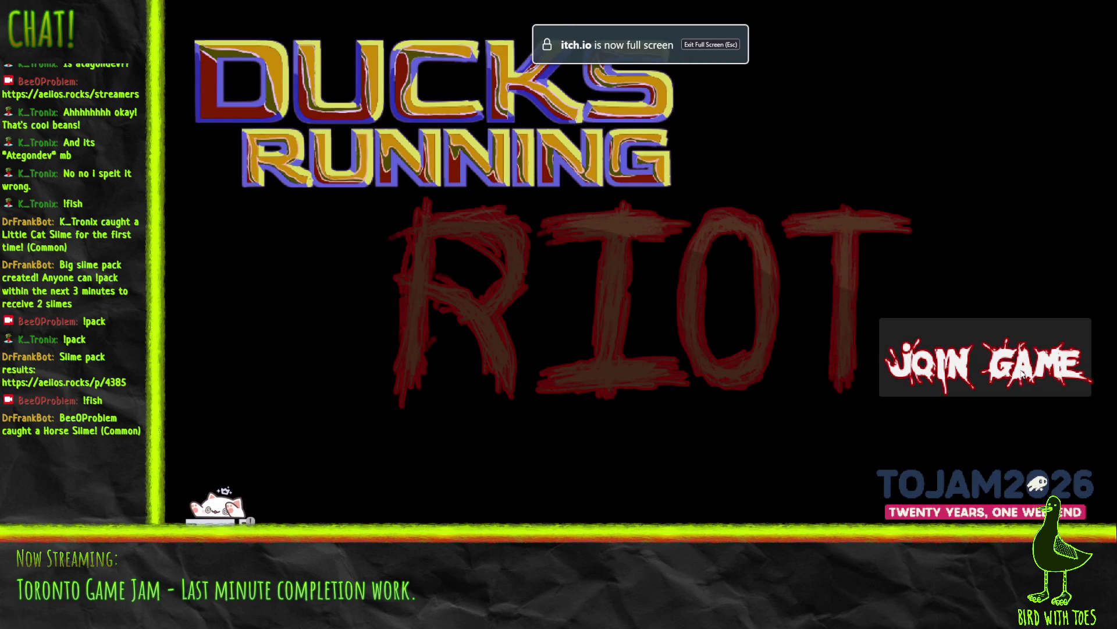
left_click(1019, 368)
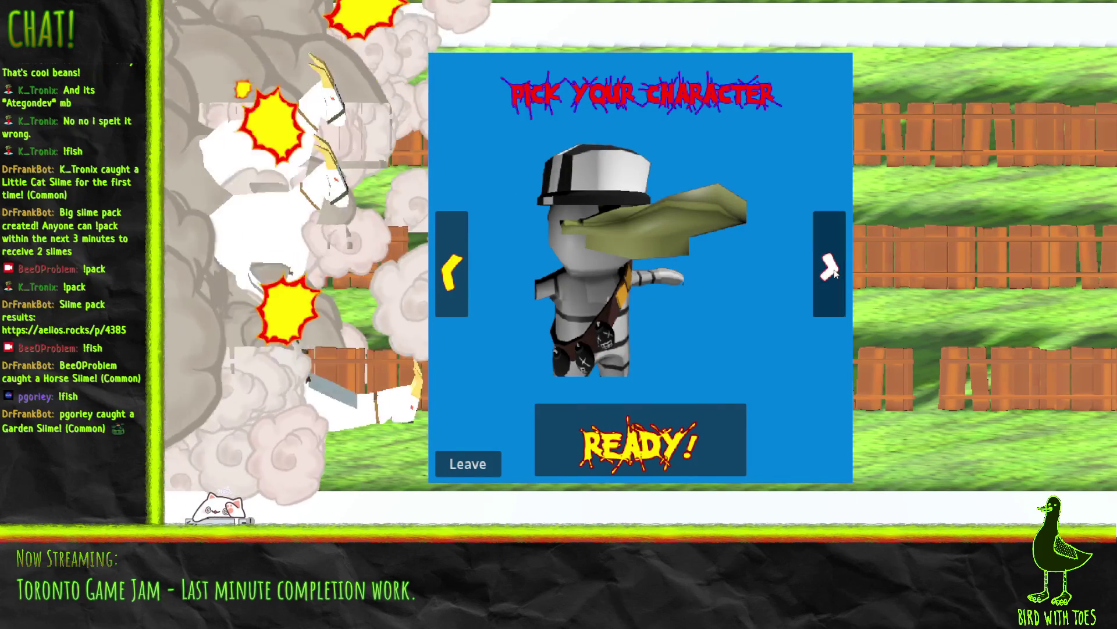
left_click(830, 268)
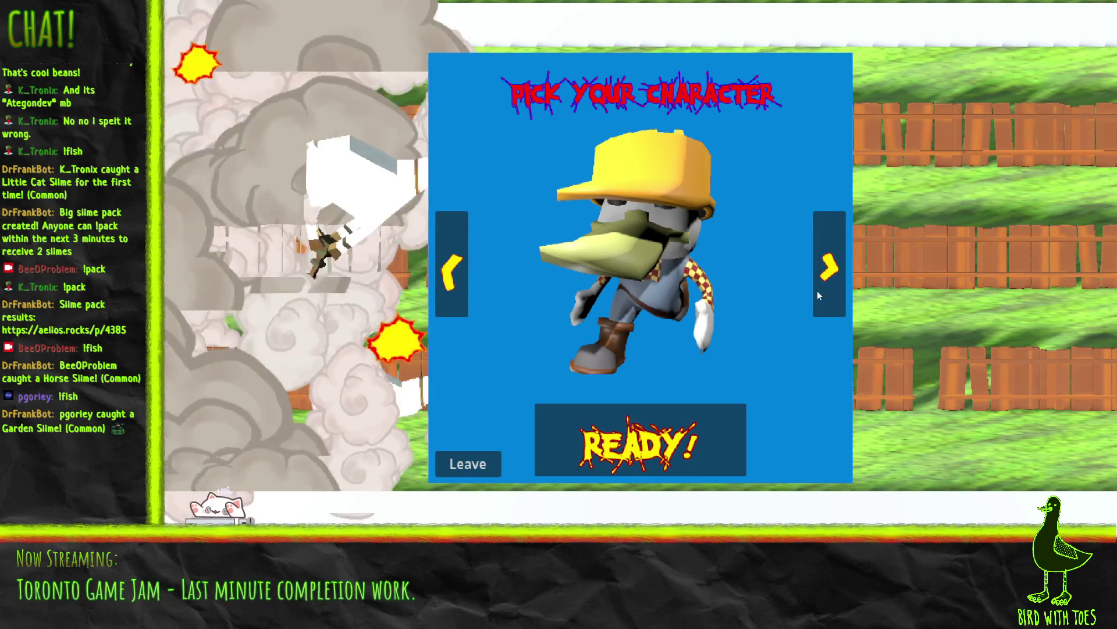
left_click(827, 291)
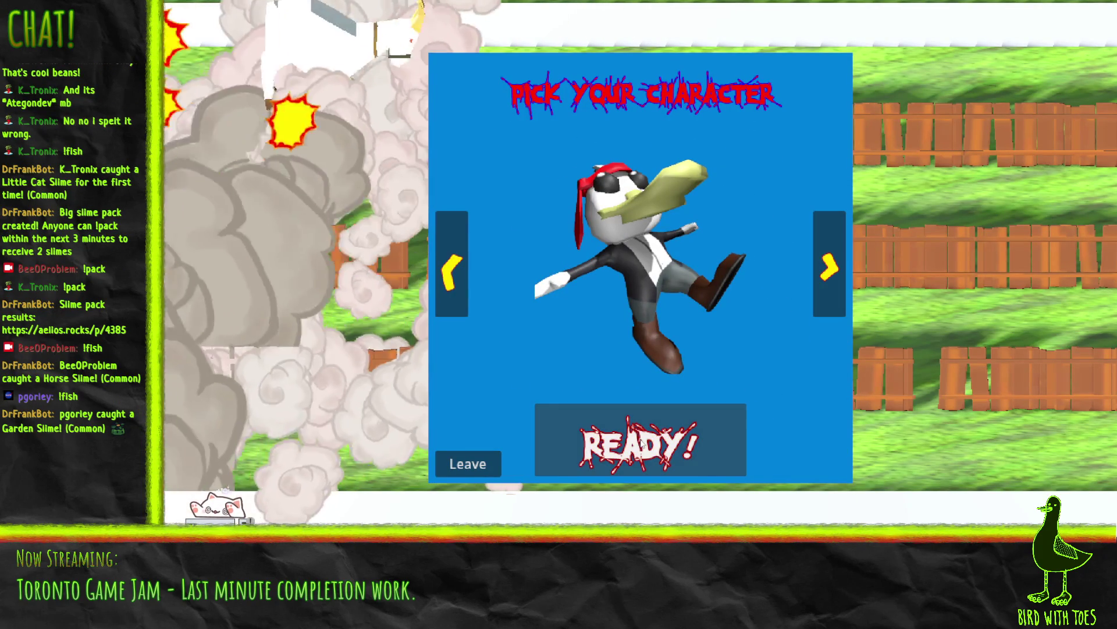
left_click(640, 442)
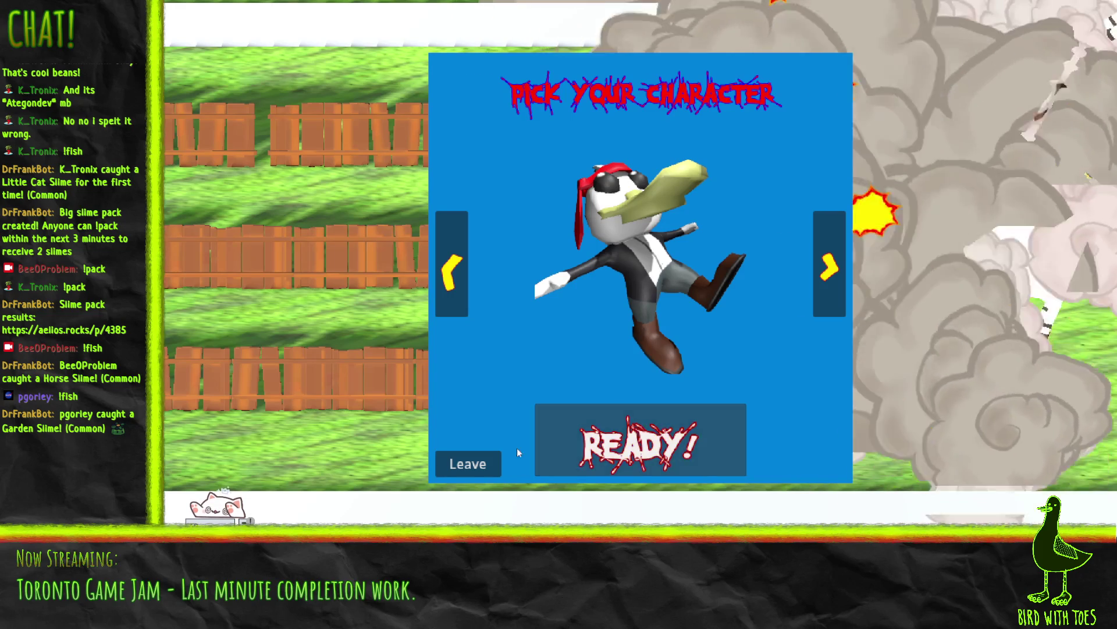
- Leave the match, return to the game's edit page, and switch back to the Godot server editor
left_click(480, 458)
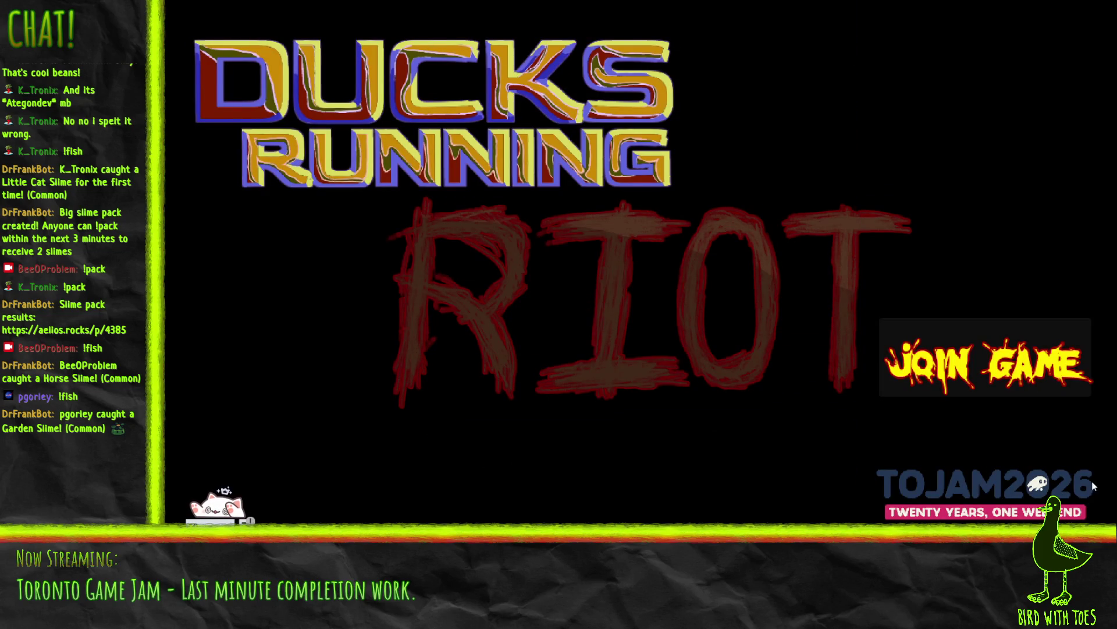
key("Escape")
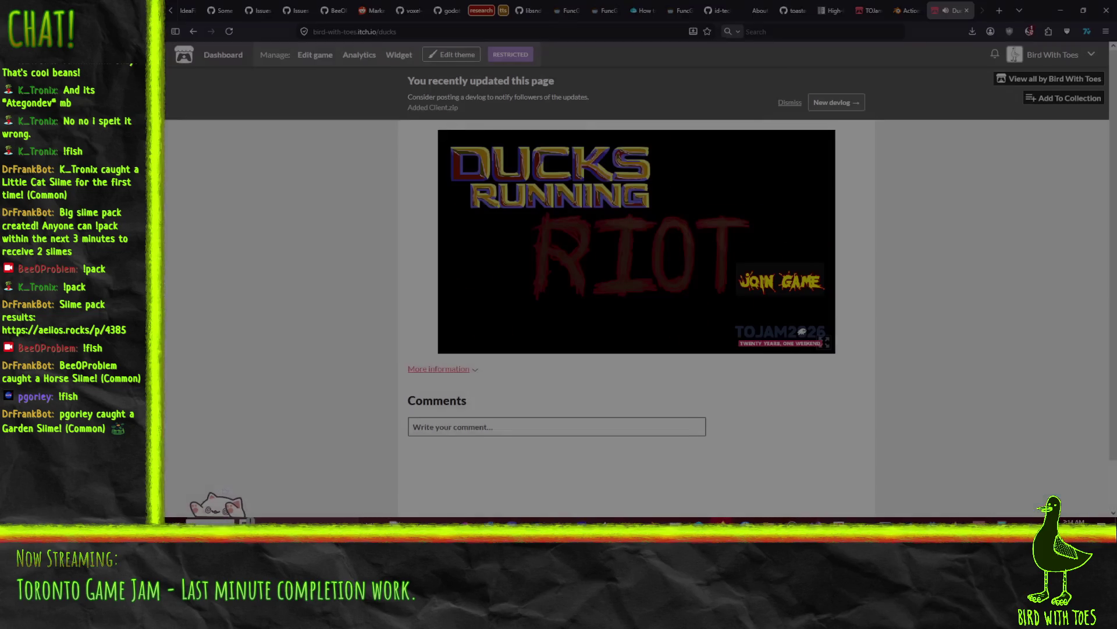
left_click(294, 56)
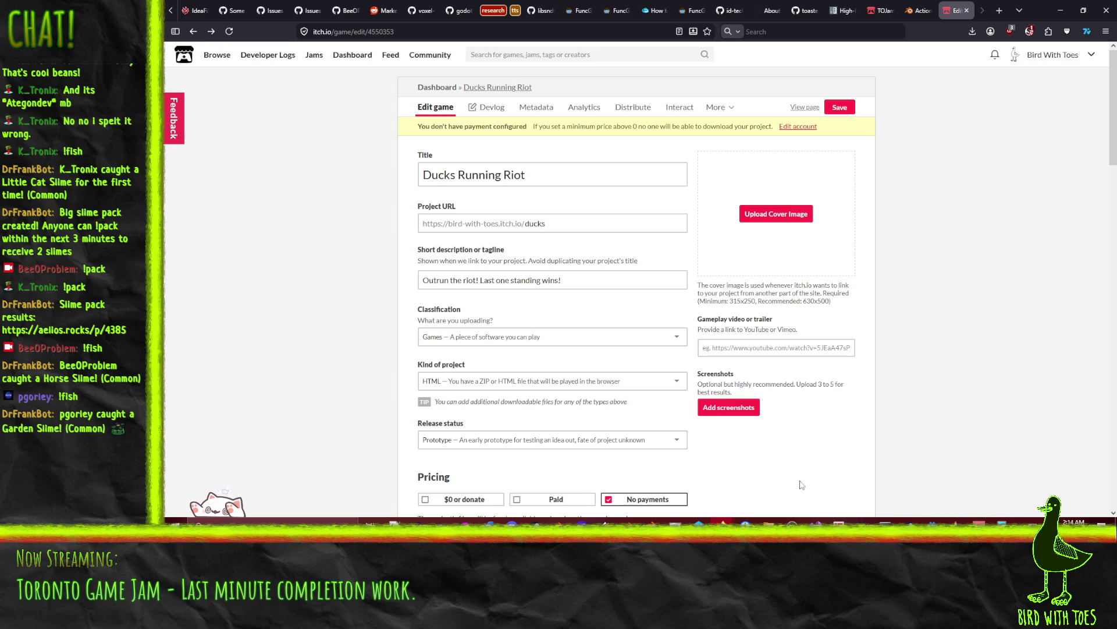
mouse_move(670, 518)
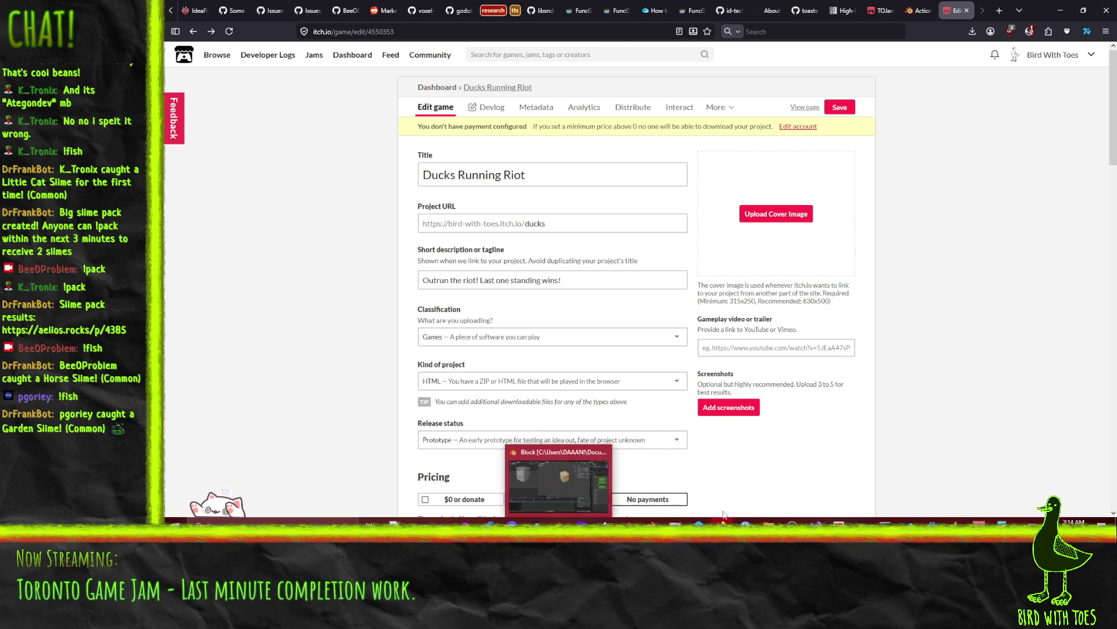
mouse_move(931, 520)
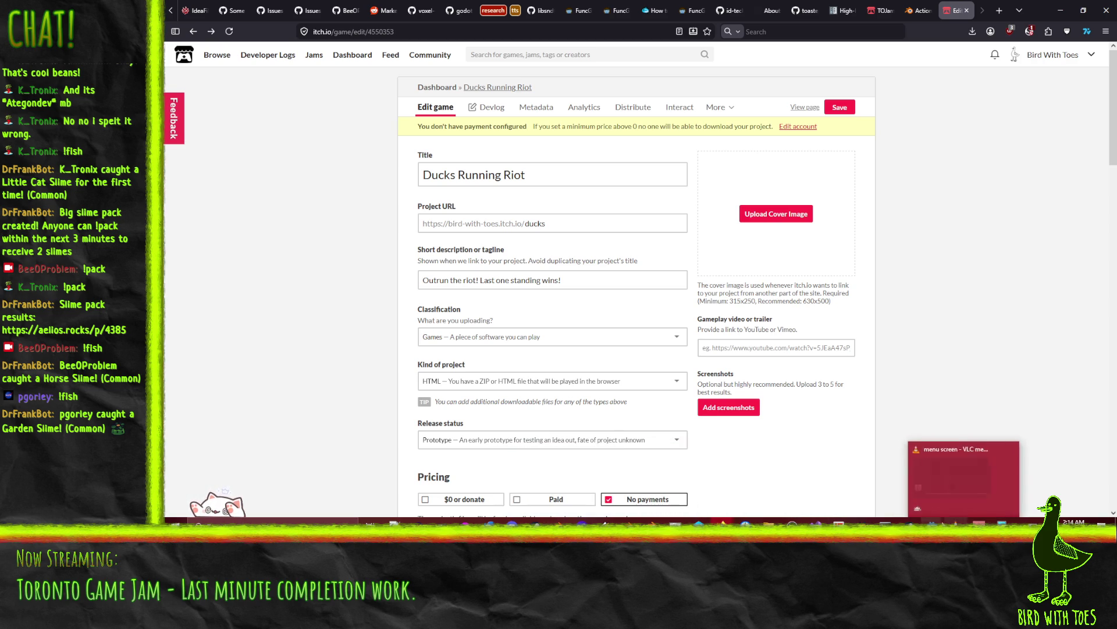
left_click(894, 486)
scroll(830, 291, "down", 10)
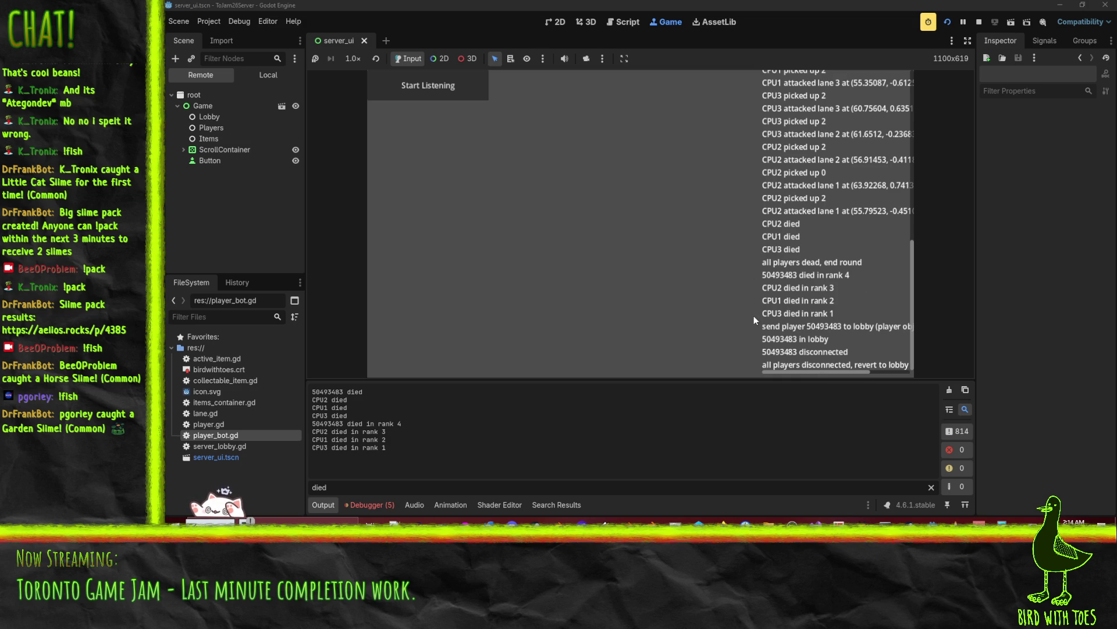
- Review the server log ranking the player 4th and CPU3 1st, then stop the server scene
mouse_move(815, 372)
left_mouse_down()
mouse_move(854, 373)
mouse_move(764, 371)
left_mouse_up()
mouse_move(932, 522)
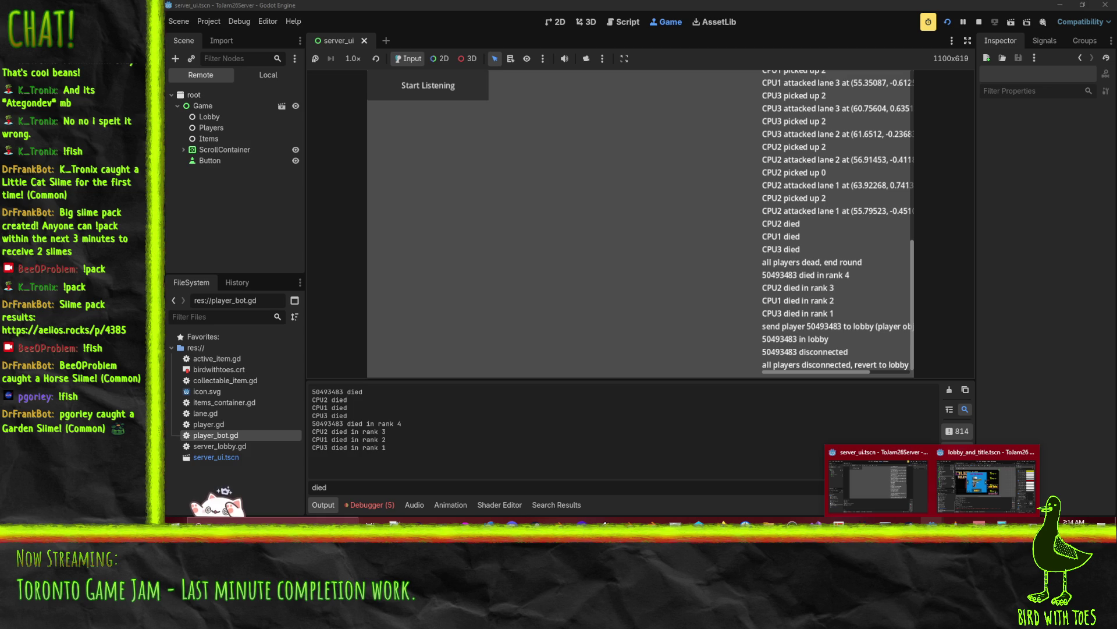
mouse_move(990, 494)
left_click(979, 21)
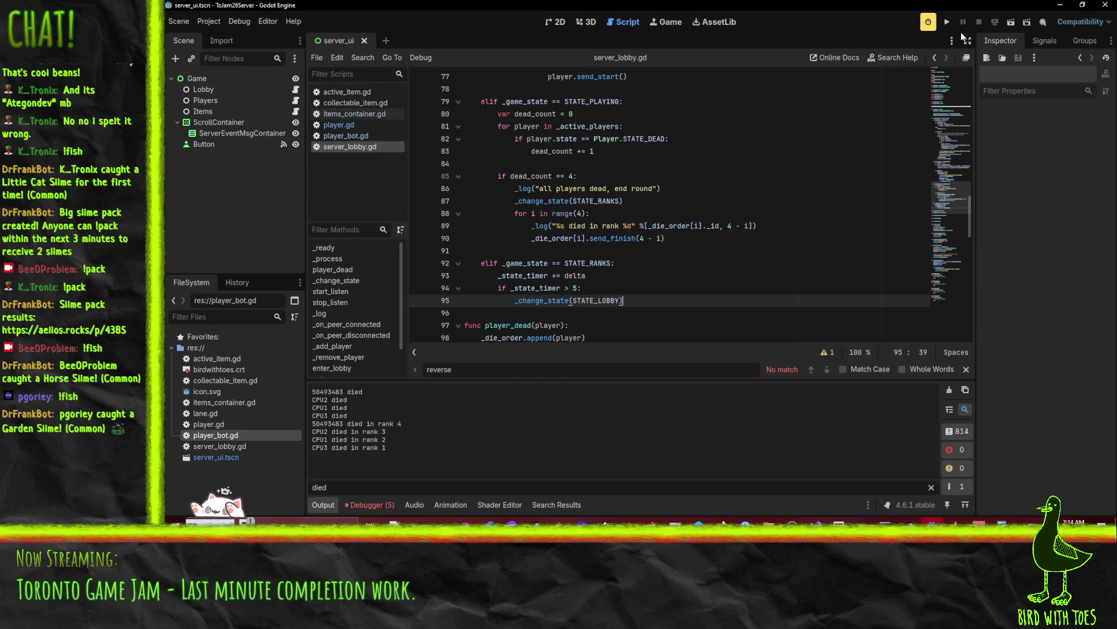
- Change the rank expressions on lines 89 and 90 from 4 - i to 3 - i
left_click(760, 226)
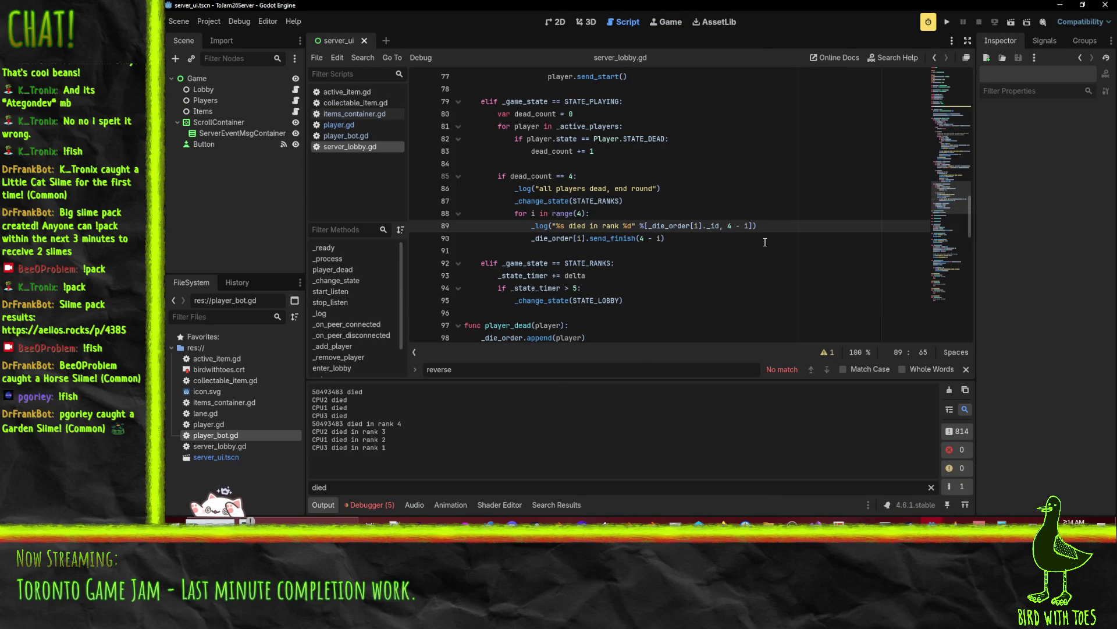
type("3")
left_click(650, 236)
key("BackSpace")
type("3")
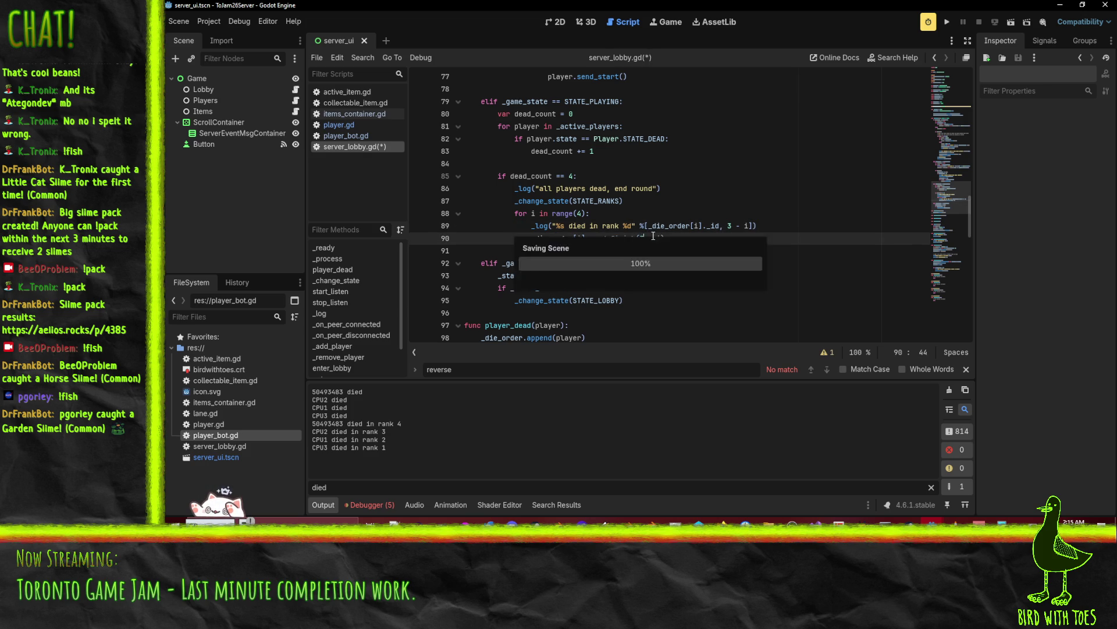
left_click(741, 231)
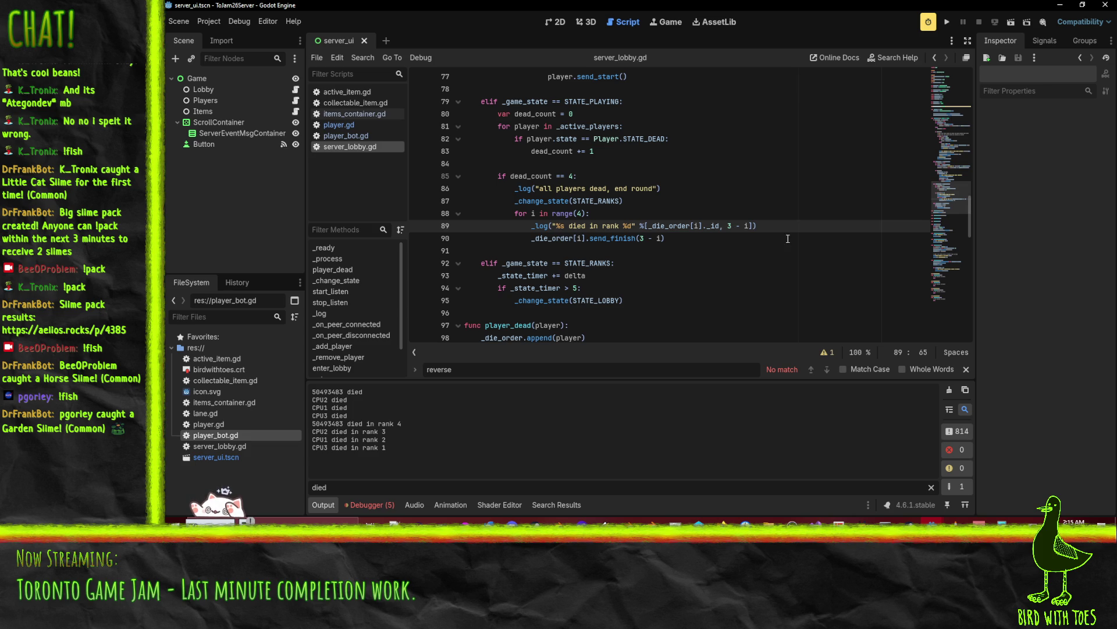
- Clear the errors listed in the debugger's Errors tab
left_click(369, 504)
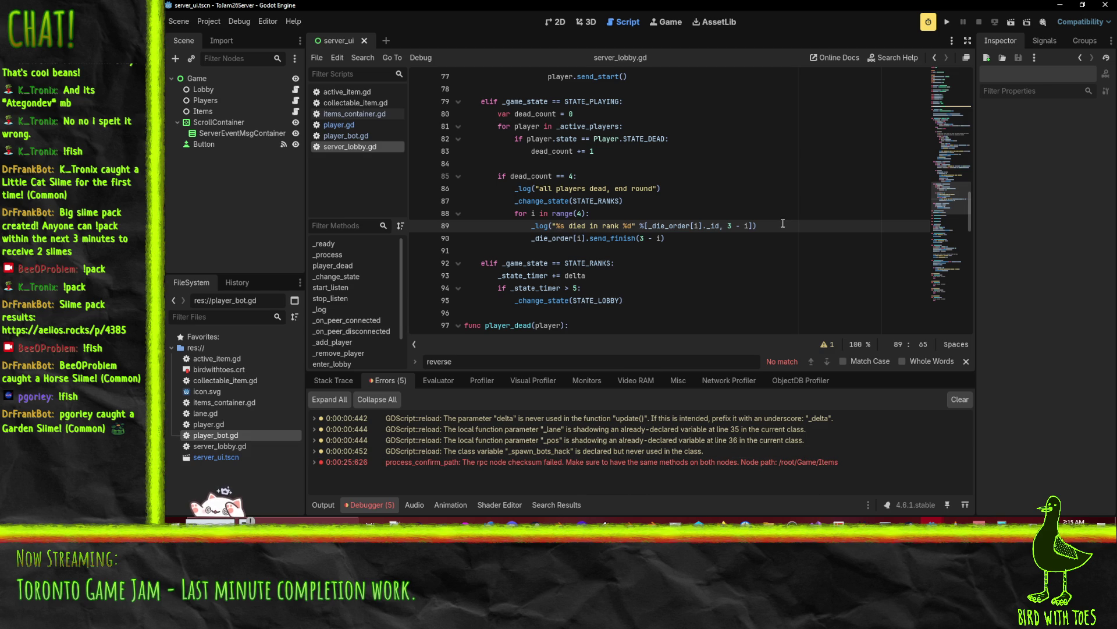
left_click(955, 402)
left_click(721, 254)
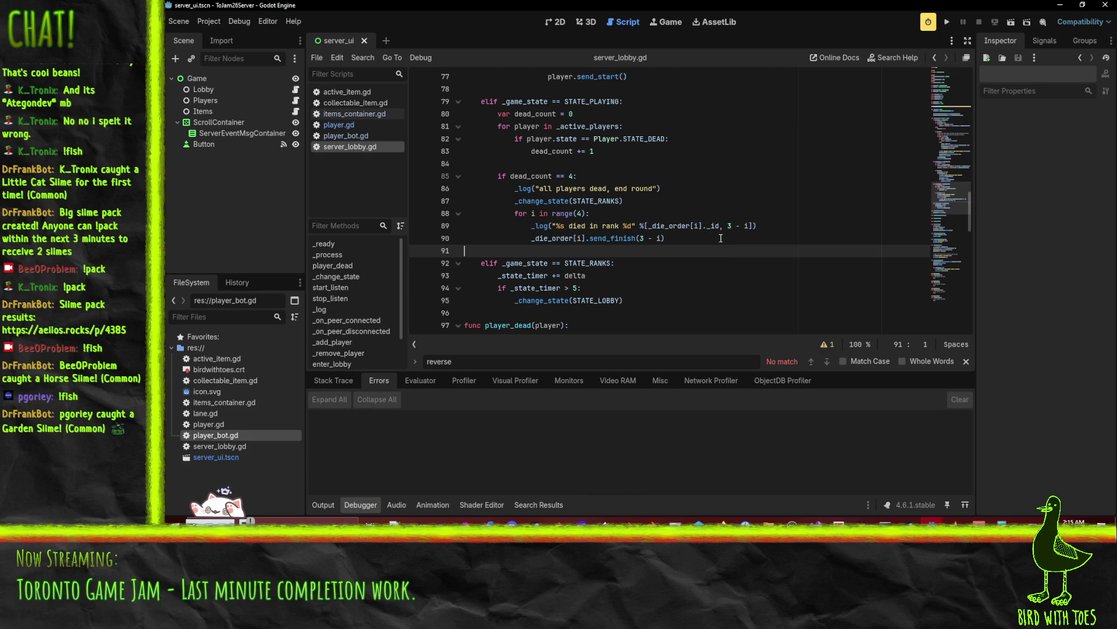
- In the ToJam26 project, change Display > Window stretch mode from viewport to canvas_items
mouse_move(943, 521)
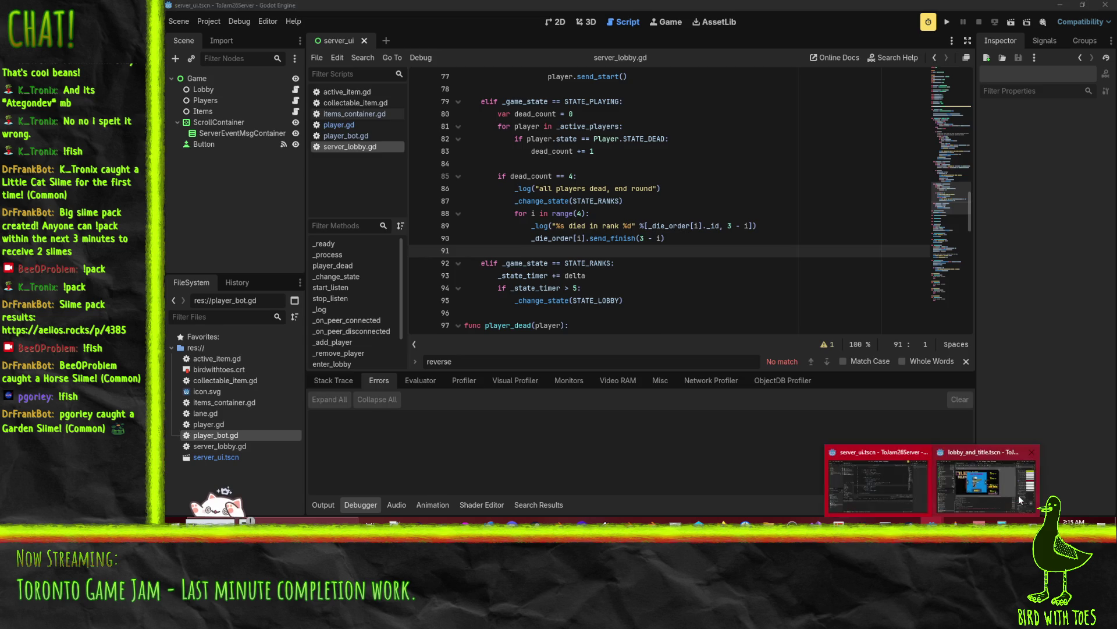
left_click(1018, 492)
left_click(209, 21)
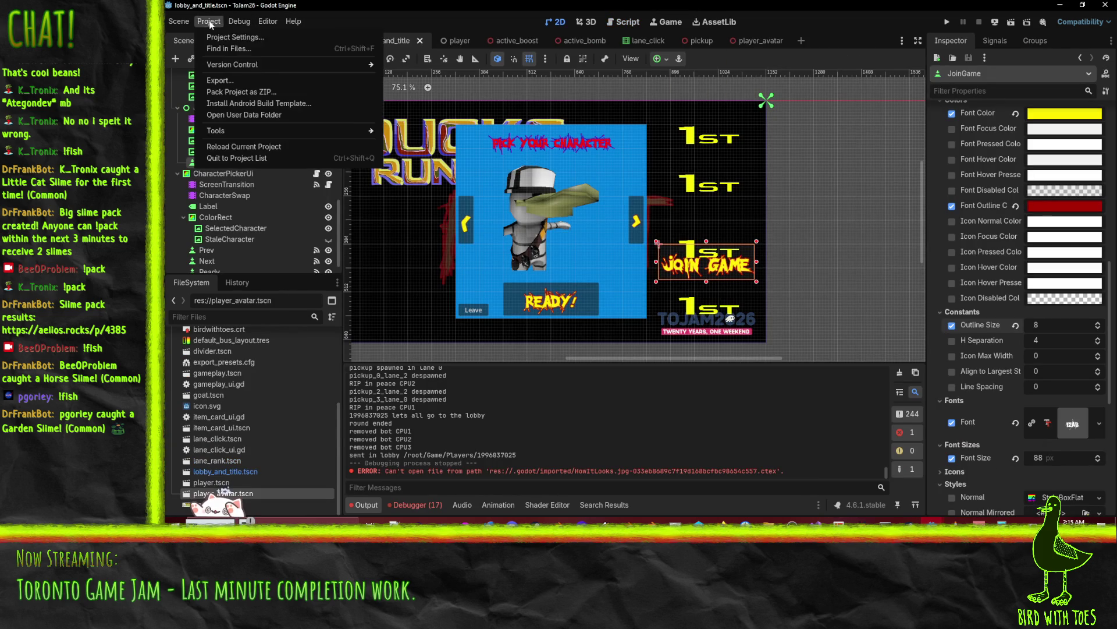
left_click(233, 49)
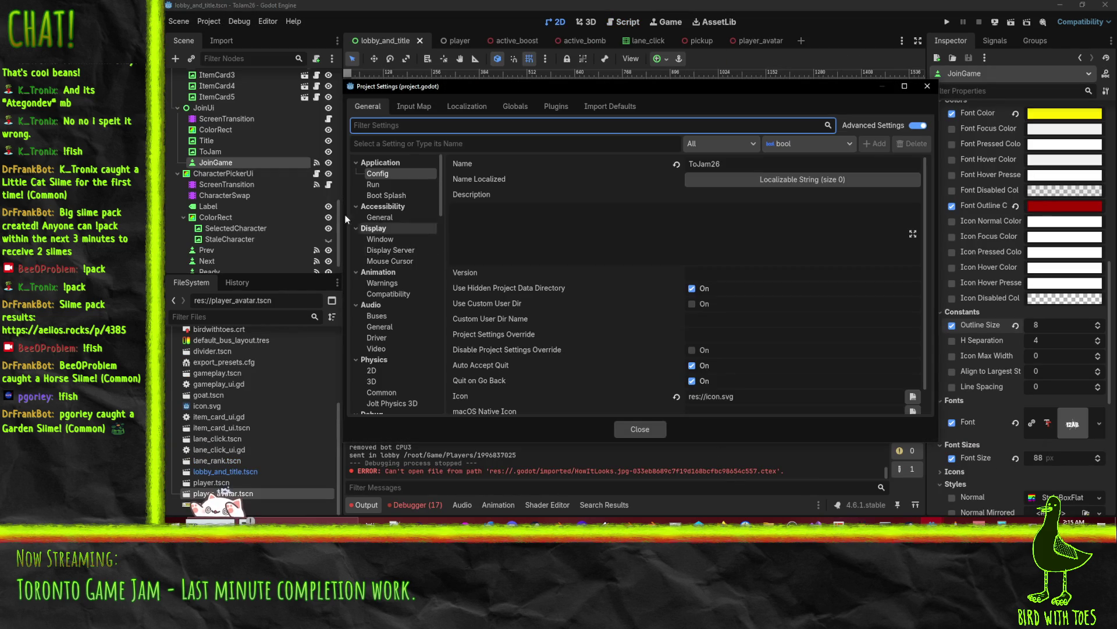
left_click(379, 239)
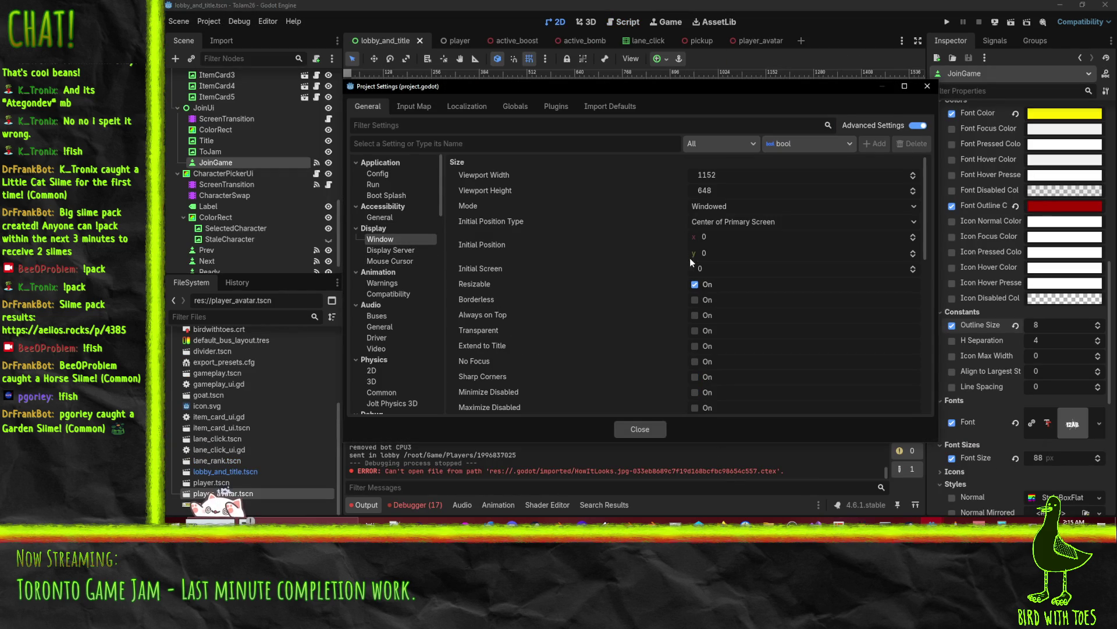
scroll(611, 276, "down", 10)
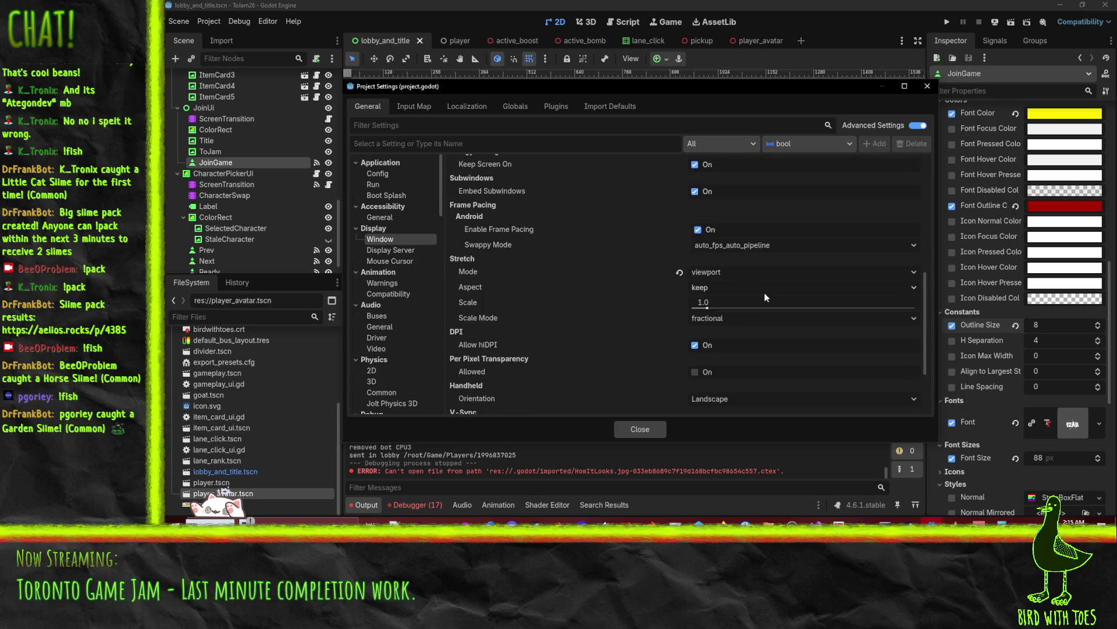
left_click(722, 274)
left_click(723, 303)
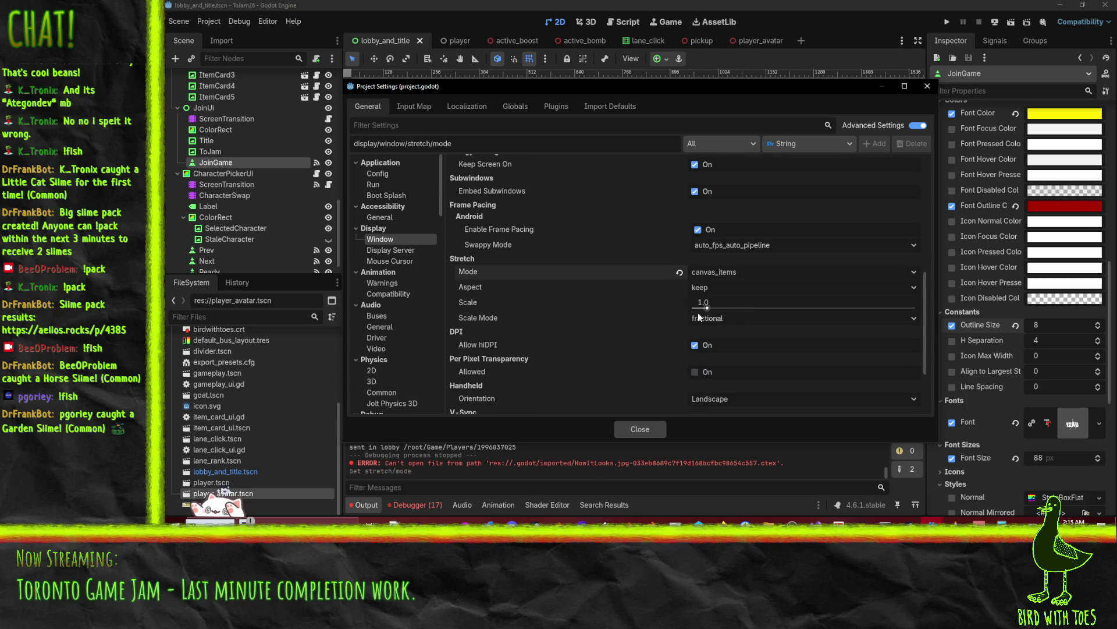
left_click(649, 428)
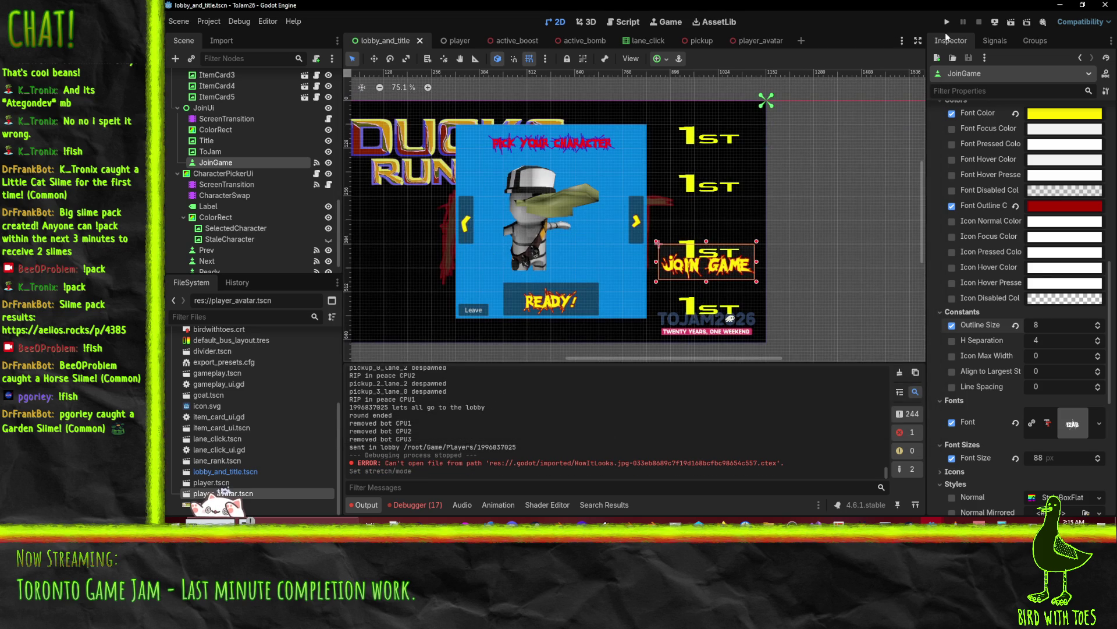
- Run the game, then enlarge and move its window to check title-screen scaling
left_click(947, 21)
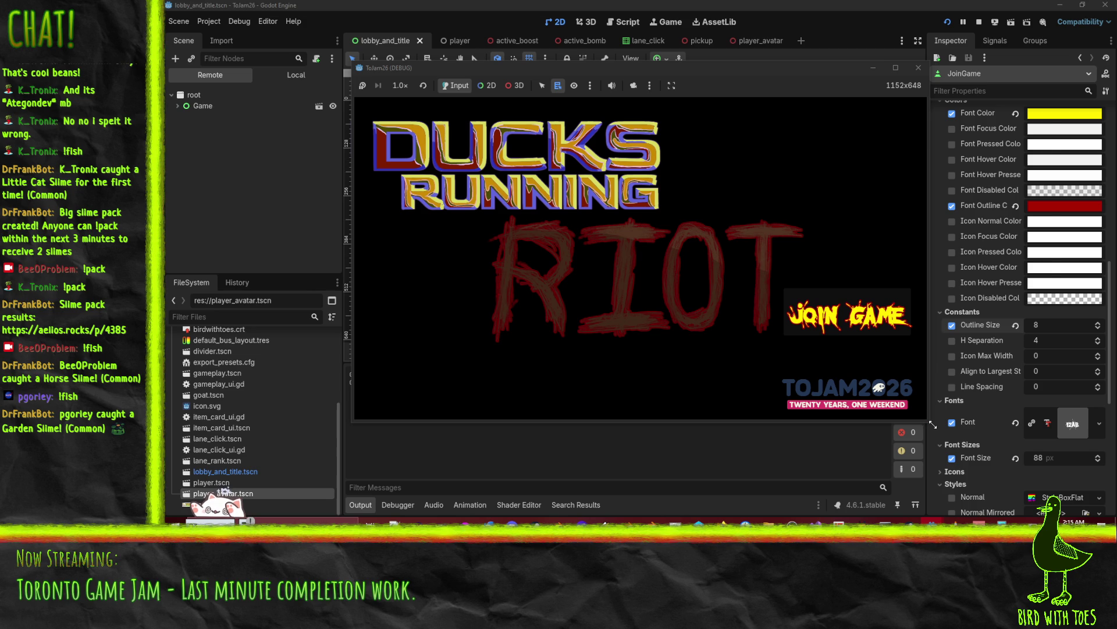
left_click_drag(929, 421, 1112, 514)
left_click_drag(445, 68, 357, 36)
left_click(310, 52)
key("Escape")
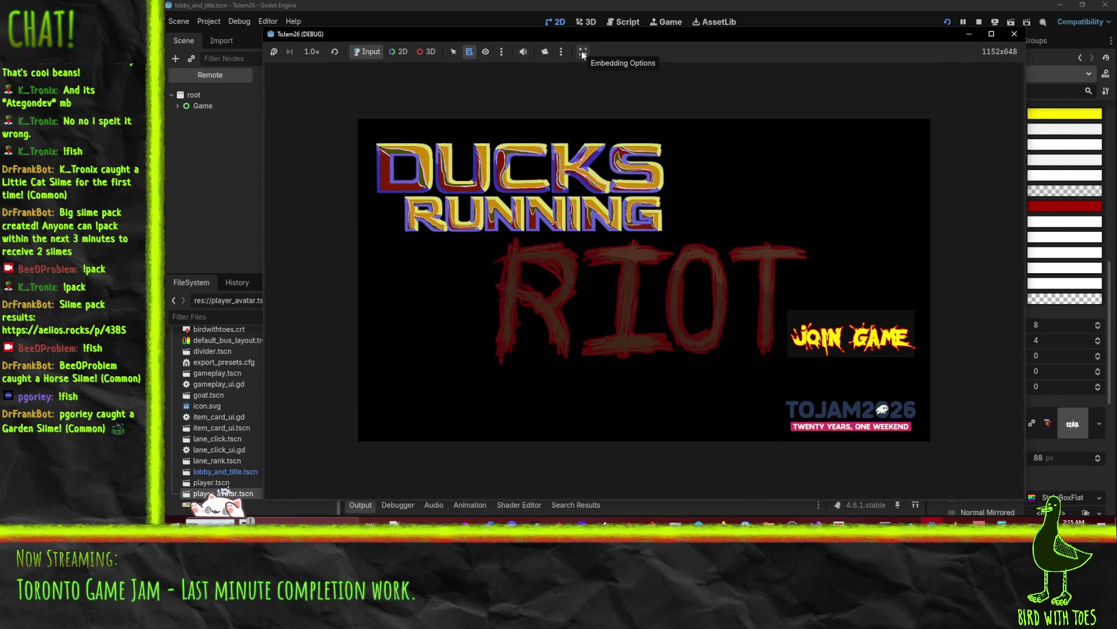
left_click(403, 242)
- Enlarge the game window further, close the game, and reopen Project Settings
mouse_move(263, 28)
left_mouse_down()
mouse_move(242, 4)
mouse_move(194, 2)
mouse_move(631, 255)
mouse_move(711, 258)
mouse_move(166, 3)
mouse_move(205, 29)
left_mouse_up()
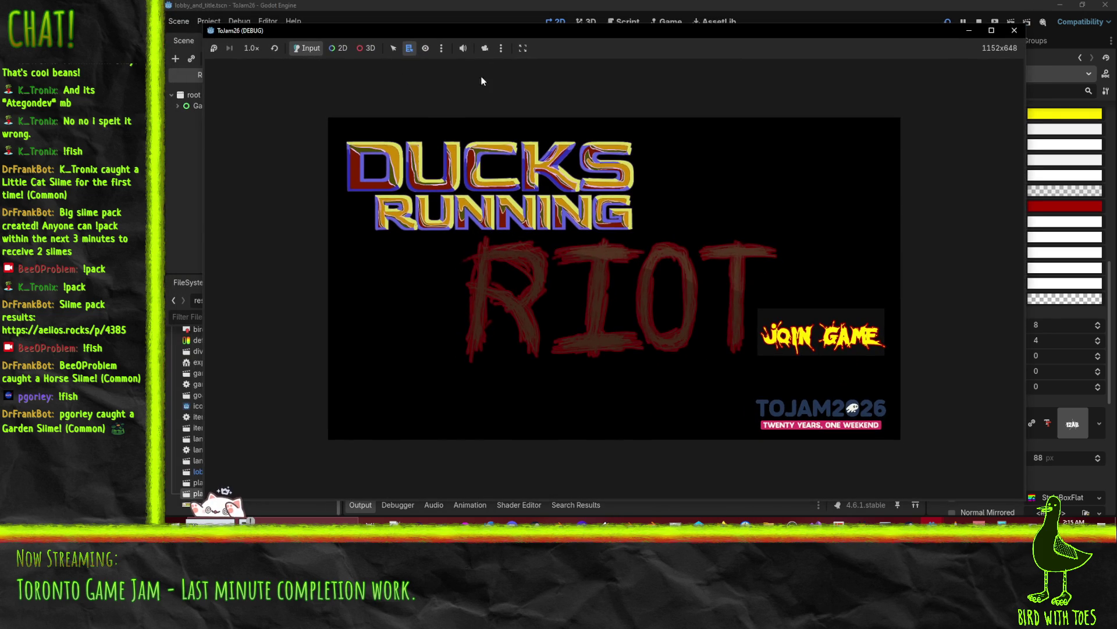
left_click(500, 47)
left_click(1015, 31)
left_click(209, 21)
left_click(232, 34)
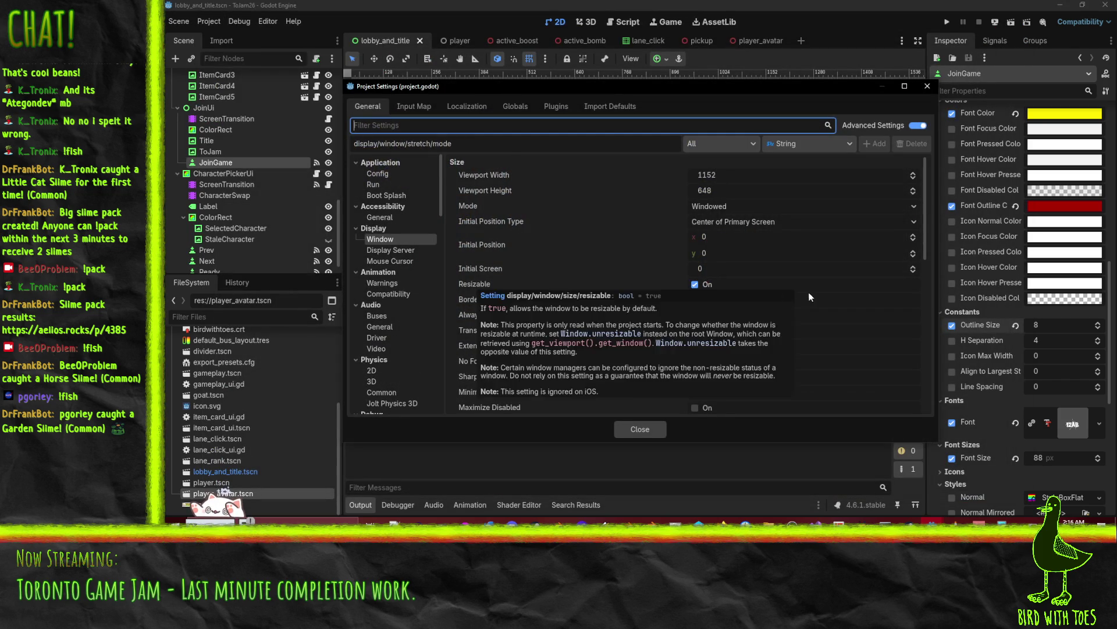
- Browse the stretch aspect and stretch scale mode options in Display > Window settings
scroll(812, 292, "down", 3)
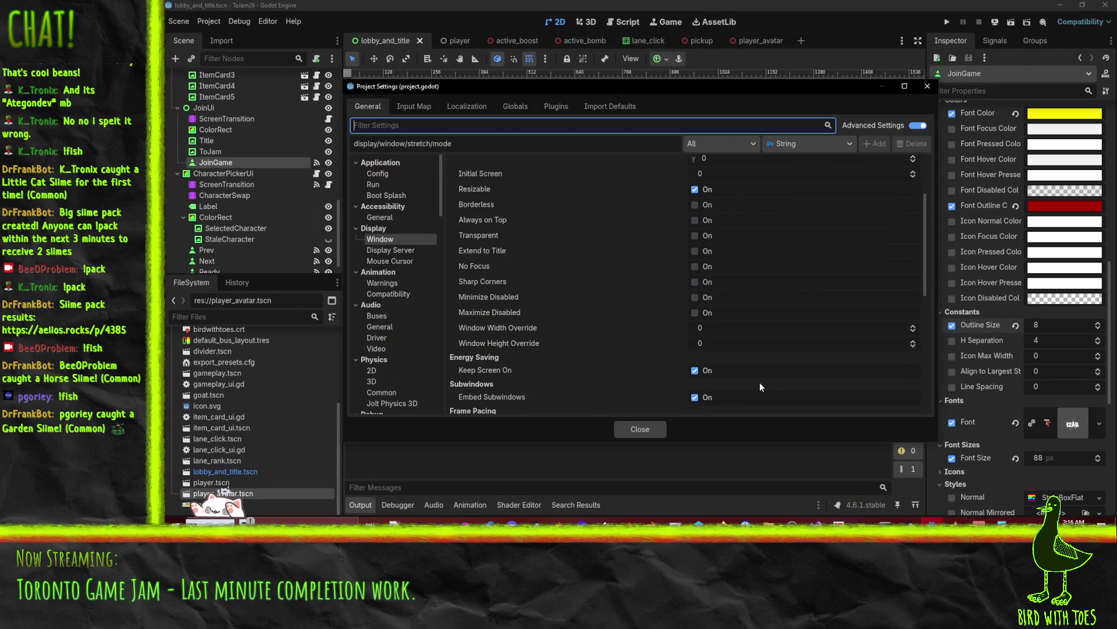
scroll(760, 383, "up", 3)
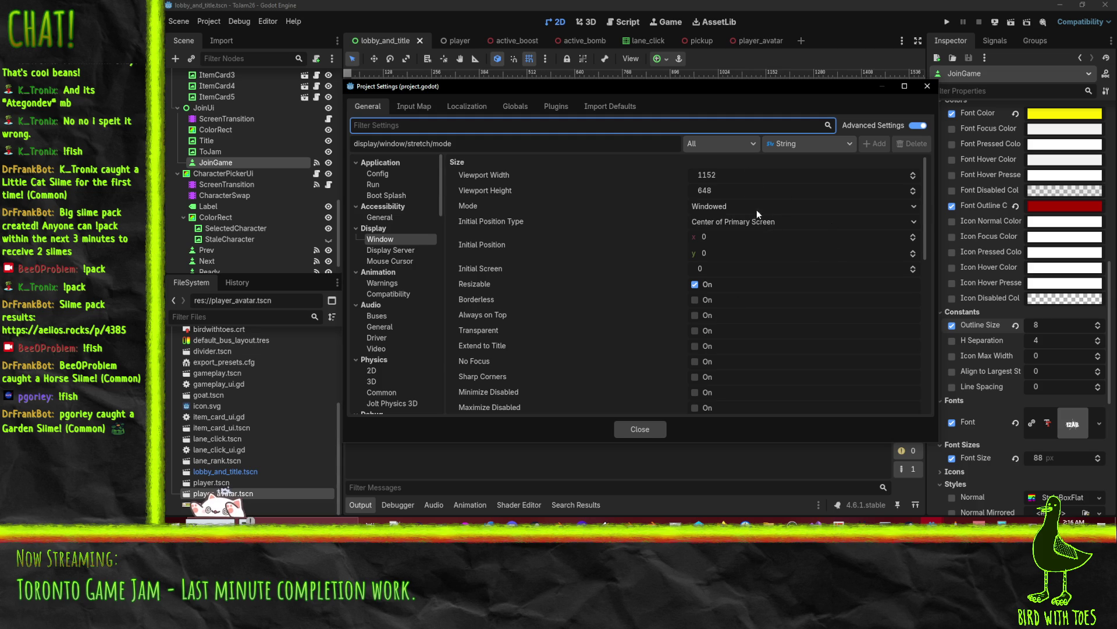
scroll(761, 227, "down", 6)
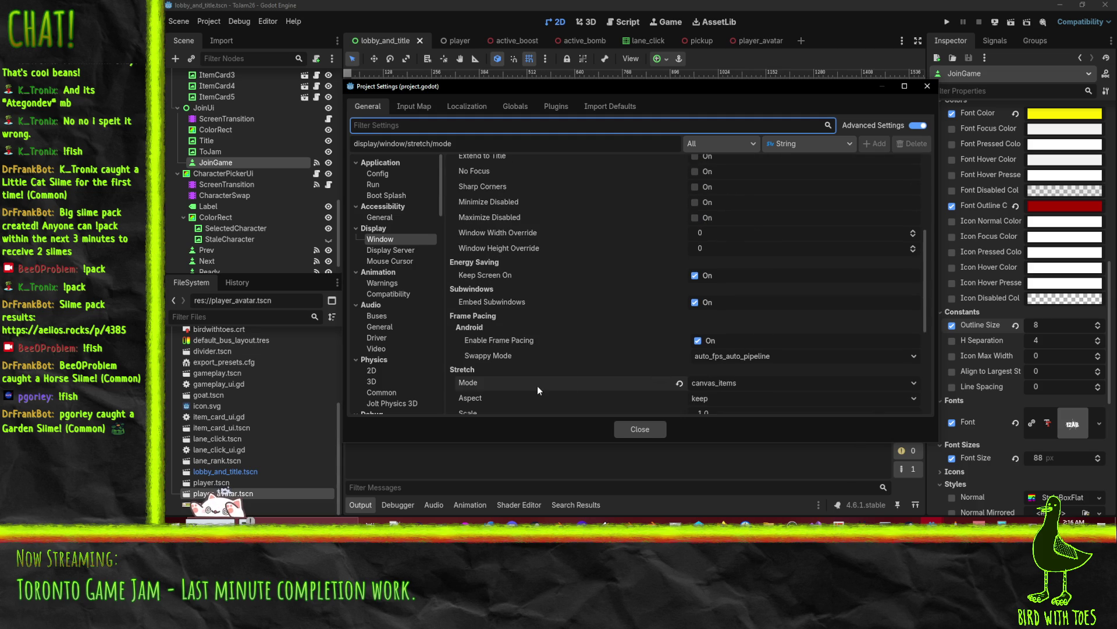
scroll(536, 385, "down", 1)
left_click(702, 358)
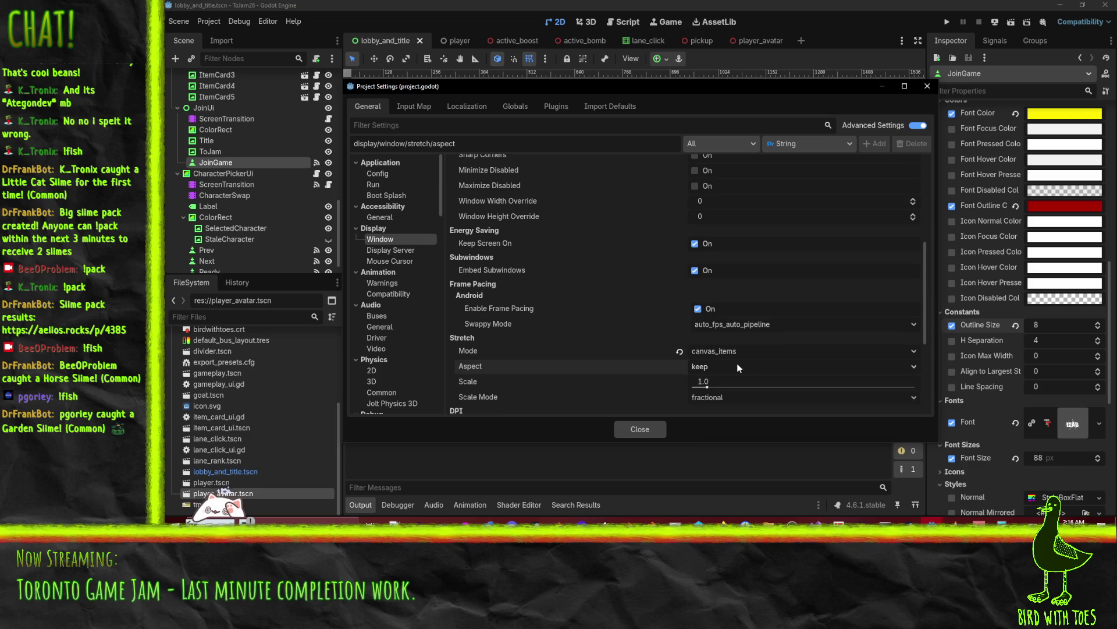
left_click(736, 363)
scroll(732, 356, "down", 1)
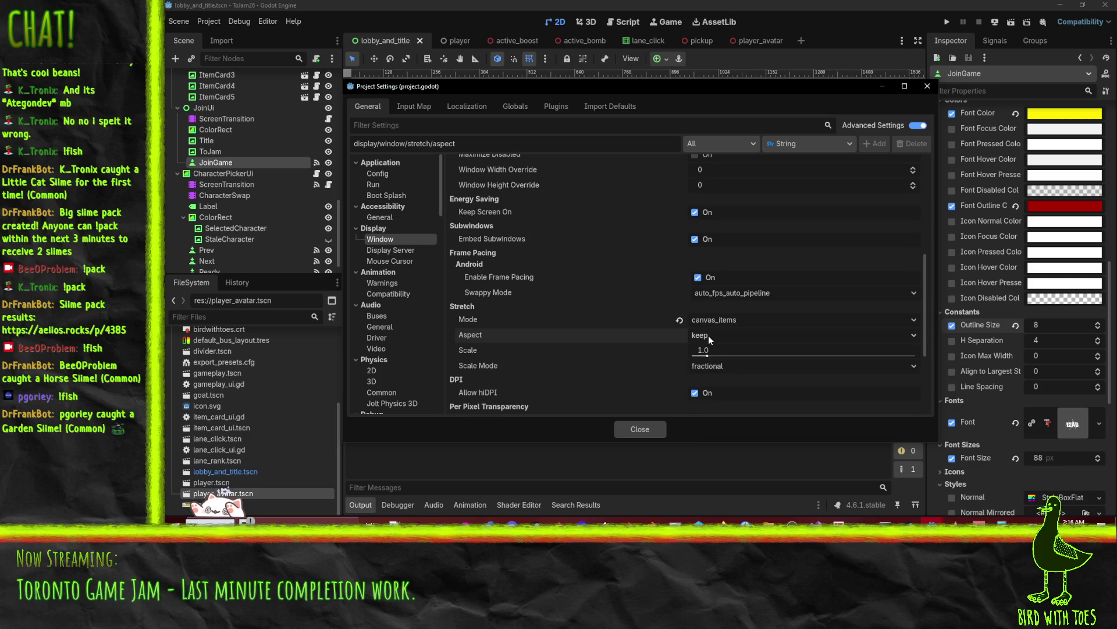
left_click(719, 368)
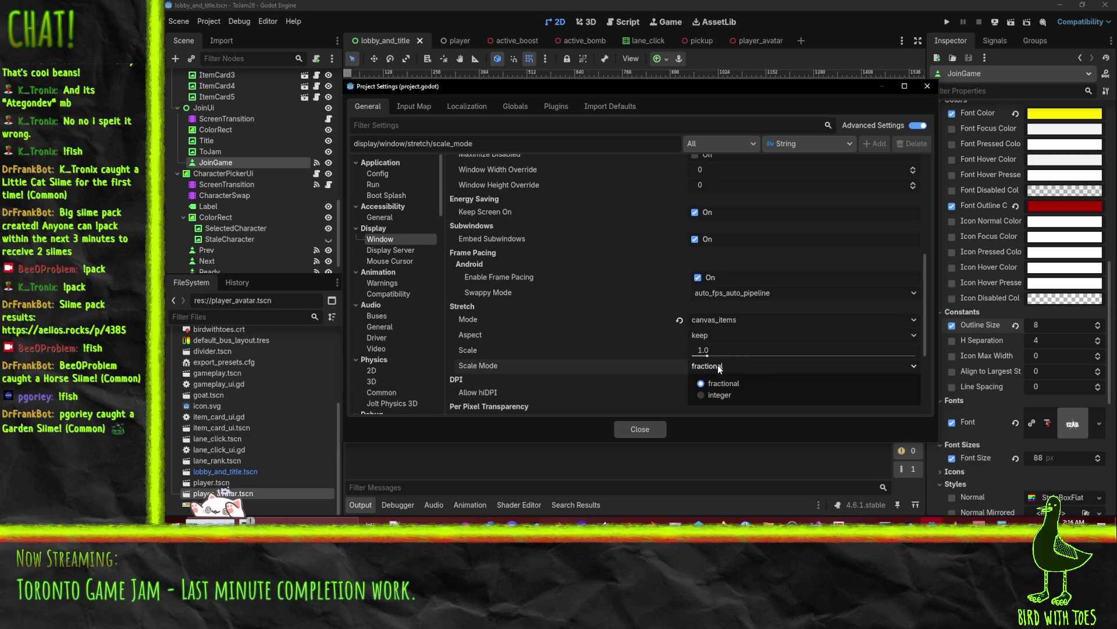
- Set the stretch aspect to expand and run the game with F5 to test it
left_click(717, 364)
left_click(713, 333)
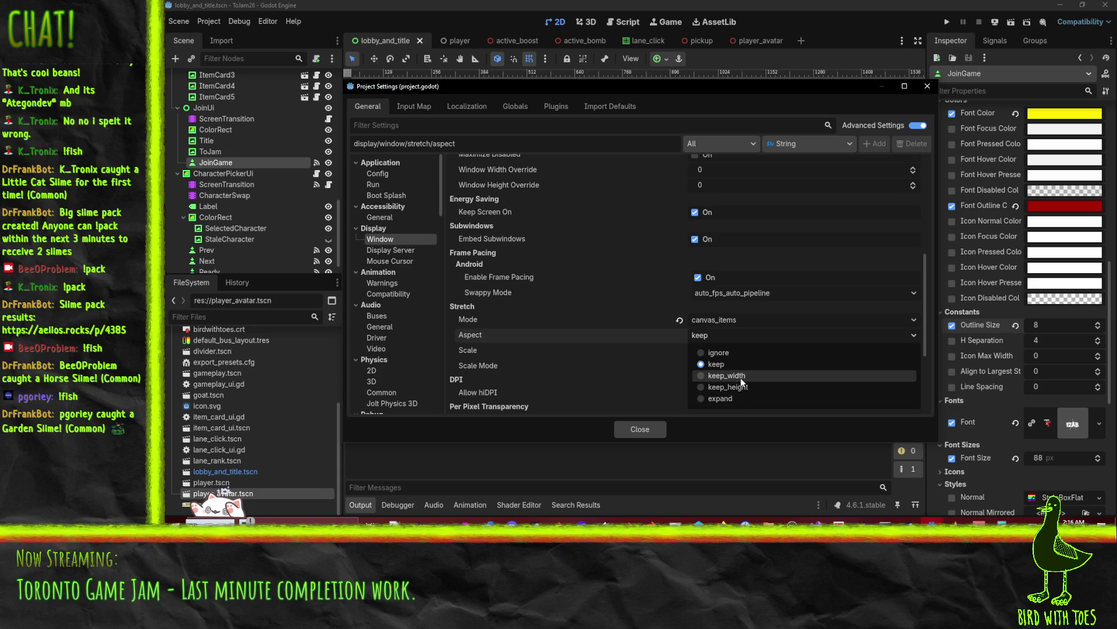
left_click(741, 396)
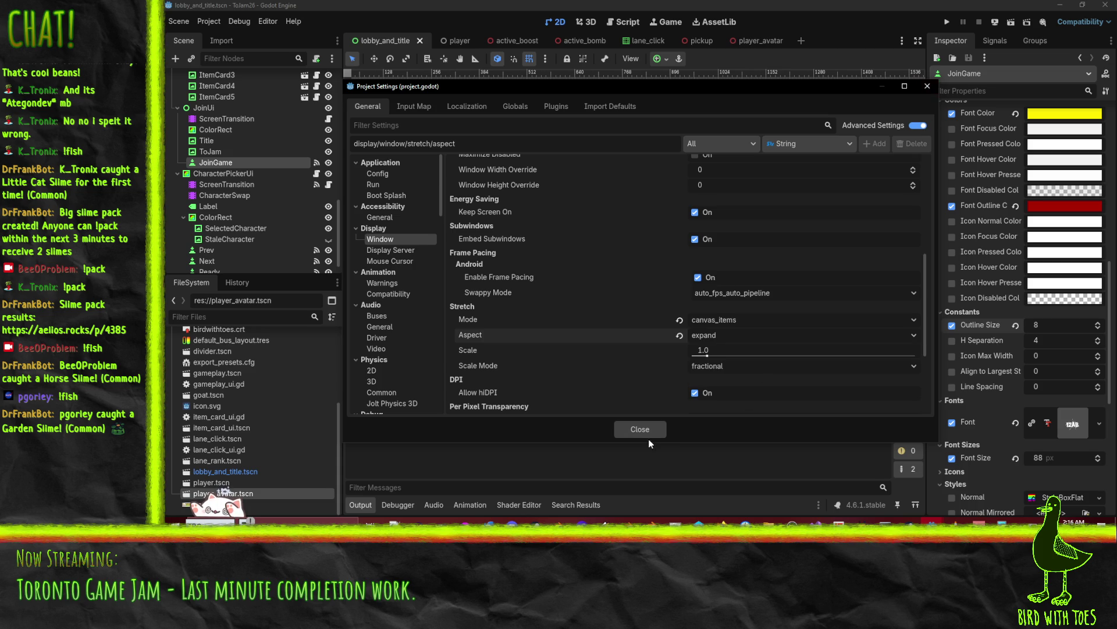
left_click(640, 429)
key("F5")
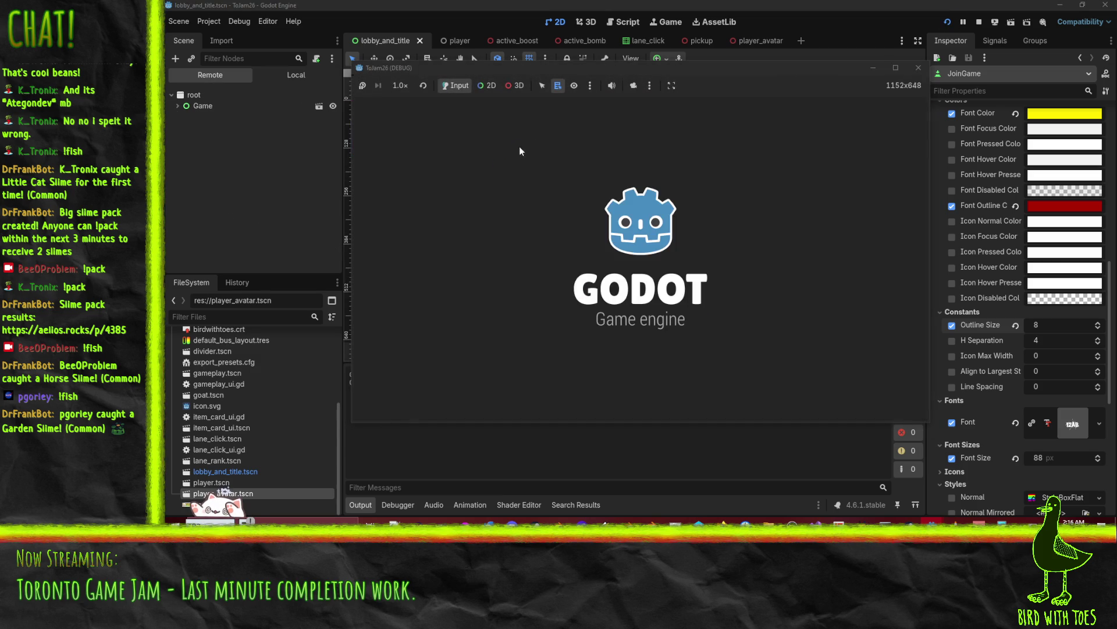
- Enlarge the expand-mode game window to test it, close it, and reopen Project Settings
left_click_drag(929, 424, 1082, 516)
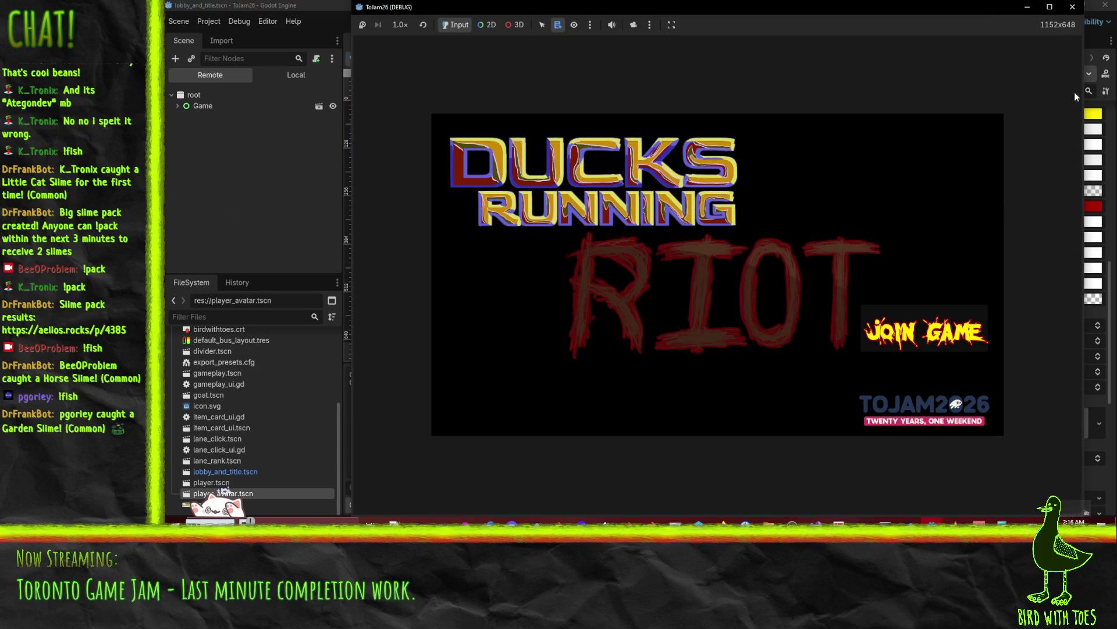
left_click(1073, 6)
left_click(201, 22)
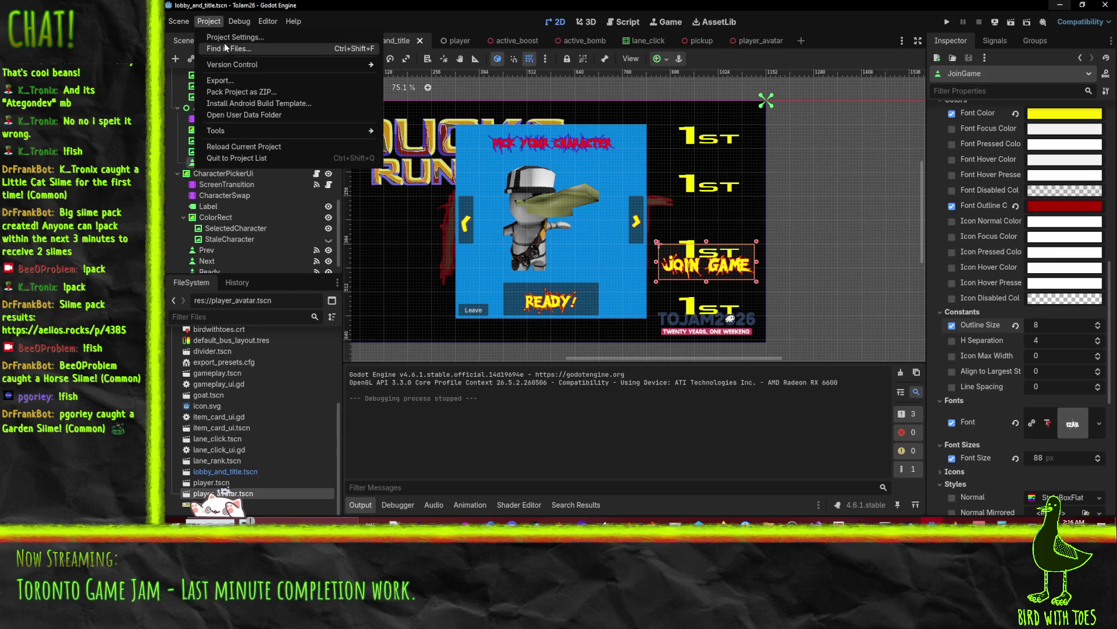
left_click(222, 39)
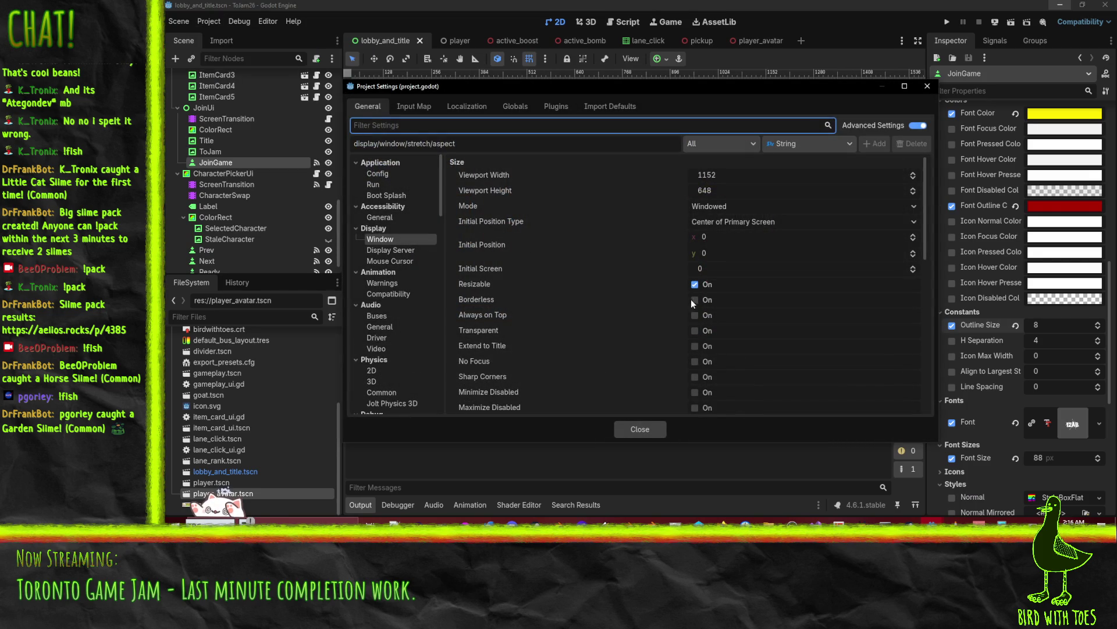
- Try another stretch aspect setting, then run the game and enlarge its window to compare scaling
scroll(689, 299, "down", 5)
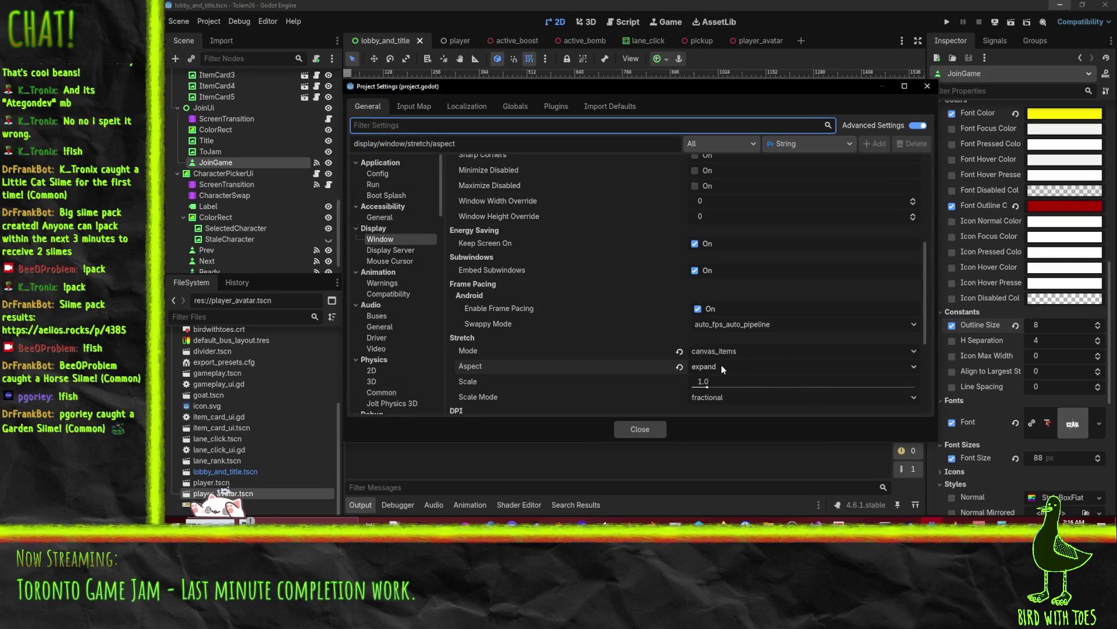
left_click(753, 324)
left_click(754, 320)
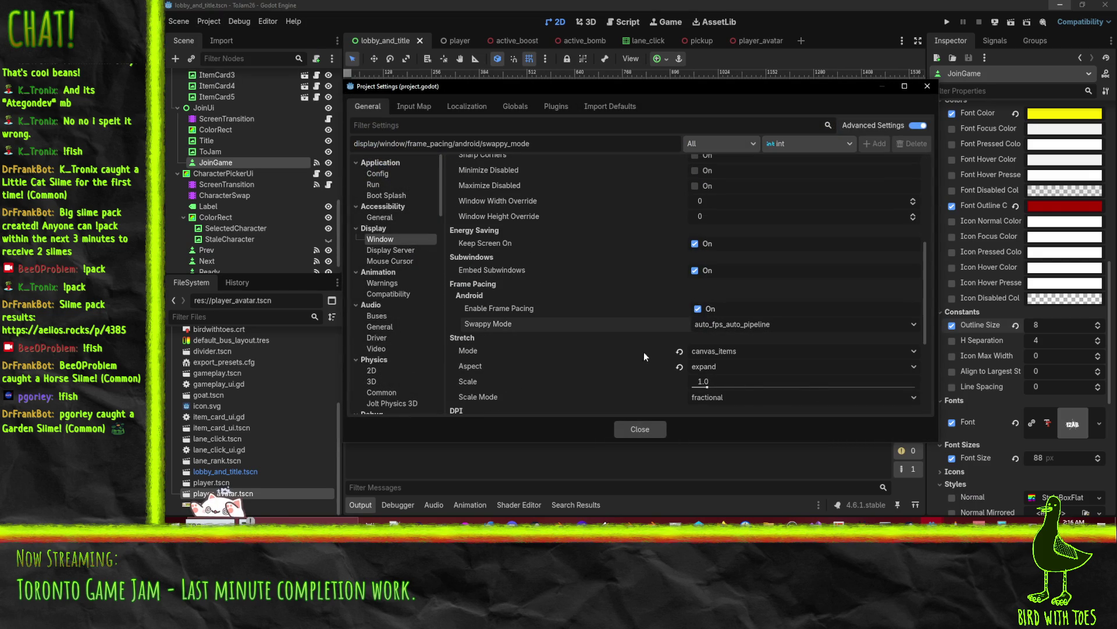
left_click(759, 398)
left_click(718, 365)
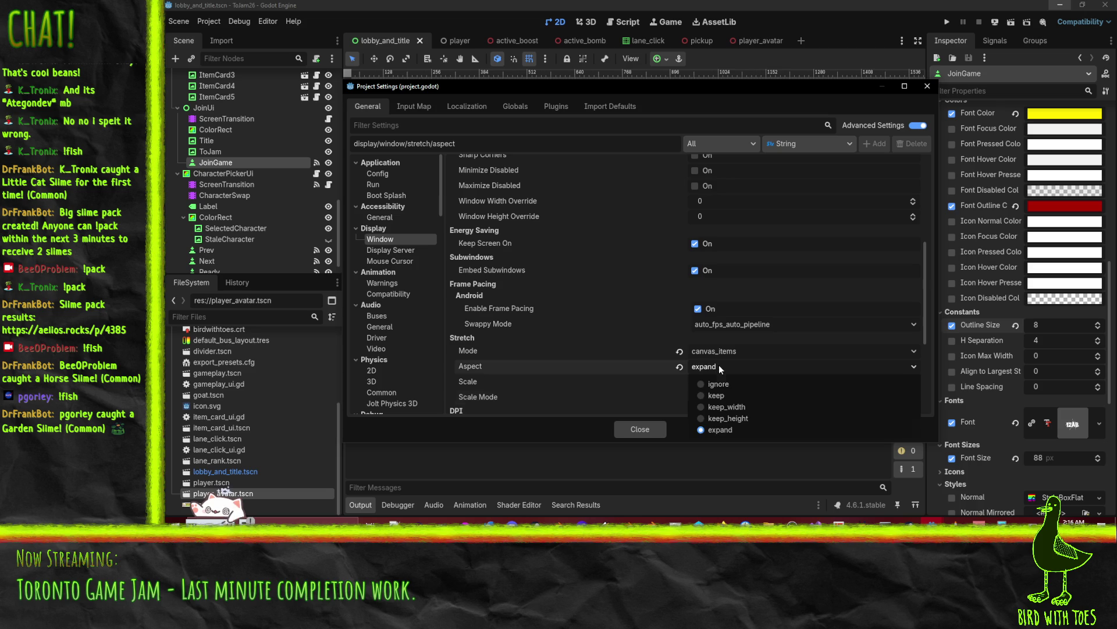
left_click(727, 395)
left_click(623, 430)
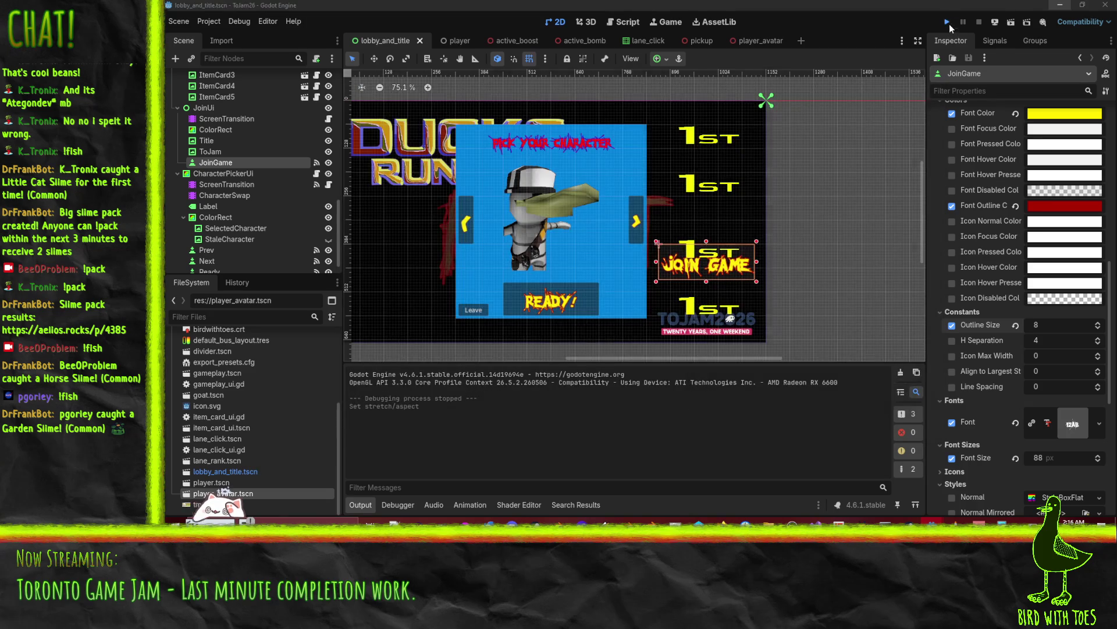
left_click(948, 23)
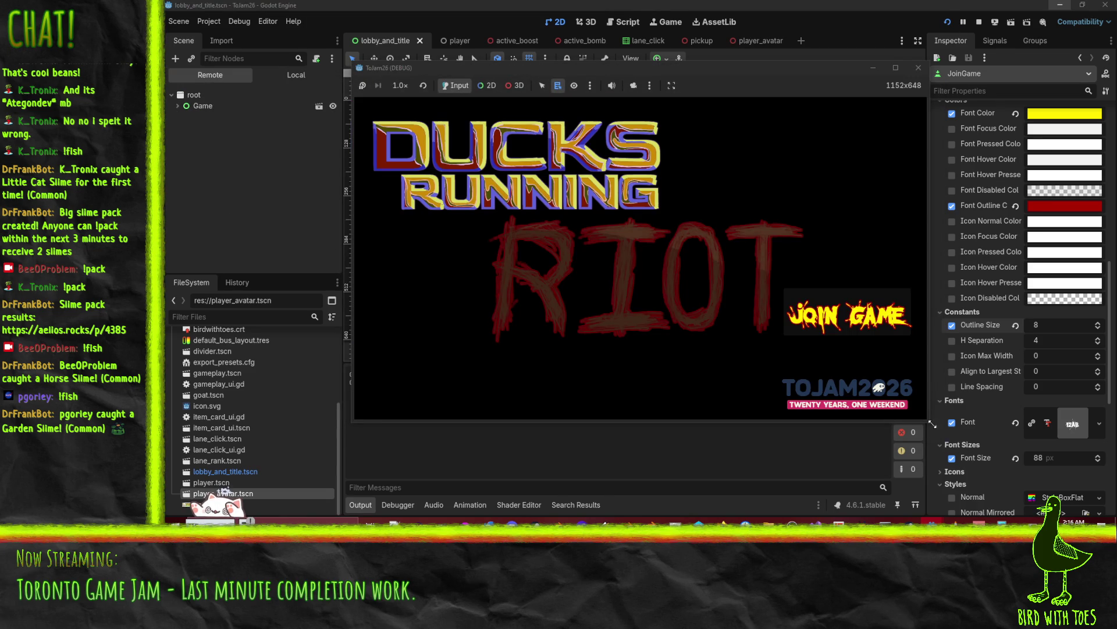
mouse_move(929, 425)
left_mouse_down()
mouse_move(954, 483)
mouse_move(1012, 513)
mouse_move(1097, 515)
left_mouse_up()
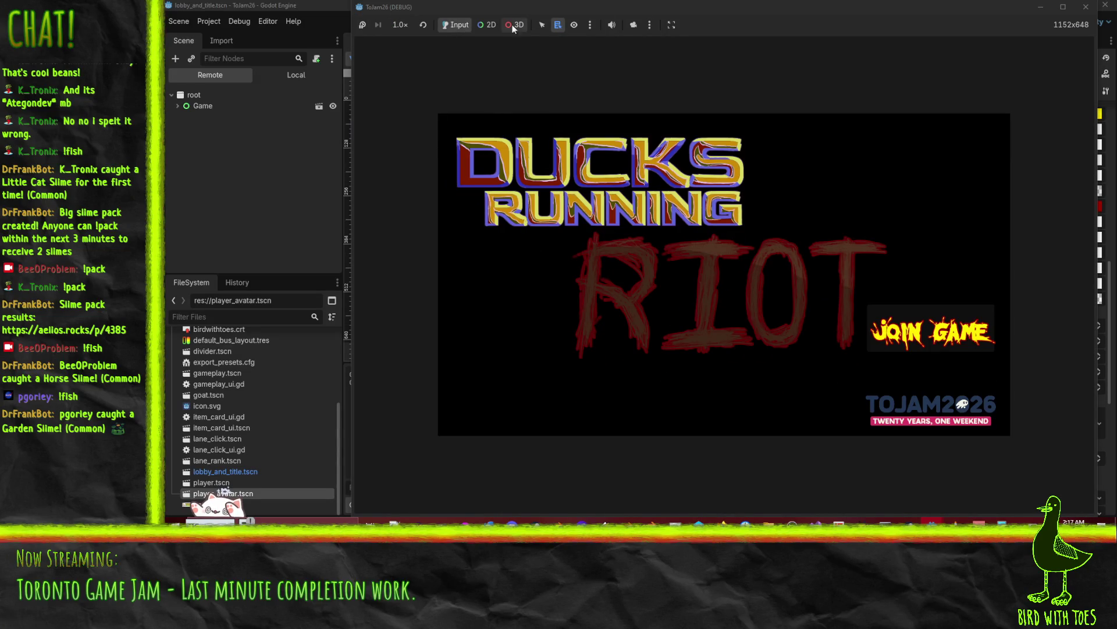
key("F8")
- Reopen Project Settings, keep window mode Windowed, and revert stretch aspect to default keep
left_click(209, 21)
left_click(227, 32)
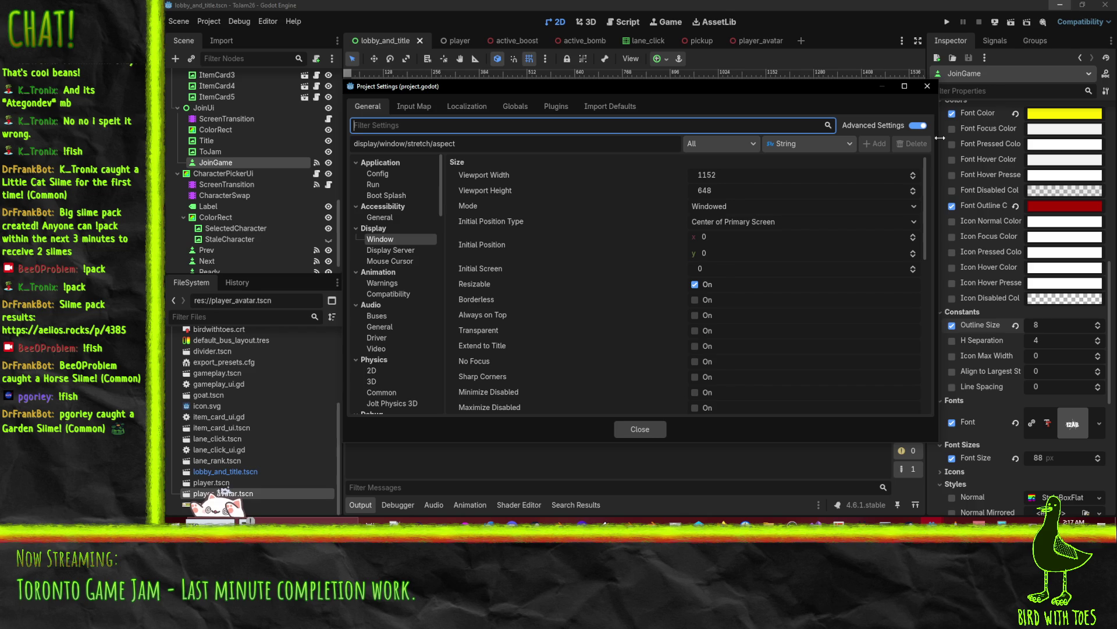
left_click(739, 207)
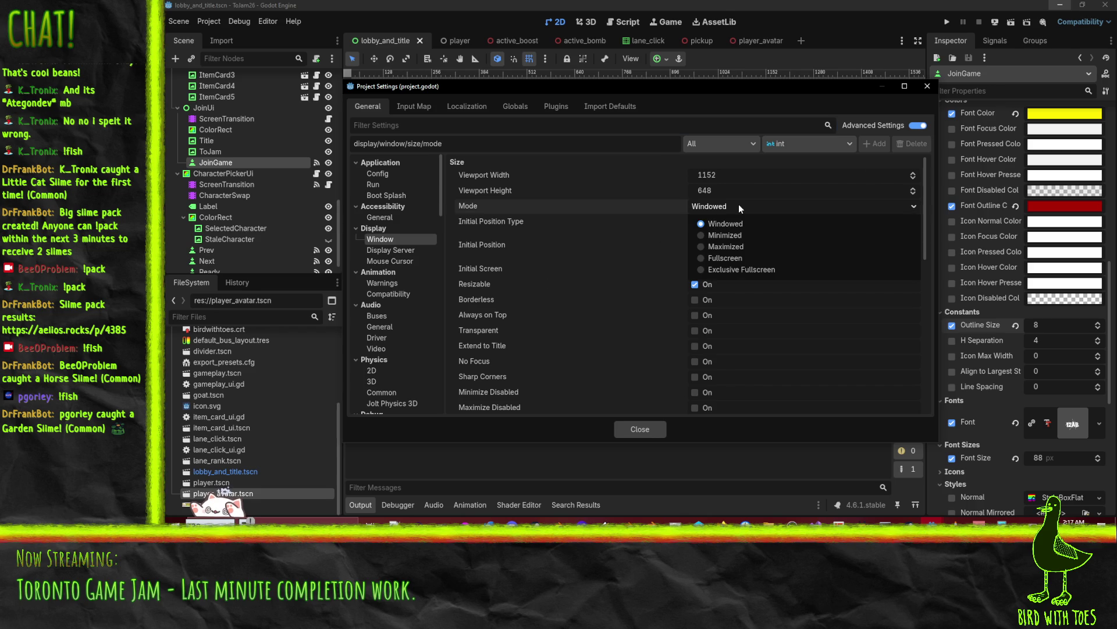
left_click(739, 208)
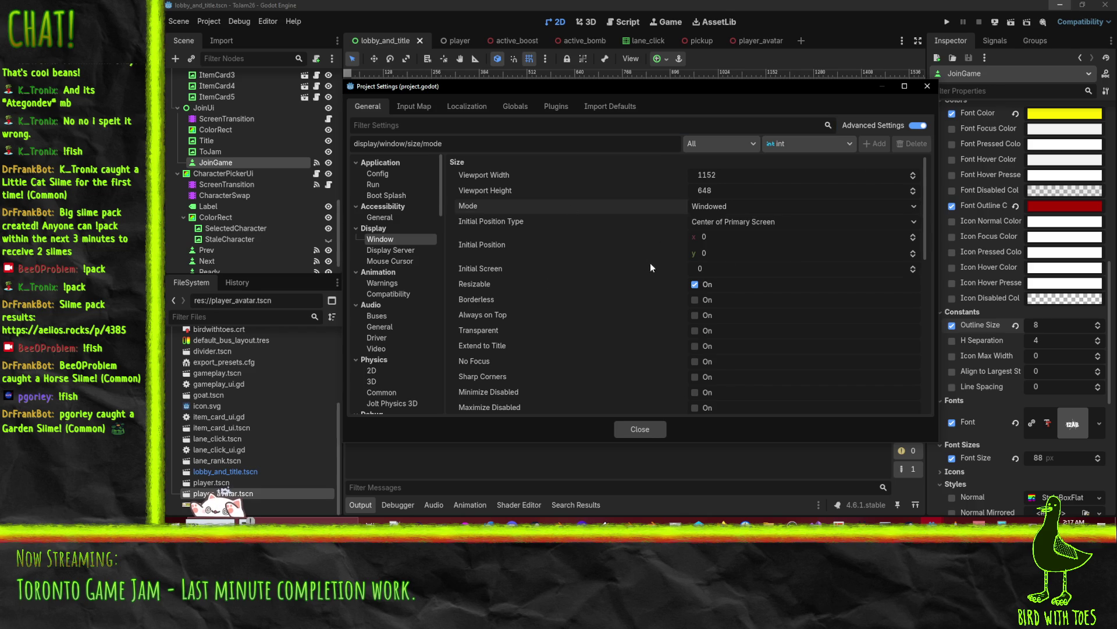
scroll(615, 283, "down", 10)
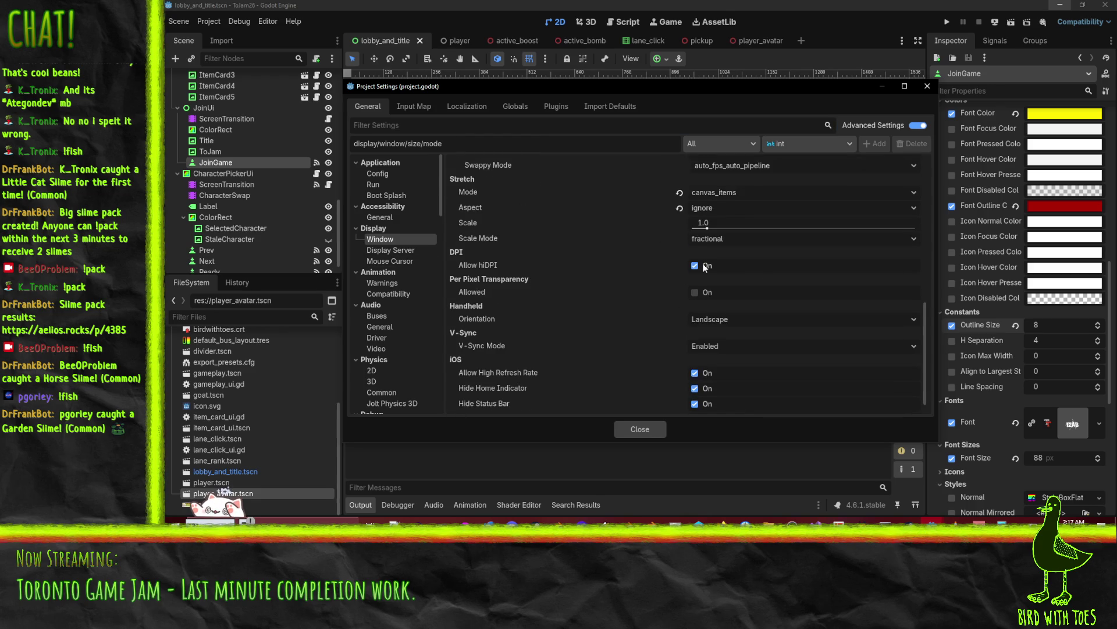
left_click(679, 241)
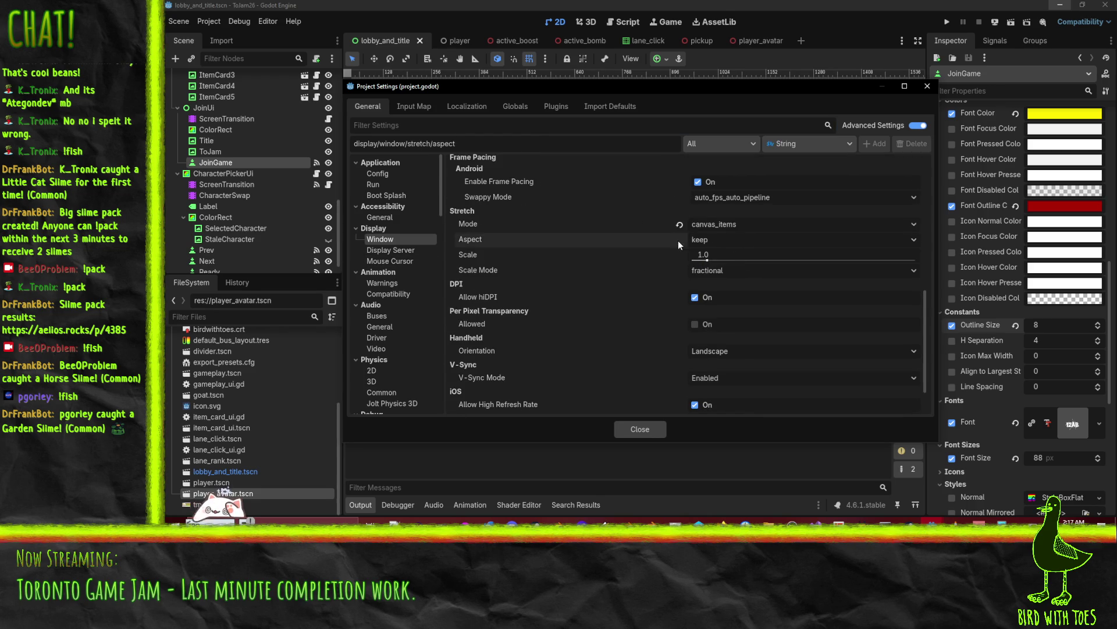
left_click(642, 428)
left_click(185, 25)
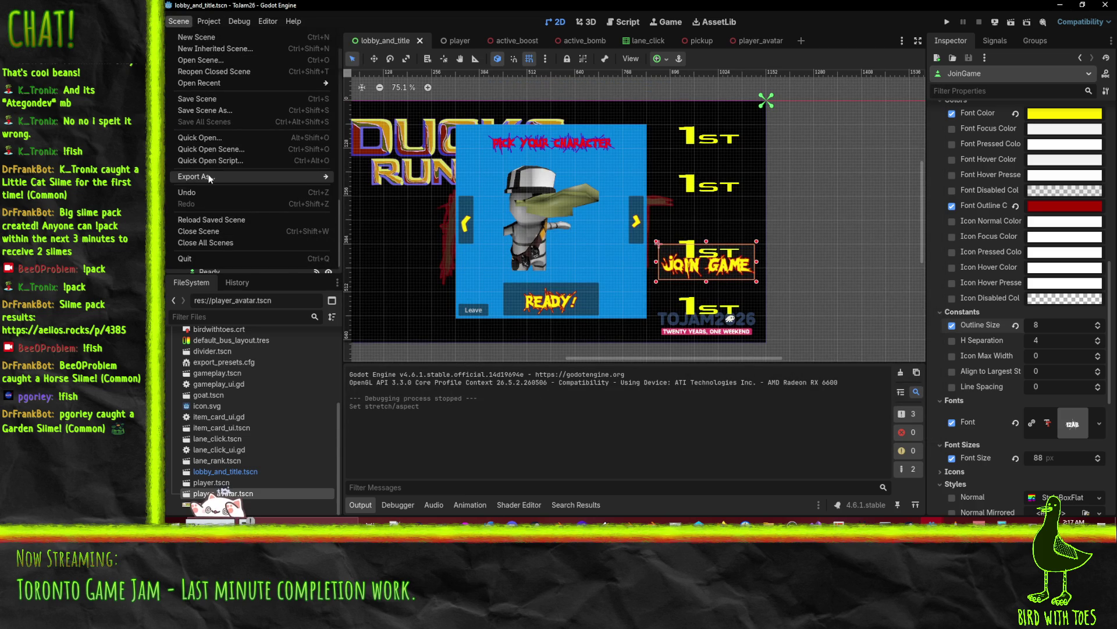
- Re-export the Web build as index.html over the old build, then bring up the itch.io edit page
mouse_move(209, 178)
left_click(209, 22)
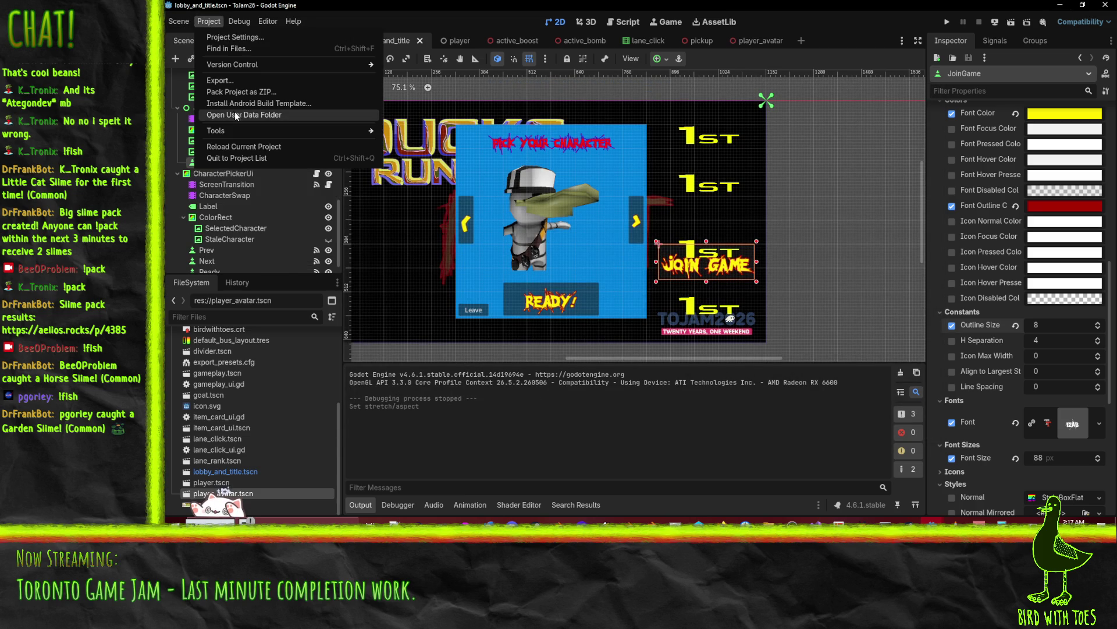
left_click(237, 87)
left_click(630, 385)
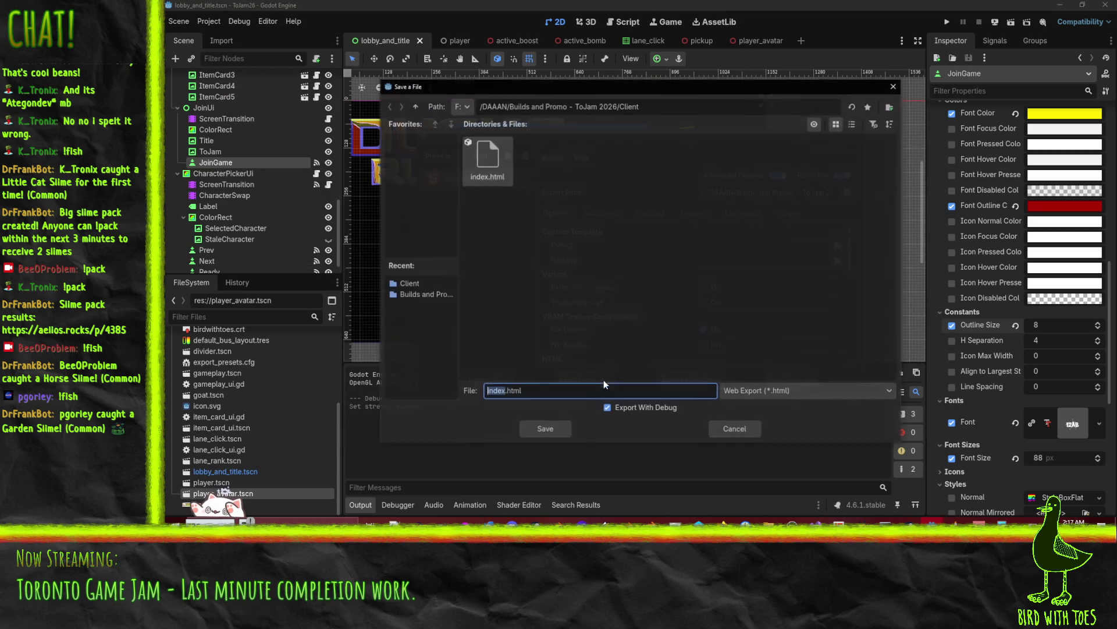
left_click(549, 433)
left_click(599, 289)
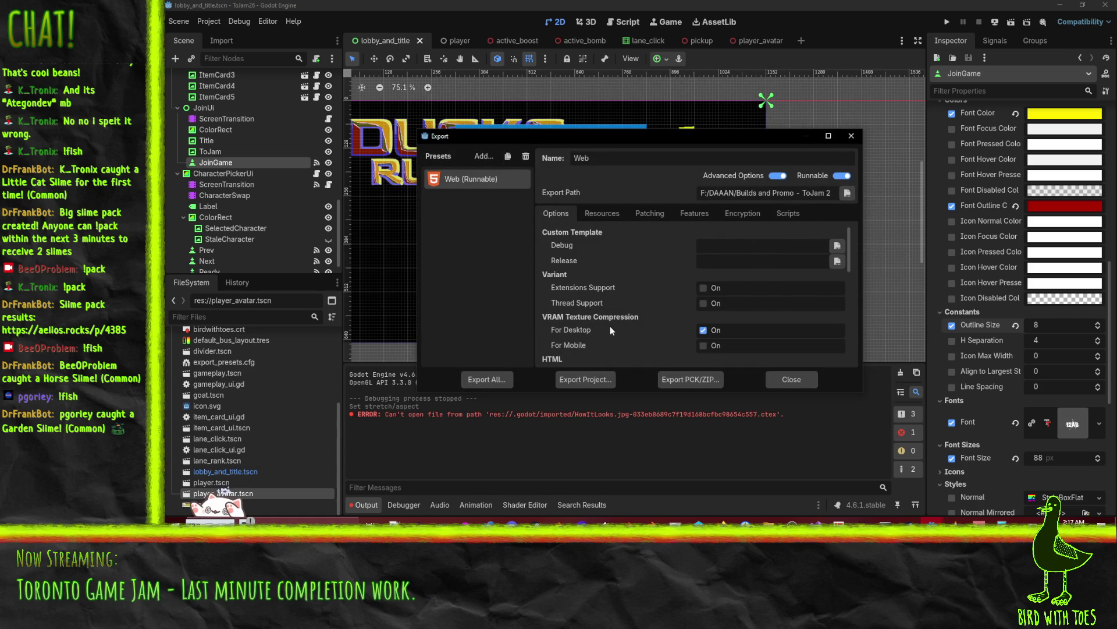
left_click(852, 135)
left_click(1062, 5)
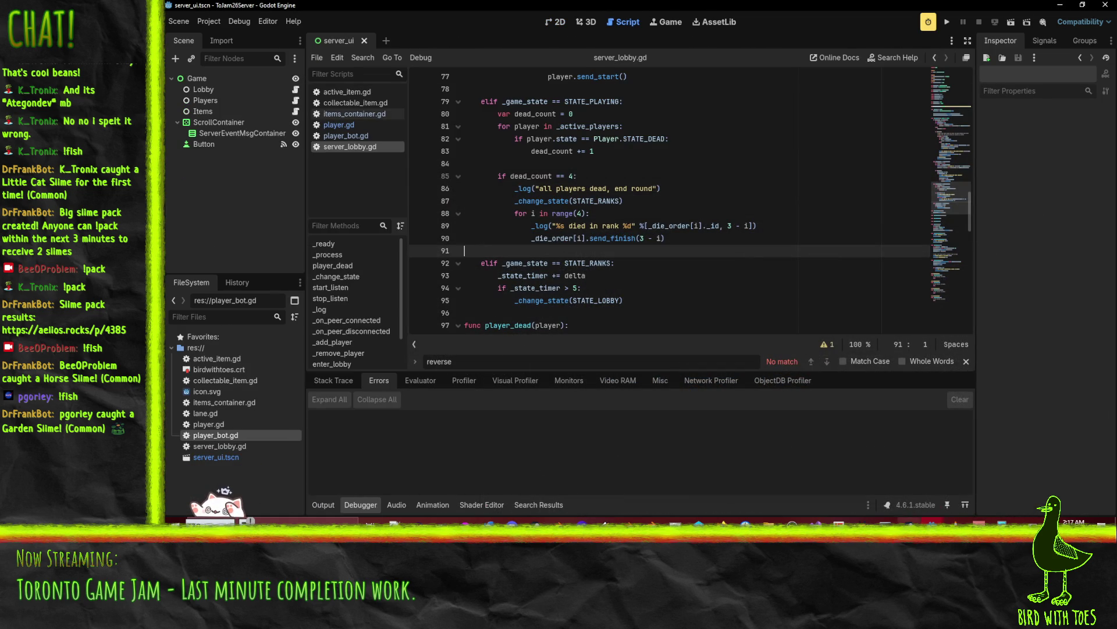
left_click(1060, 5)
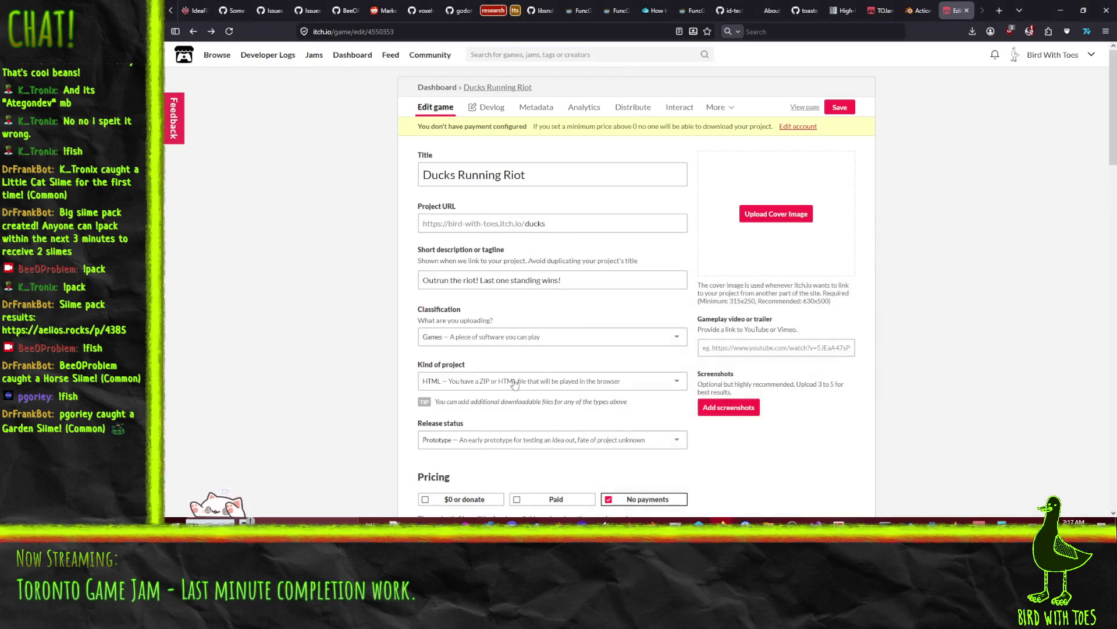
- Review the upload's embed mode and viewport sizing options, leaving both unchanged
scroll(344, 274, "down", 5)
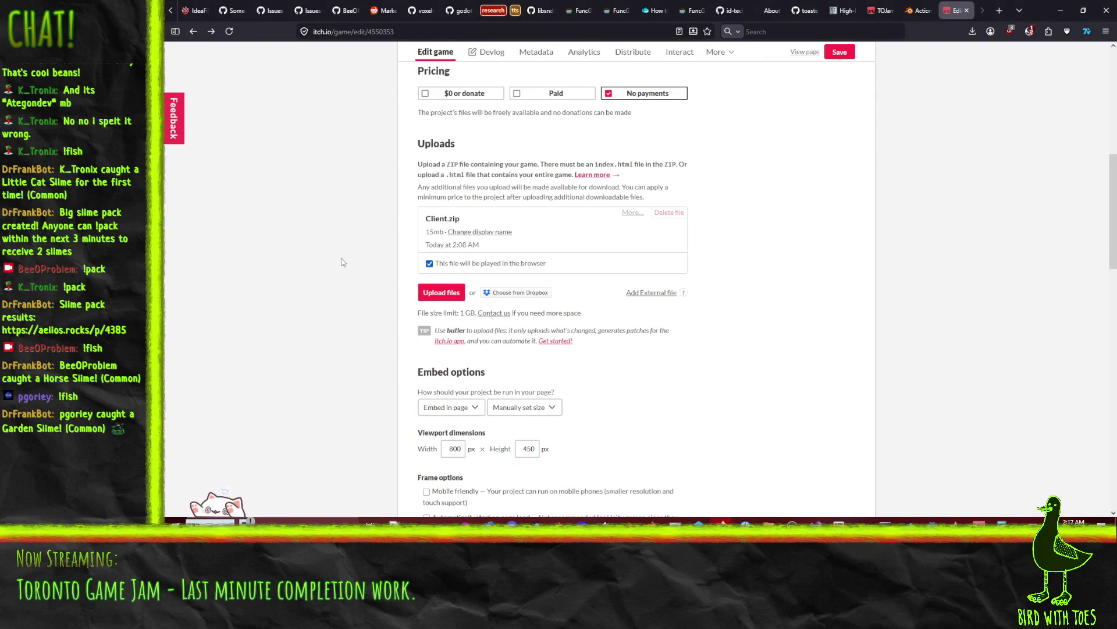
scroll(343, 265, "down", 3)
left_click(439, 263)
left_click(442, 267)
left_click(524, 255)
left_click(539, 258)
scroll(782, 318, "up", 2)
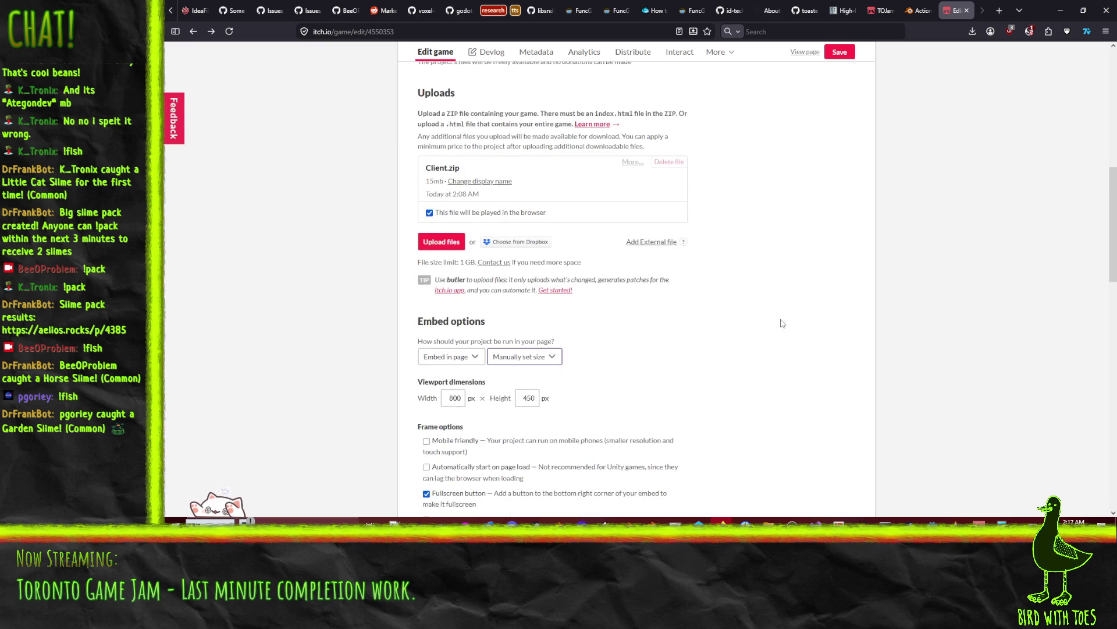
- Delete the old Client.zip upload from the Ducks Running Riot project
left_click(673, 163)
left_click(745, 175)
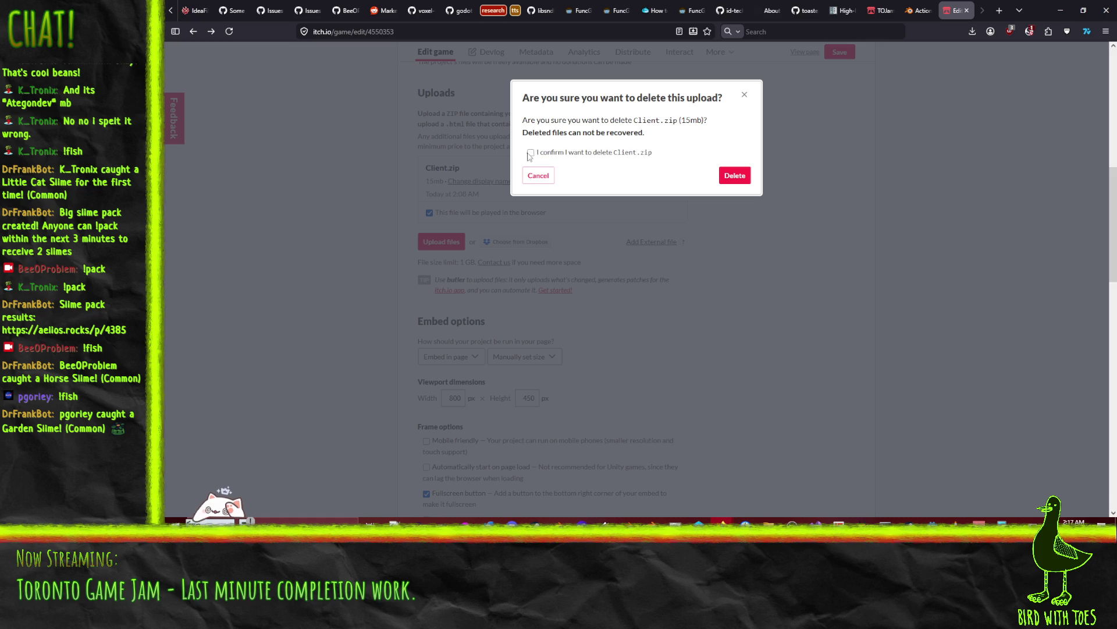
left_click(739, 178)
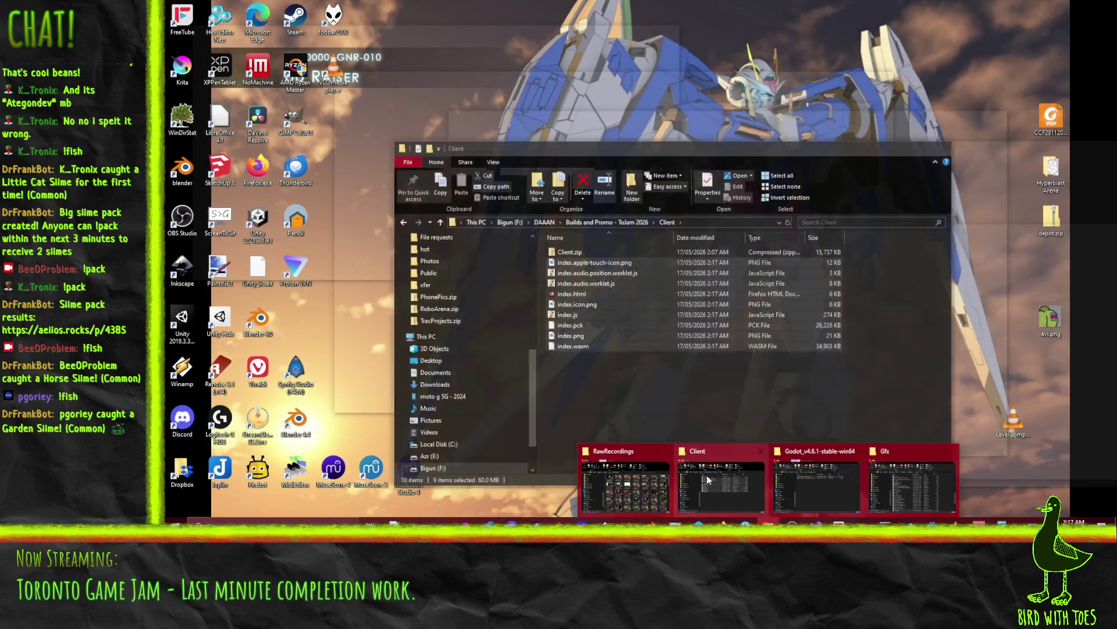
left_click(703, 451)
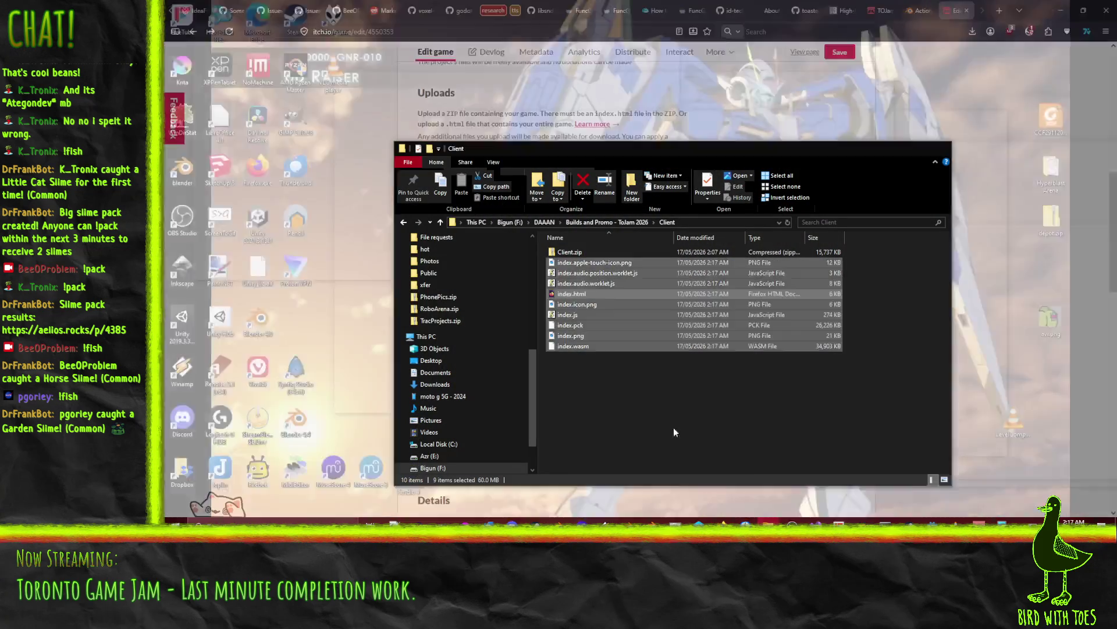
- Delete the old Client.zip archive from the Client build folder
left_click(560, 252)
key("Delete")
key("Return")
- Pack all nine web build files into a new Client.7z archive with 7-Zip
key("ctrl+a")
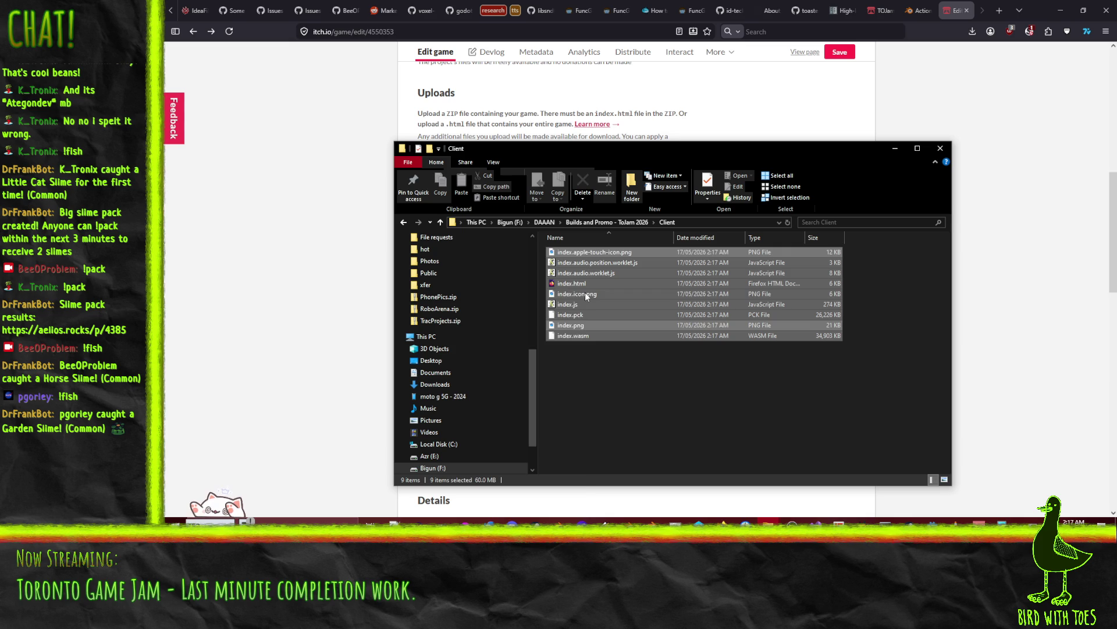
right_click(585, 292)
mouse_move(539, 393)
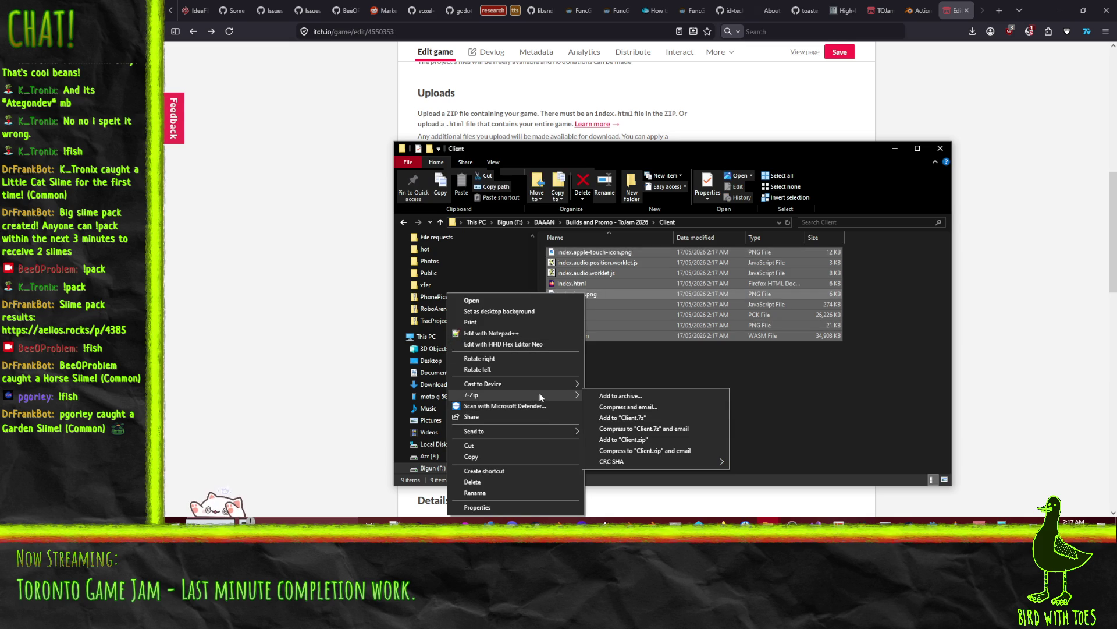
left_click(662, 420)
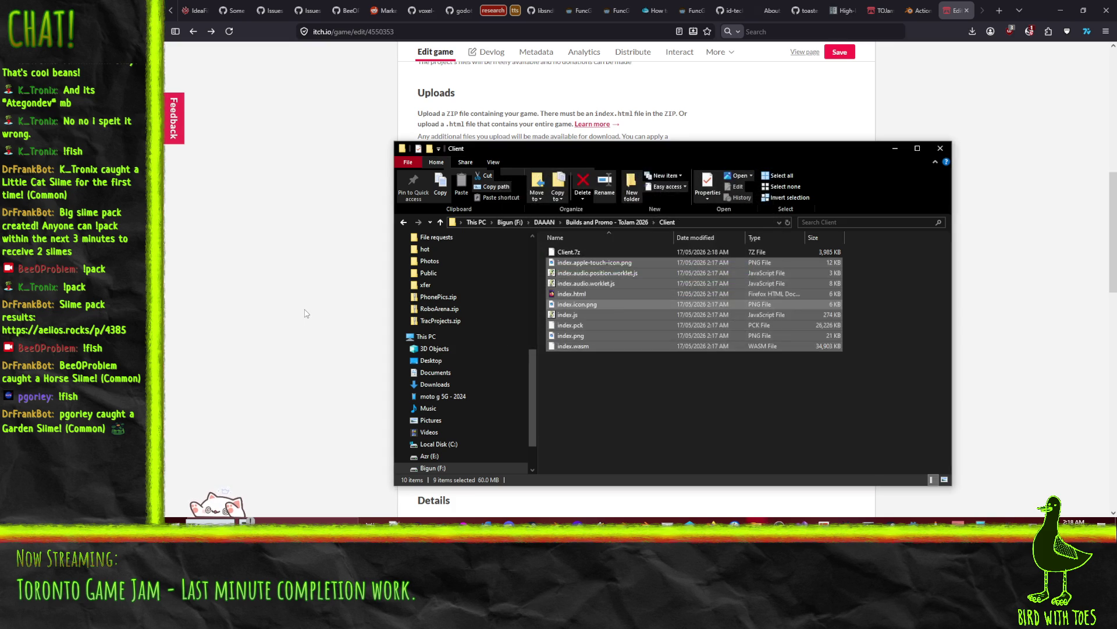
left_click(658, 366)
left_click(251, 329)
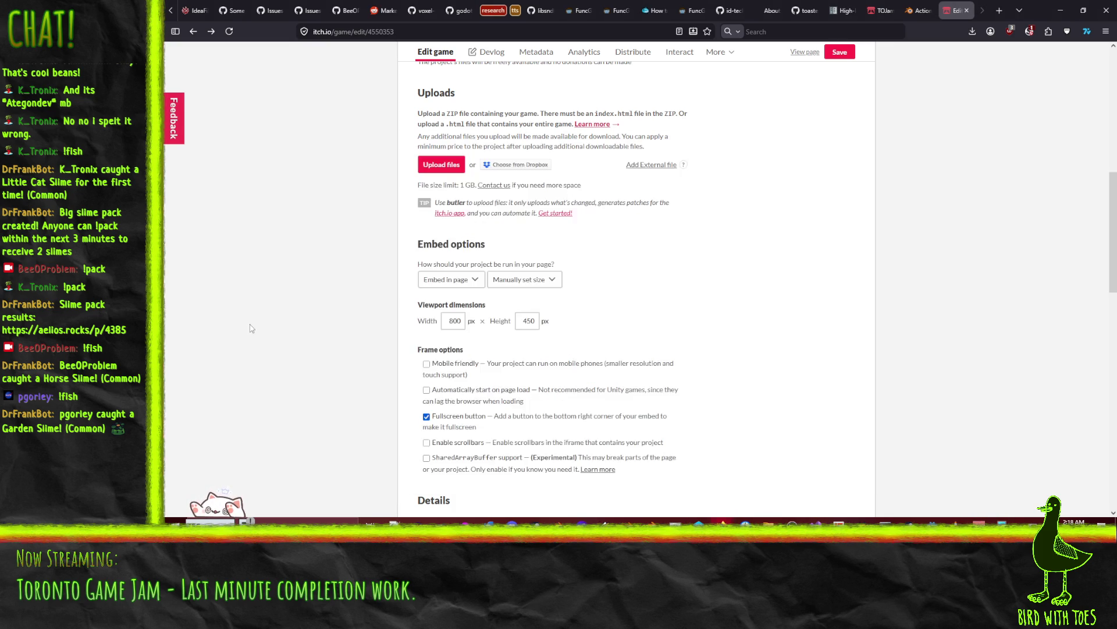
left_click(453, 168)
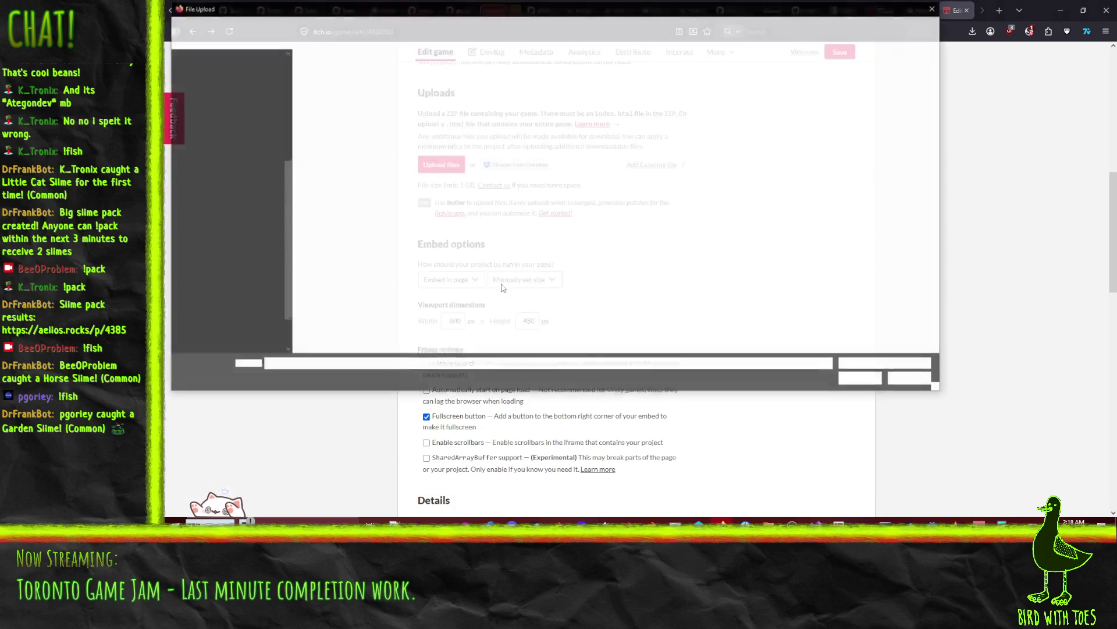
double_click(329, 67)
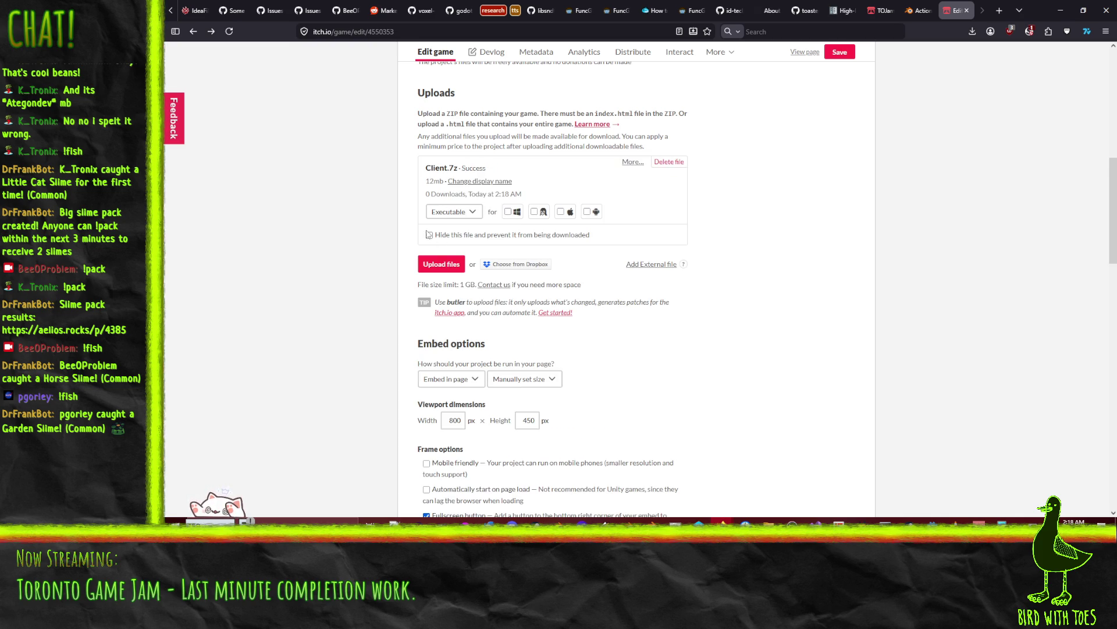
left_click(672, 164)
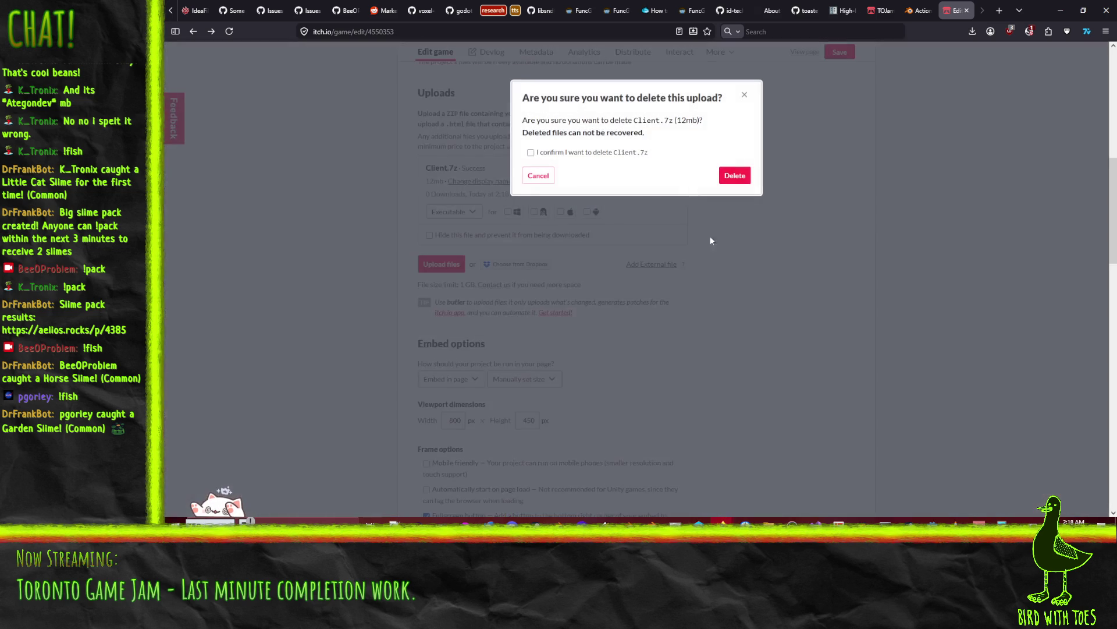
left_click(736, 179)
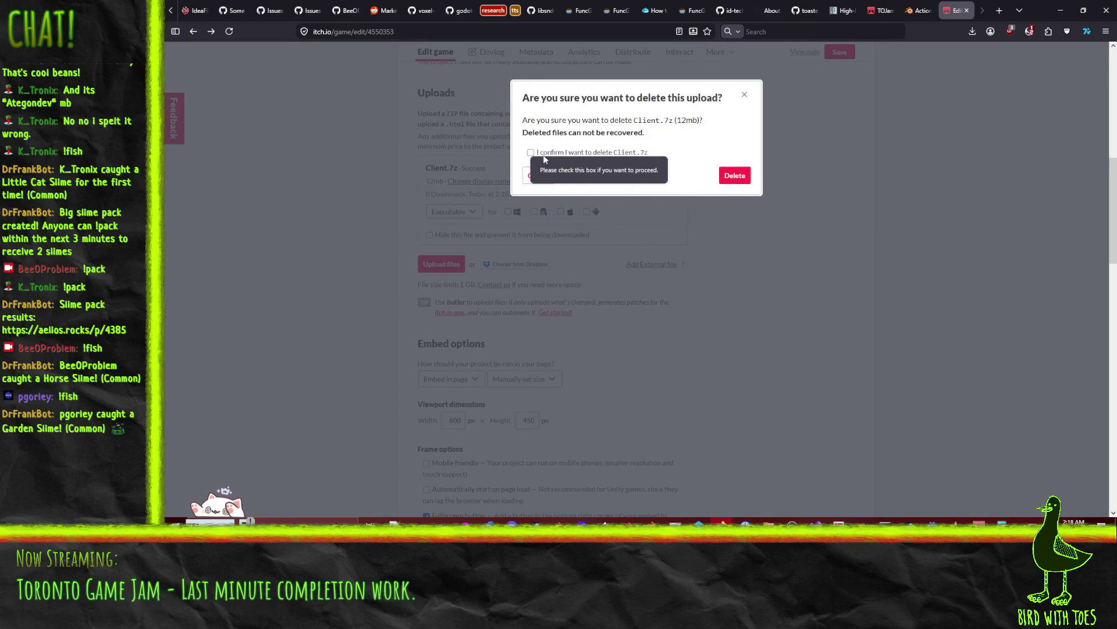
left_click(741, 175)
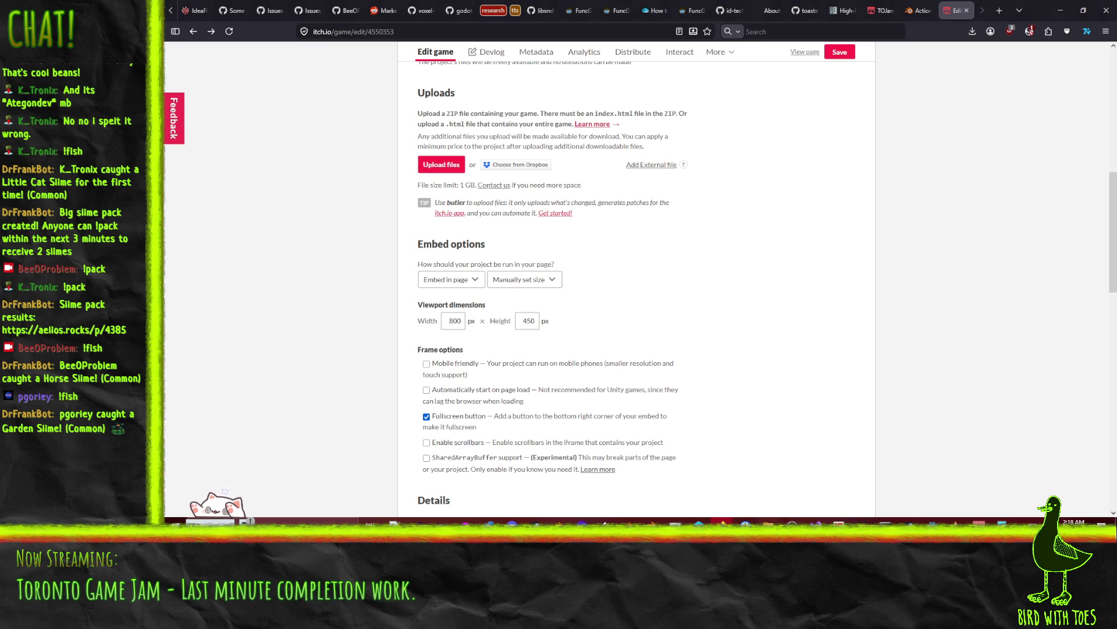
mouse_move(769, 524)
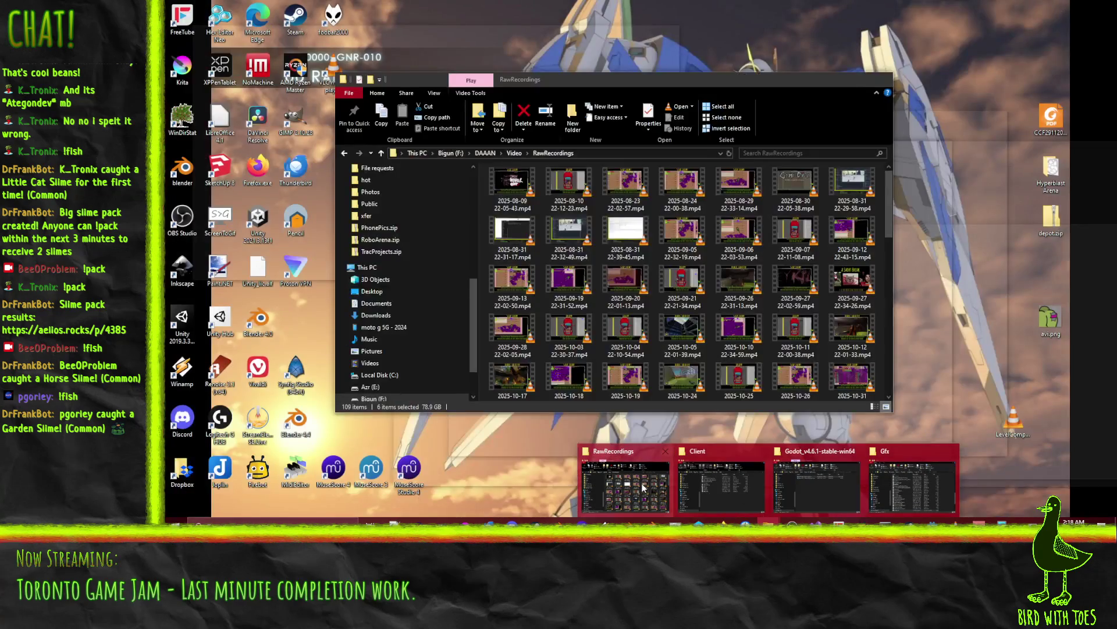
- Discard Client.7z and zip the nine build files into a new Client.zip
left_click(710, 480)
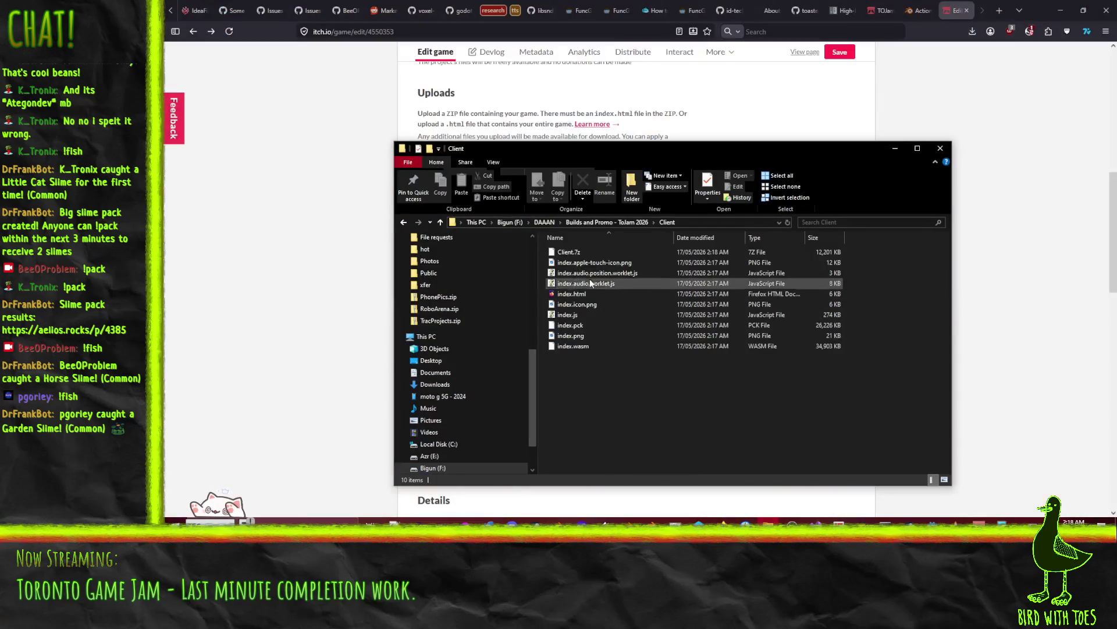
left_click(567, 238)
left_click_drag(578, 252, 652, 303)
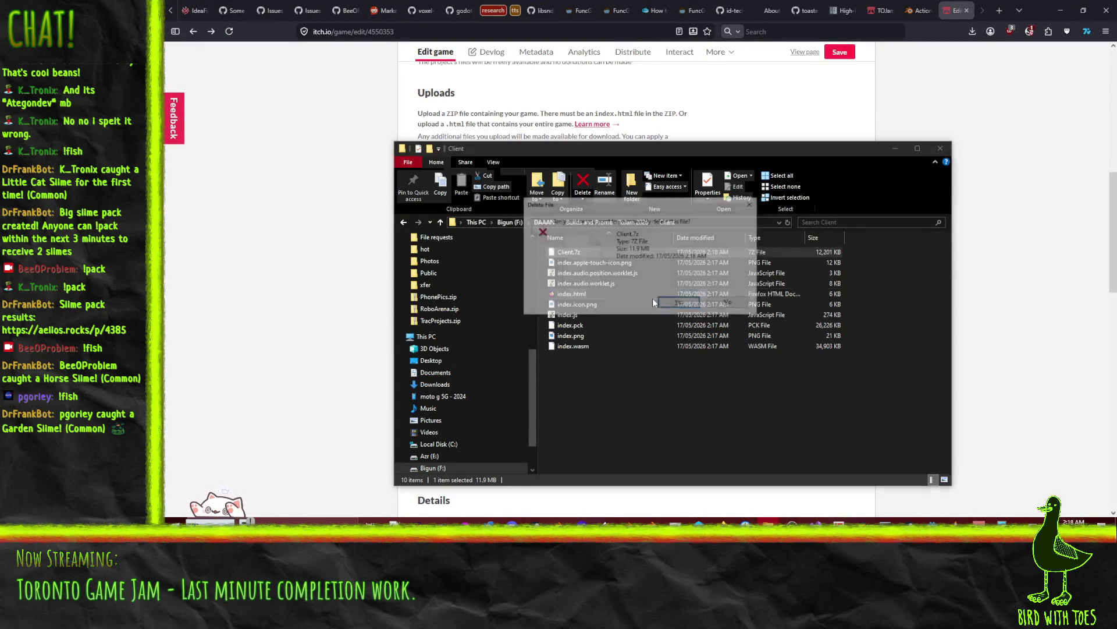
left_click_drag(668, 445, 539, 243)
right_click(581, 271)
left_click(542, 337)
right_click(591, 289)
mouse_move(500, 320)
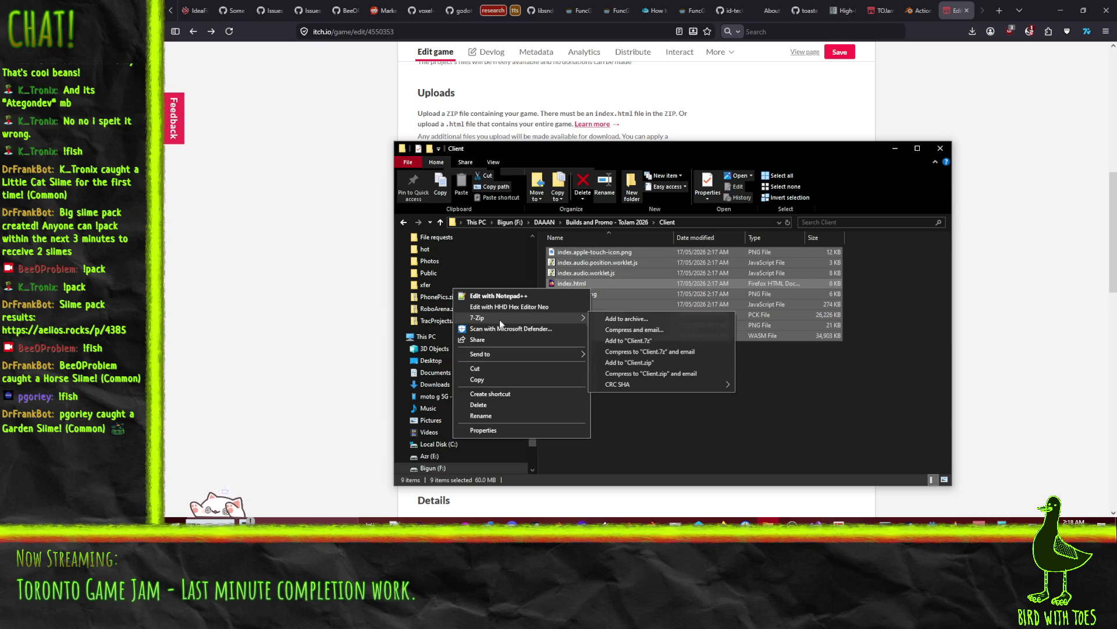
left_click(640, 362)
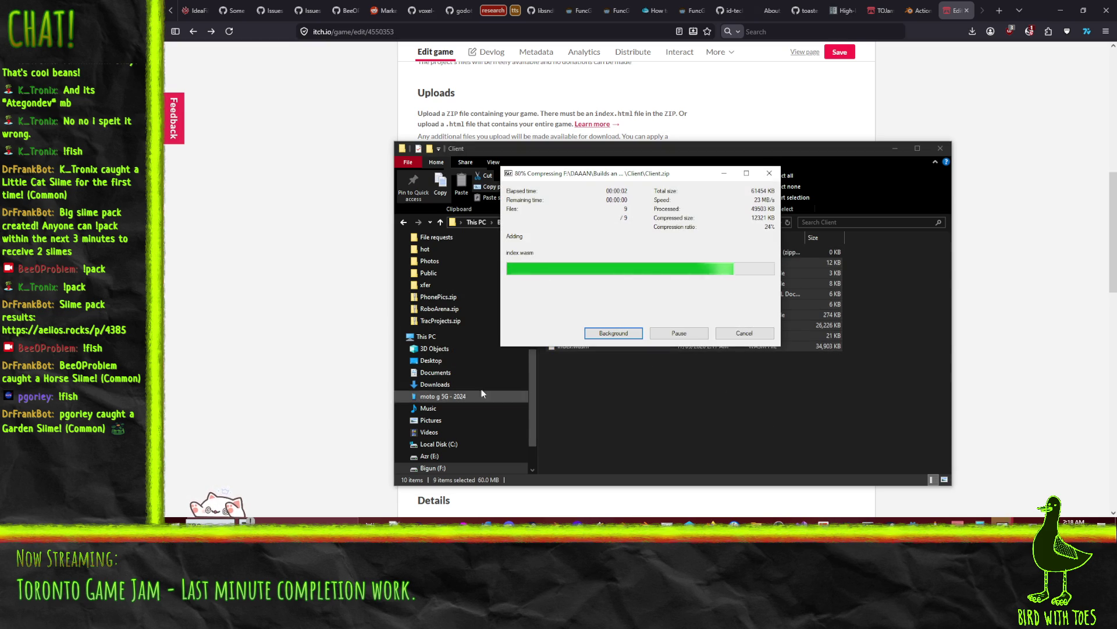
- Upload the new Client.zip to the itch.io project
left_click(299, 305)
left_click(446, 173)
left_click(317, 69)
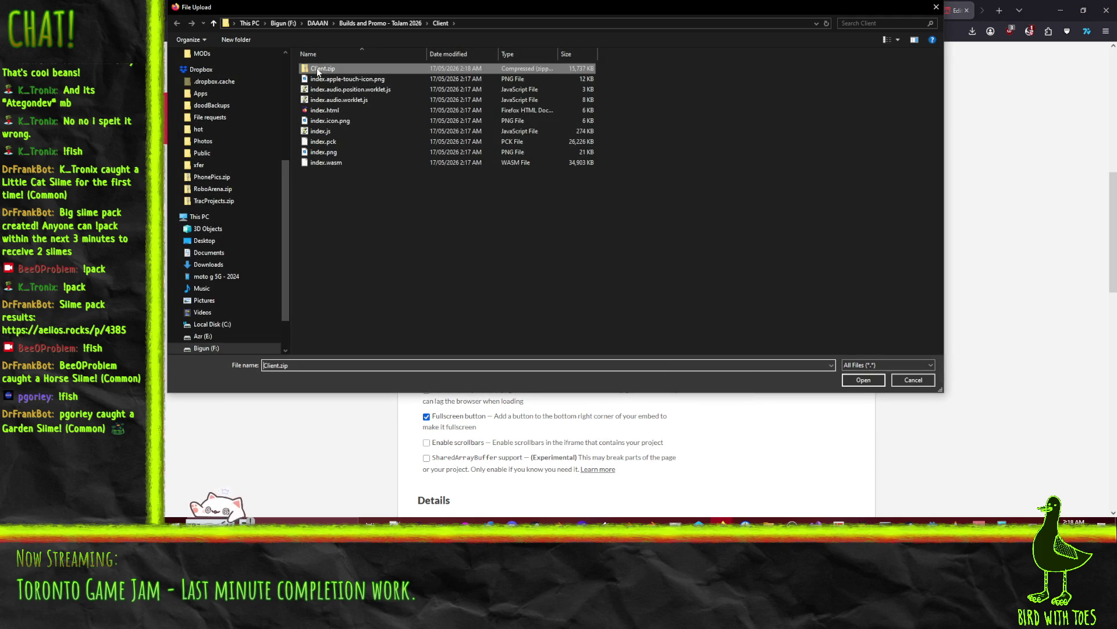
left_click(864, 380)
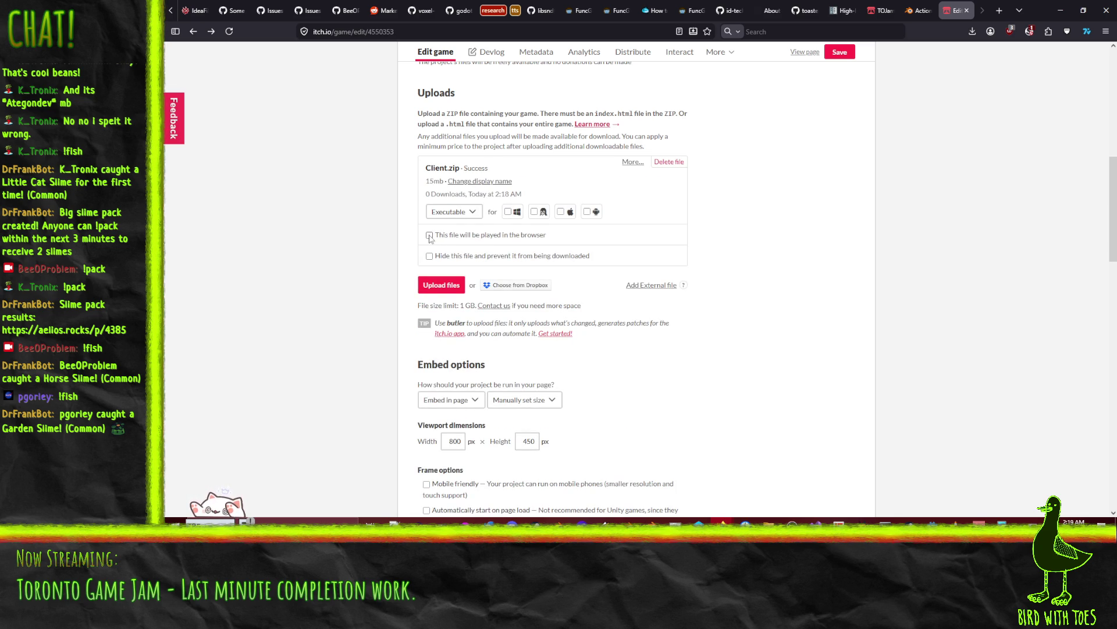
- Mark Client.zip as played in the browser and save the itch.io project
left_click(429, 235)
left_click(840, 52)
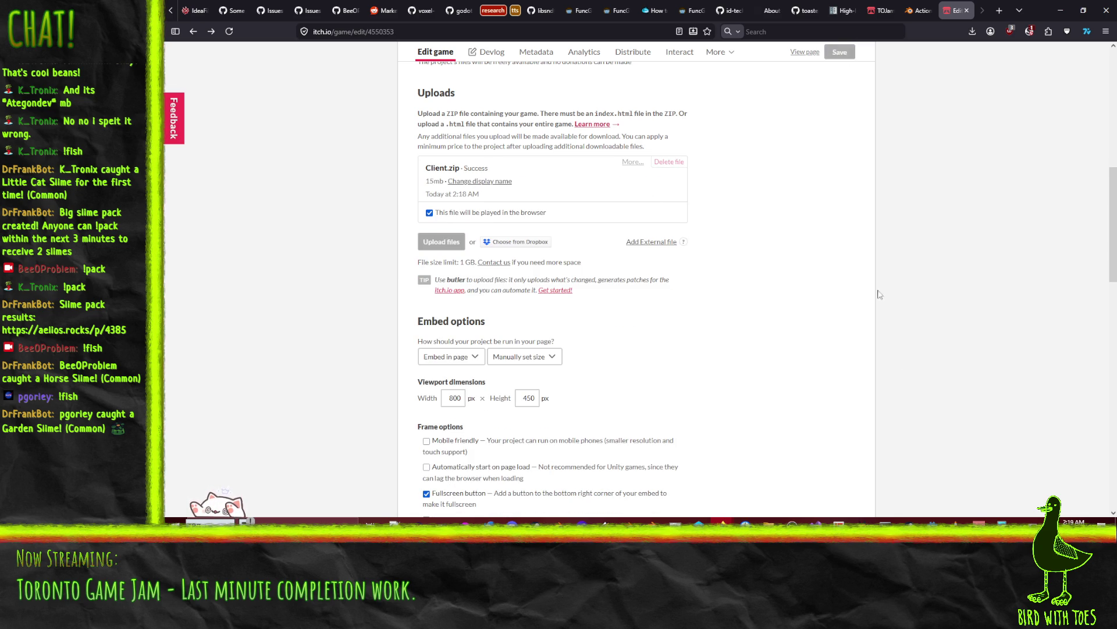
left_click(857, 486)
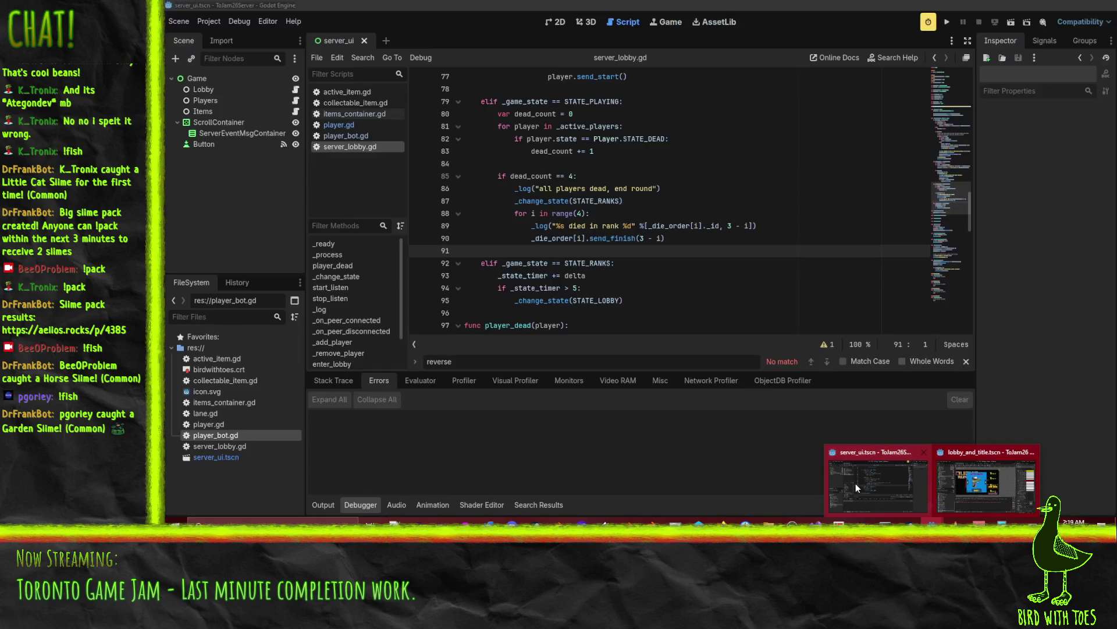
- Start the server project listening, then briefly test-run the client's title screen and close it
left_click(948, 26)
left_click(474, 92)
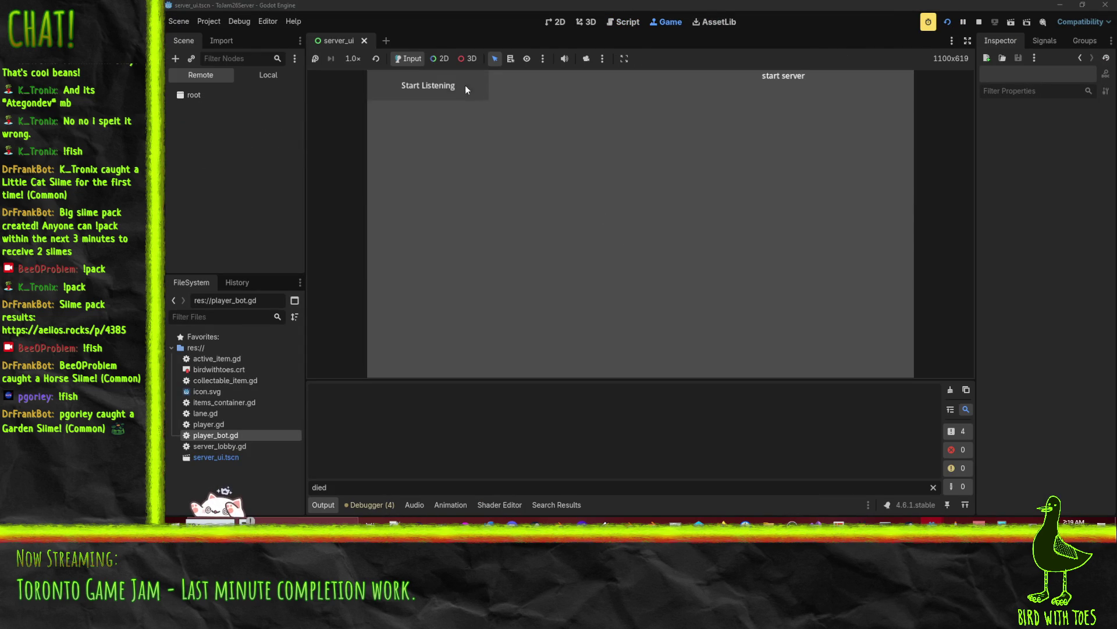
mouse_move(933, 522)
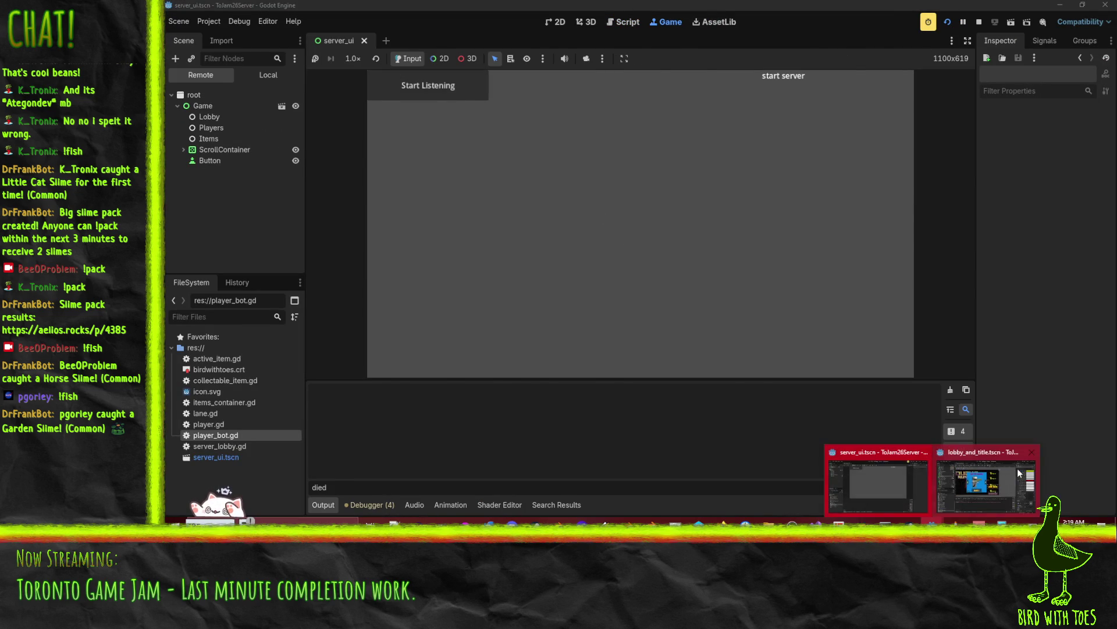
left_click(1001, 489)
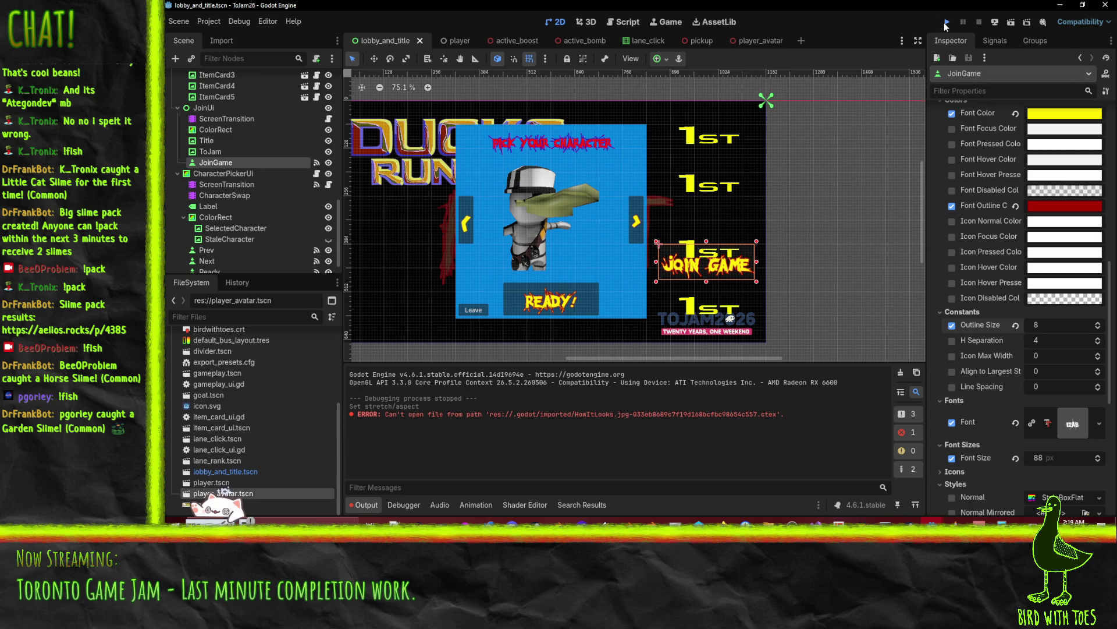
left_click(946, 24)
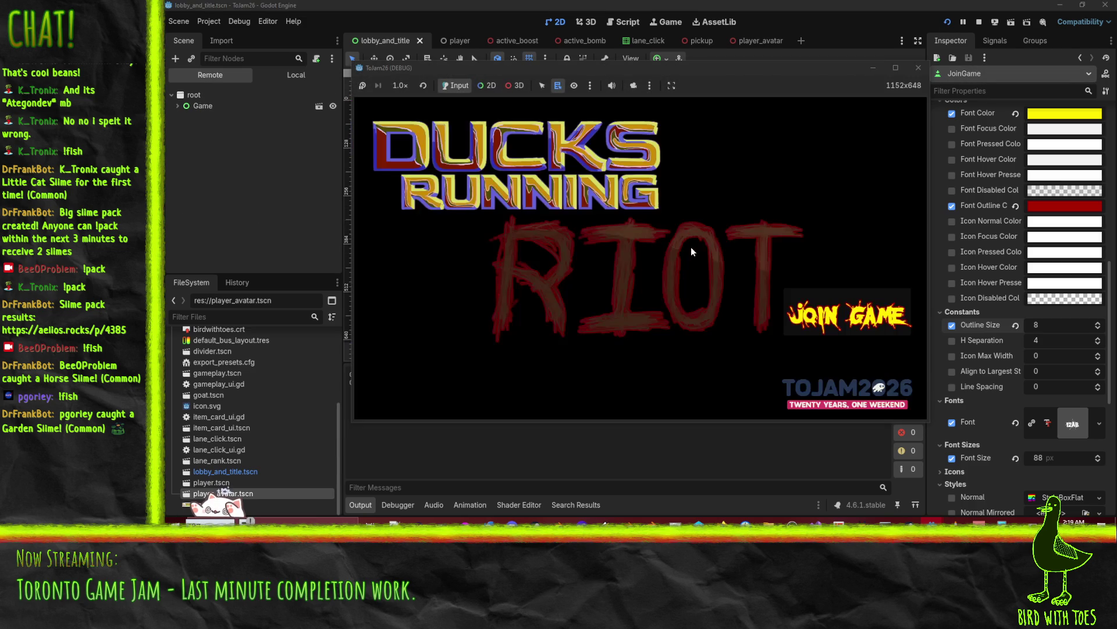
left_click(919, 67)
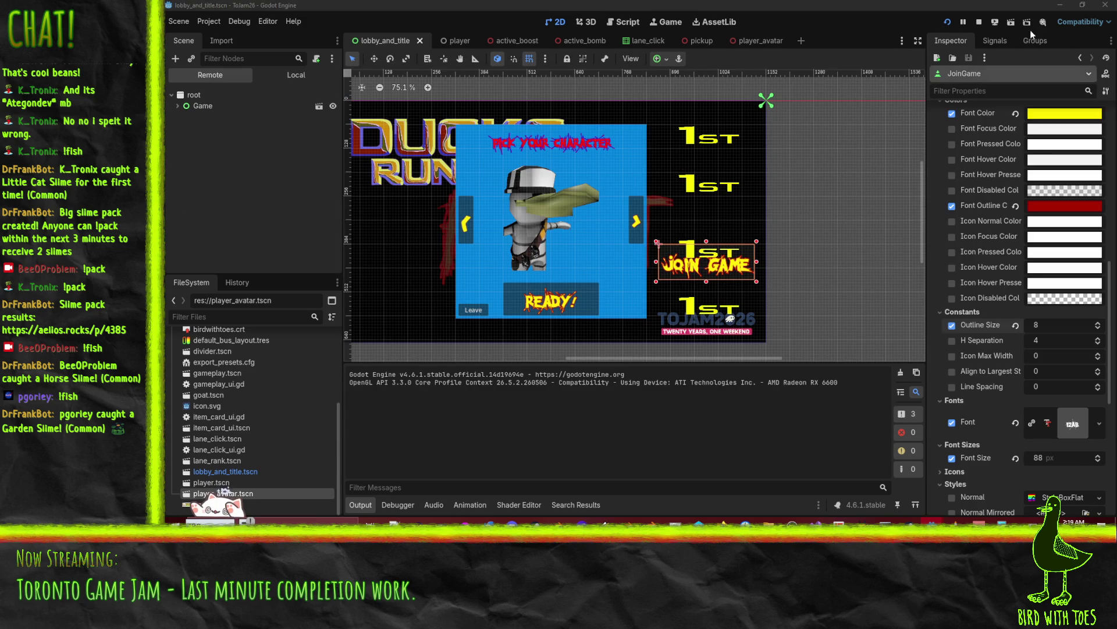
left_click(1054, 4)
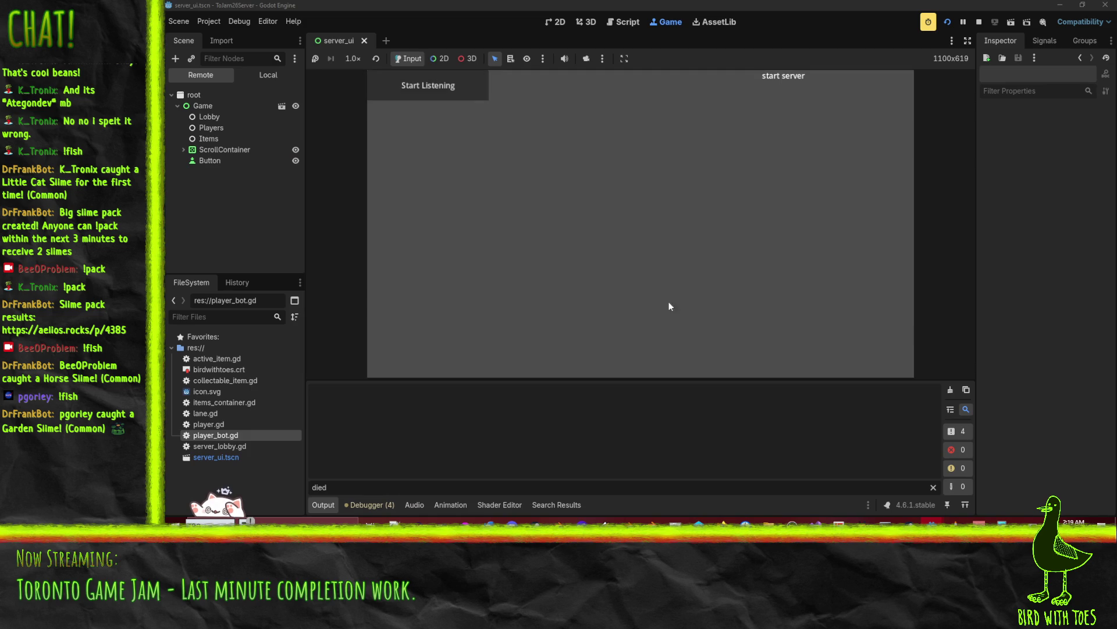
- Save the Ducks Running Riot project, open View page, run the game and go fullscreen
mouse_move(722, 522)
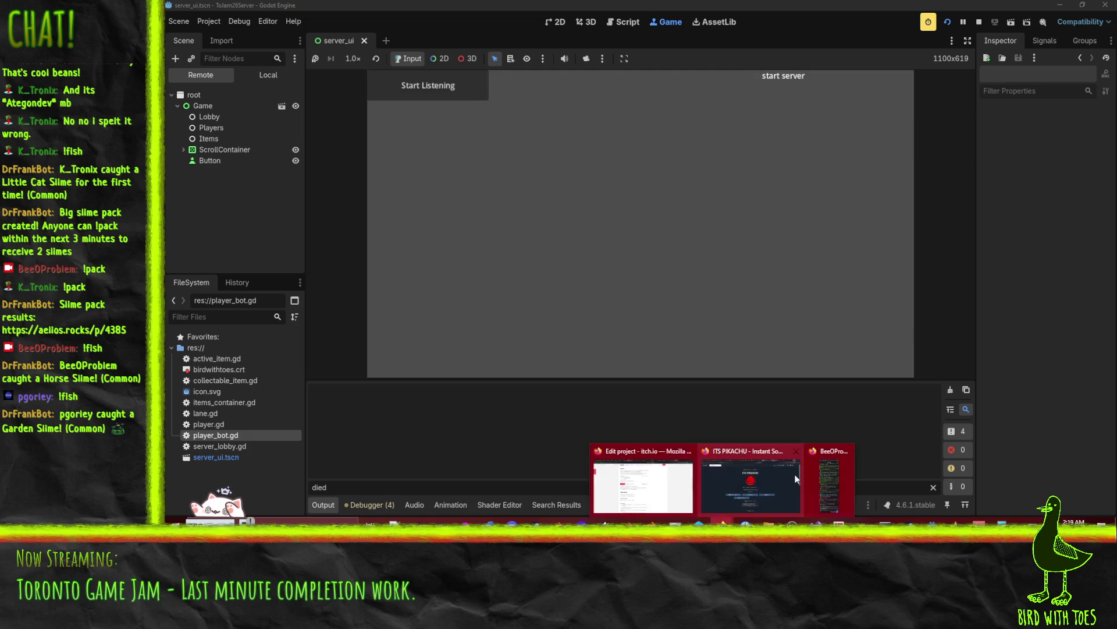
left_click(647, 492)
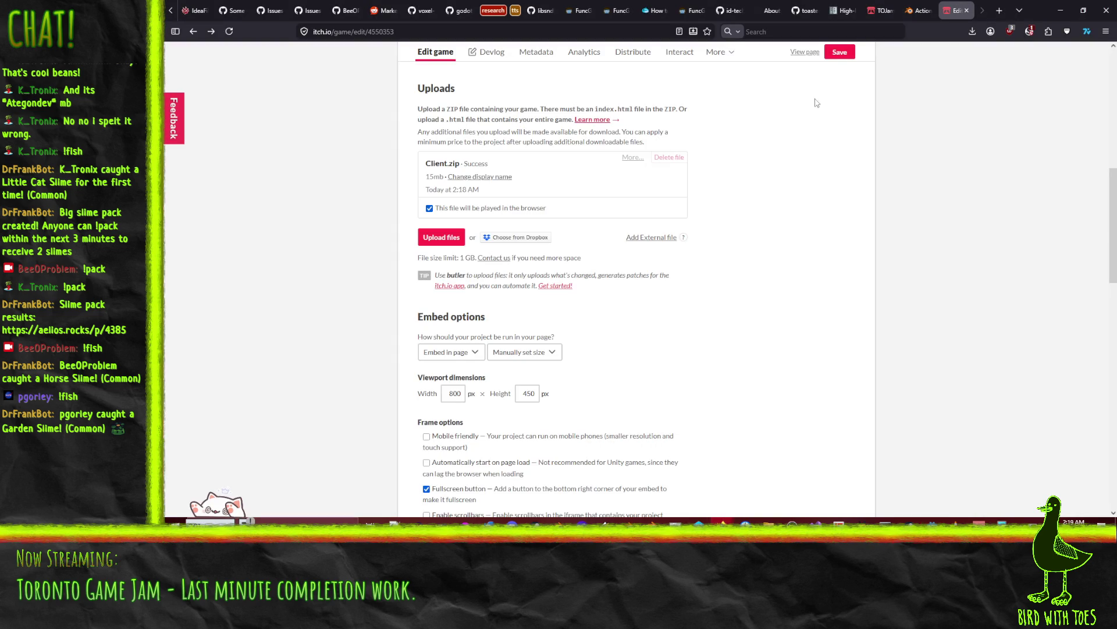
left_click(842, 52)
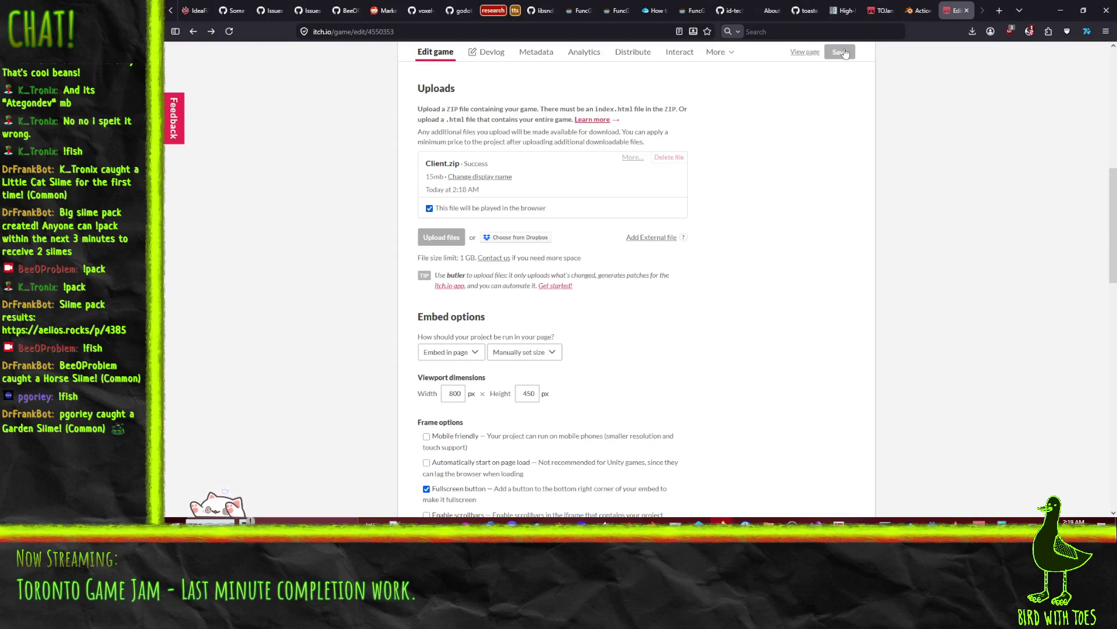
left_click(803, 53)
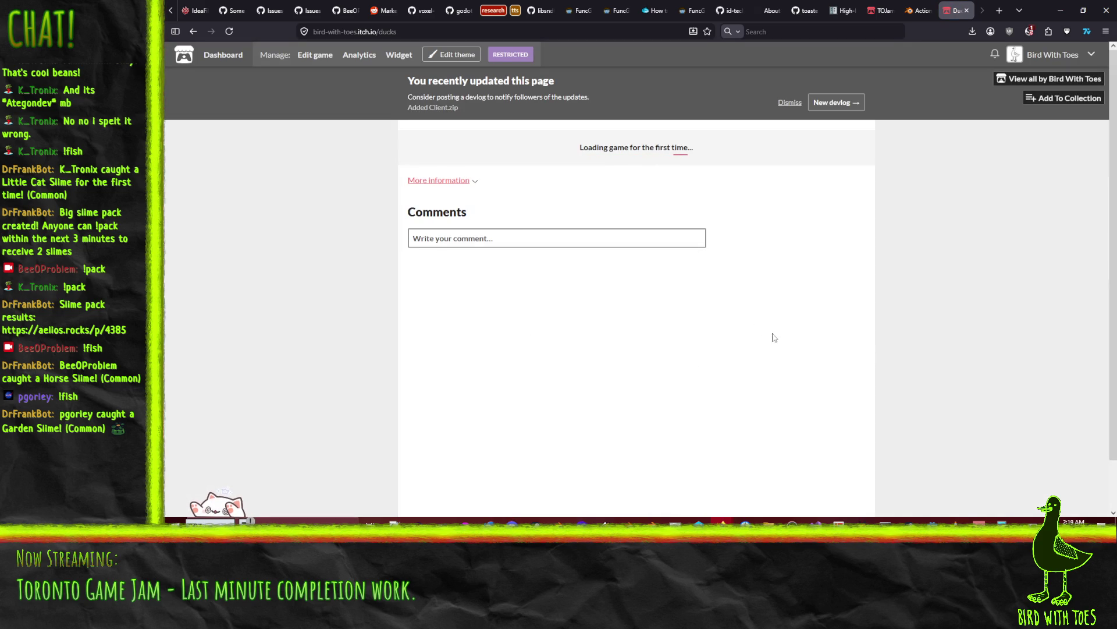
left_click(633, 245)
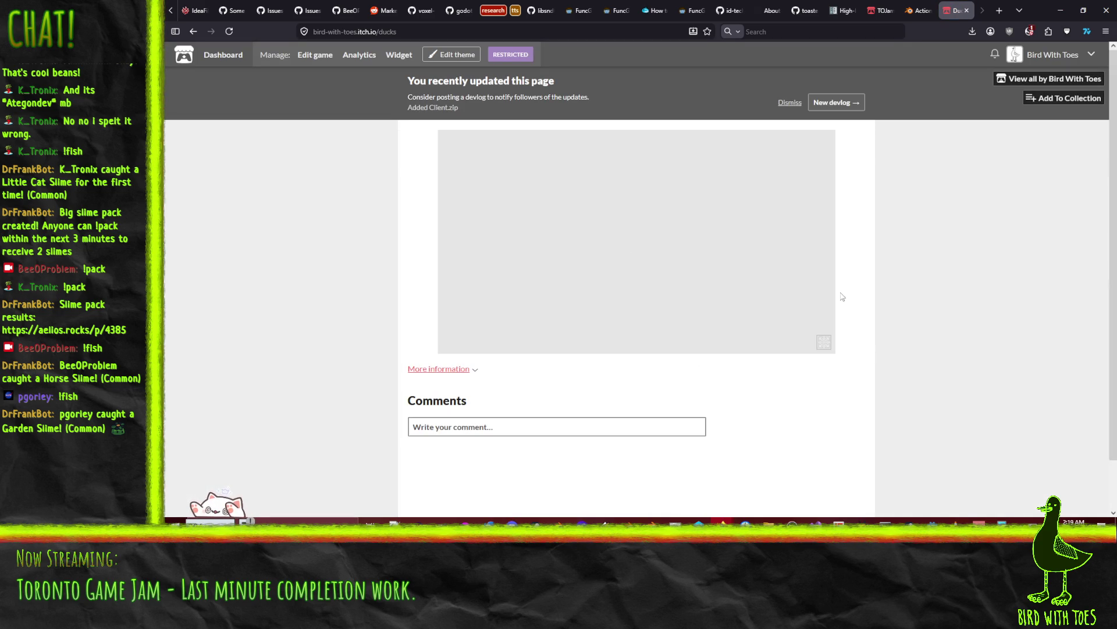
left_click(824, 343)
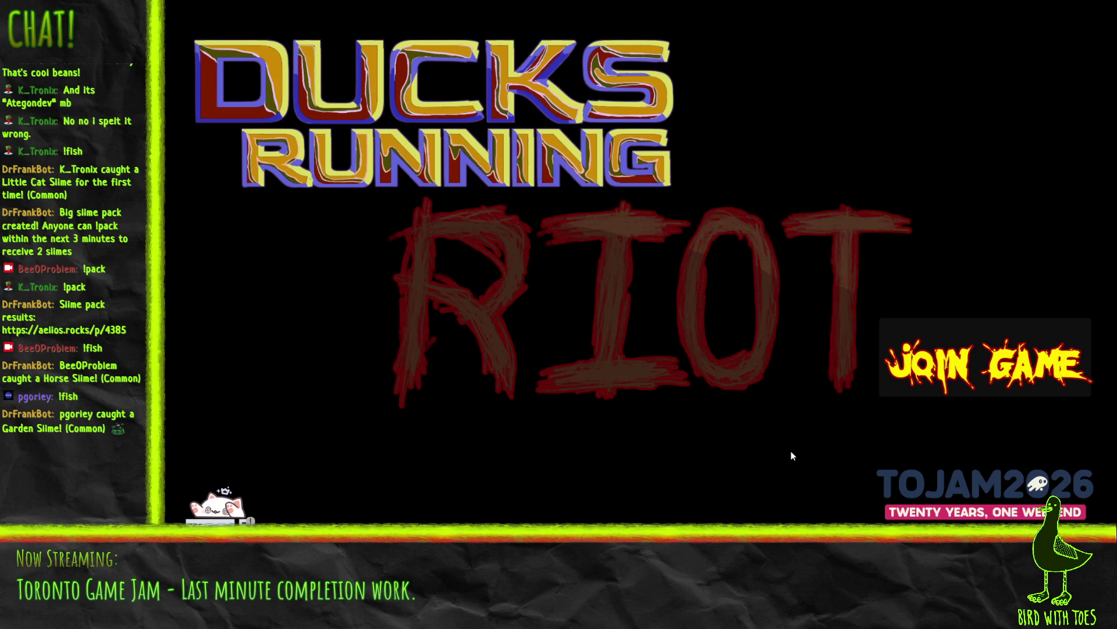
- Join a game, switch to the next character, play a race round, then exit fullscreen
left_click(964, 368)
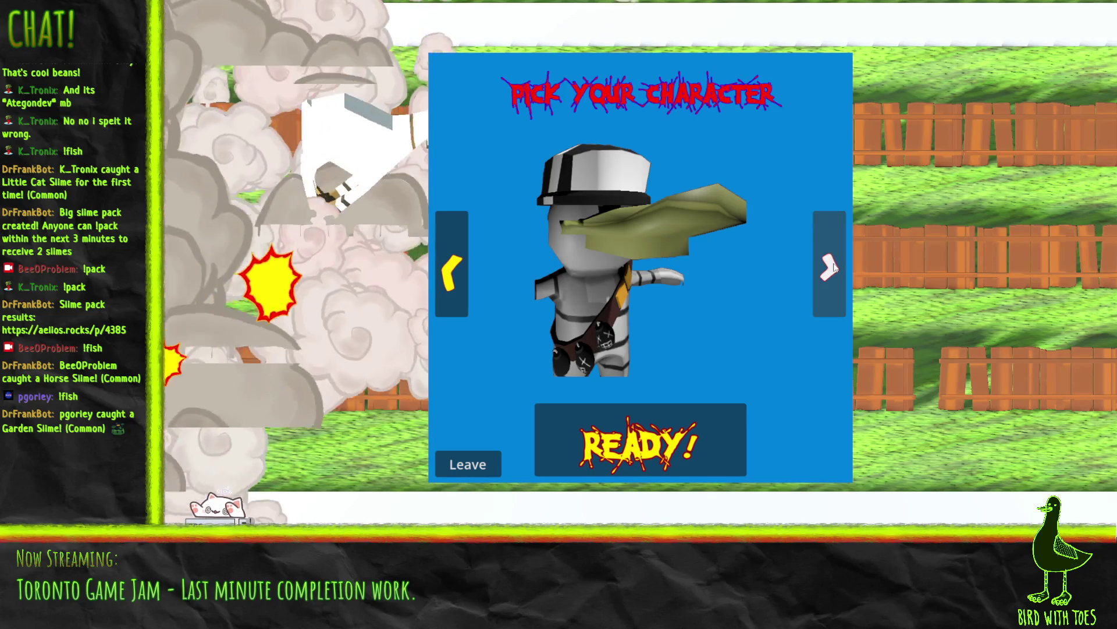
left_click(843, 256)
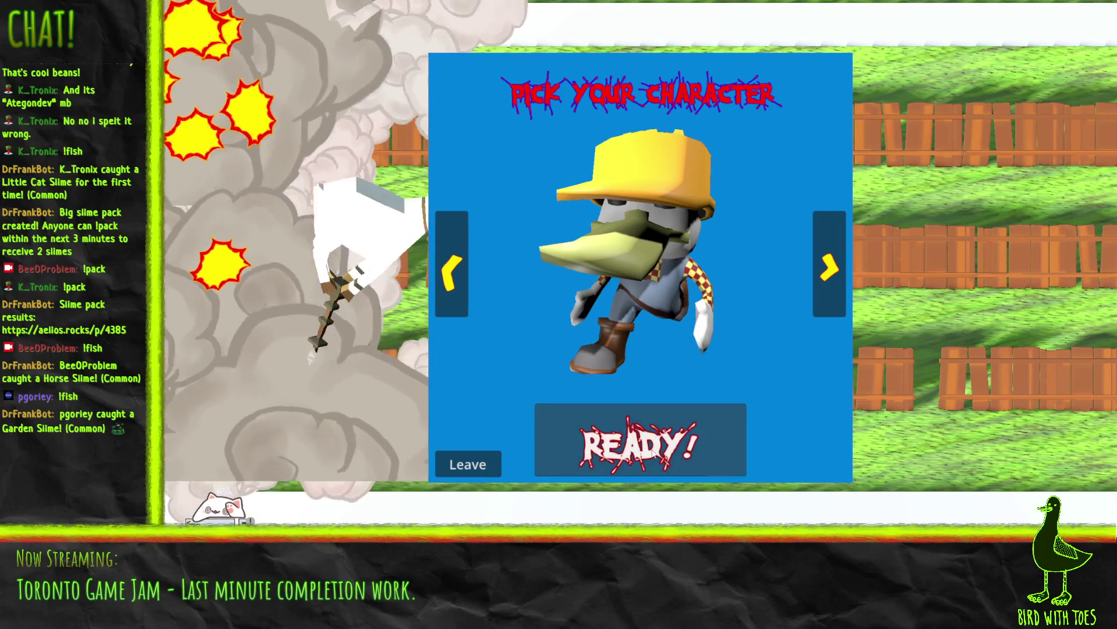
left_click(702, 448)
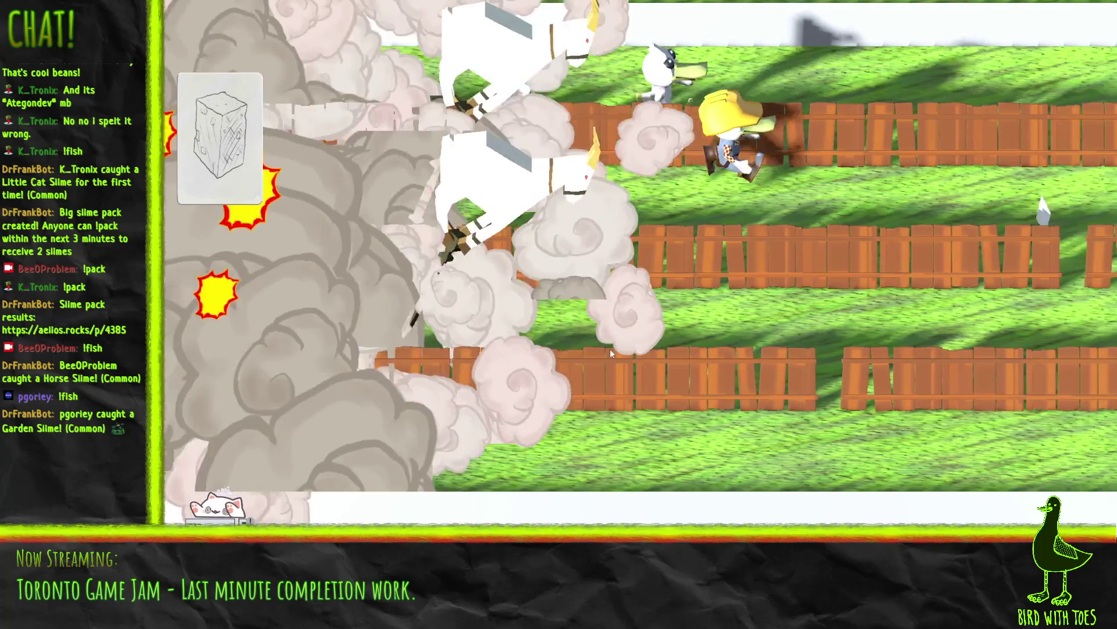
key("Escape")
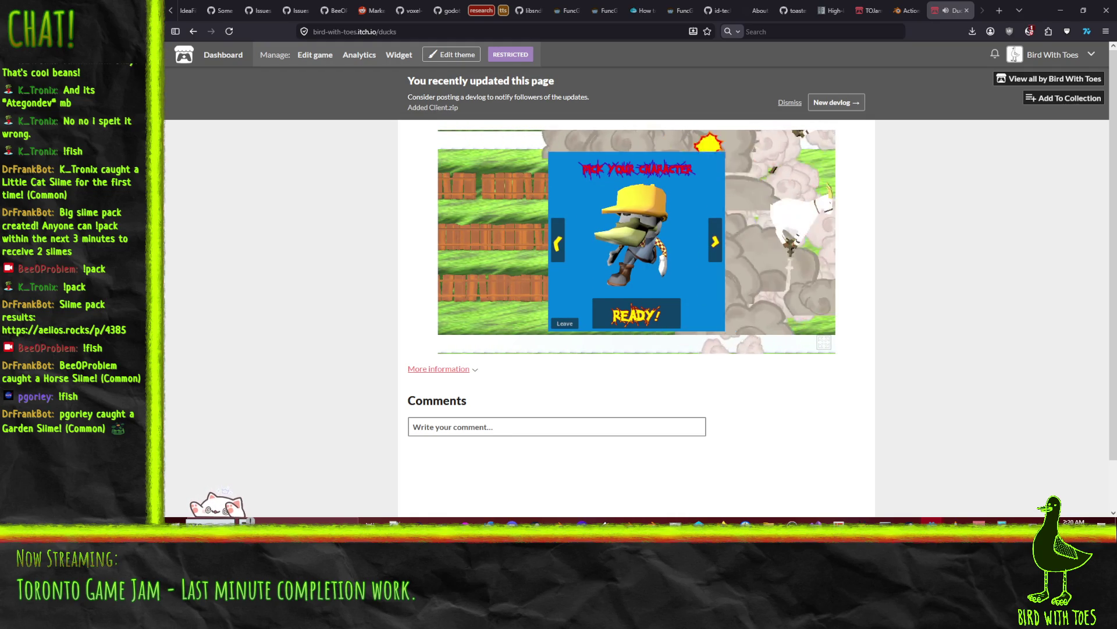
- Place the ToJam26 DEBUG window over the page and alternate between it and the embedded game
mouse_move(1112, 192)
left_mouse_down()
mouse_move(1112, 150)
mouse_move(602, 81)
mouse_move(936, 186)
mouse_move(1015, 175)
mouse_move(973, 103)
left_mouse_up()
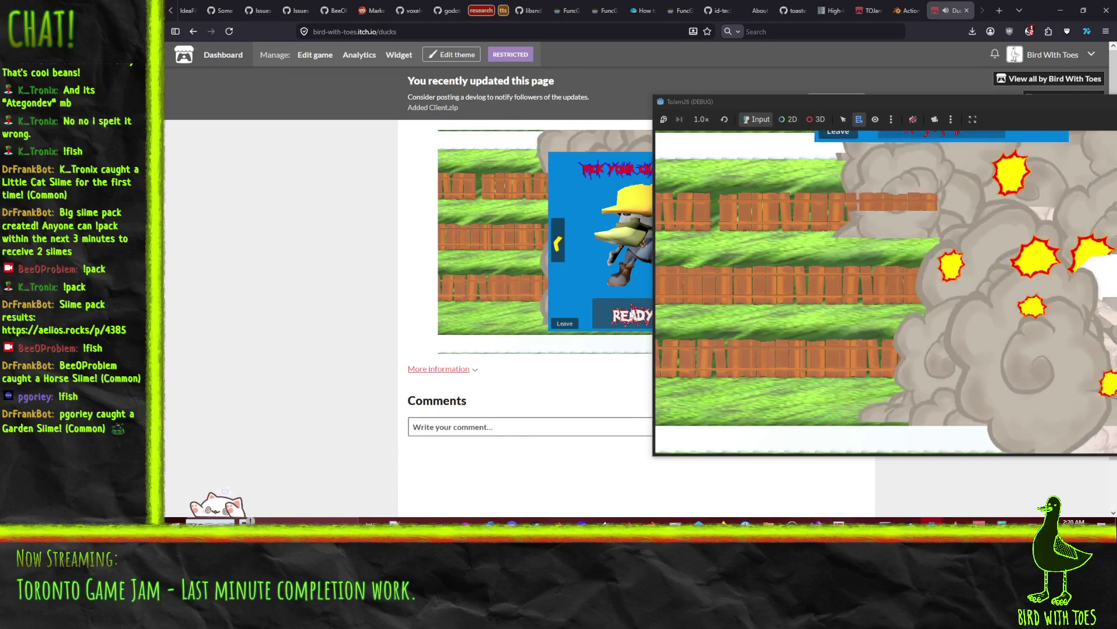
left_click(615, 329)
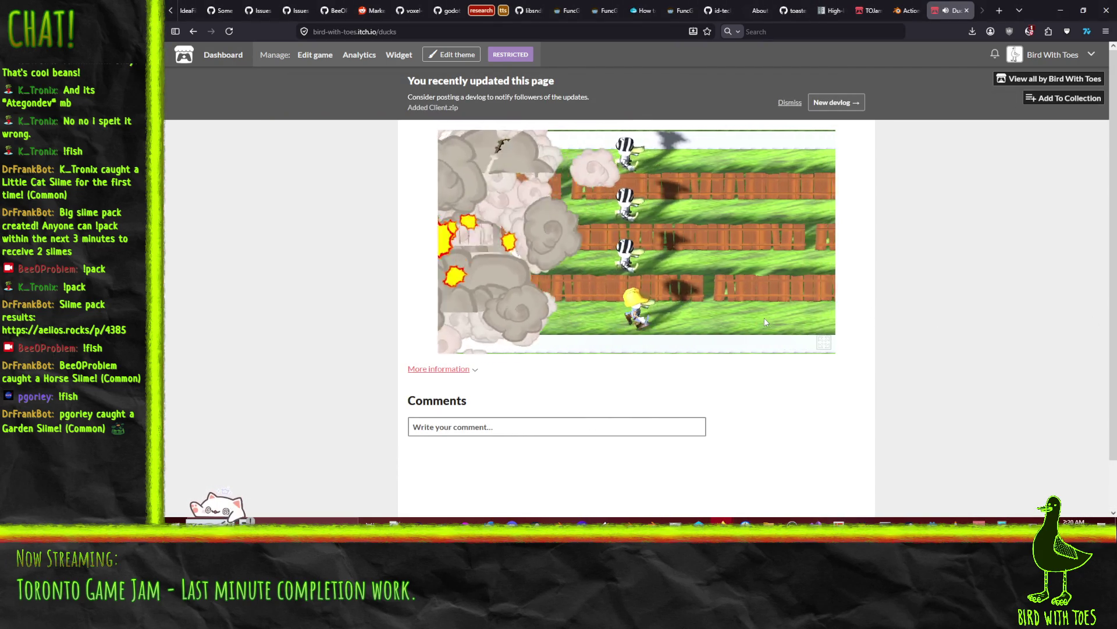
key("alt+Tab")
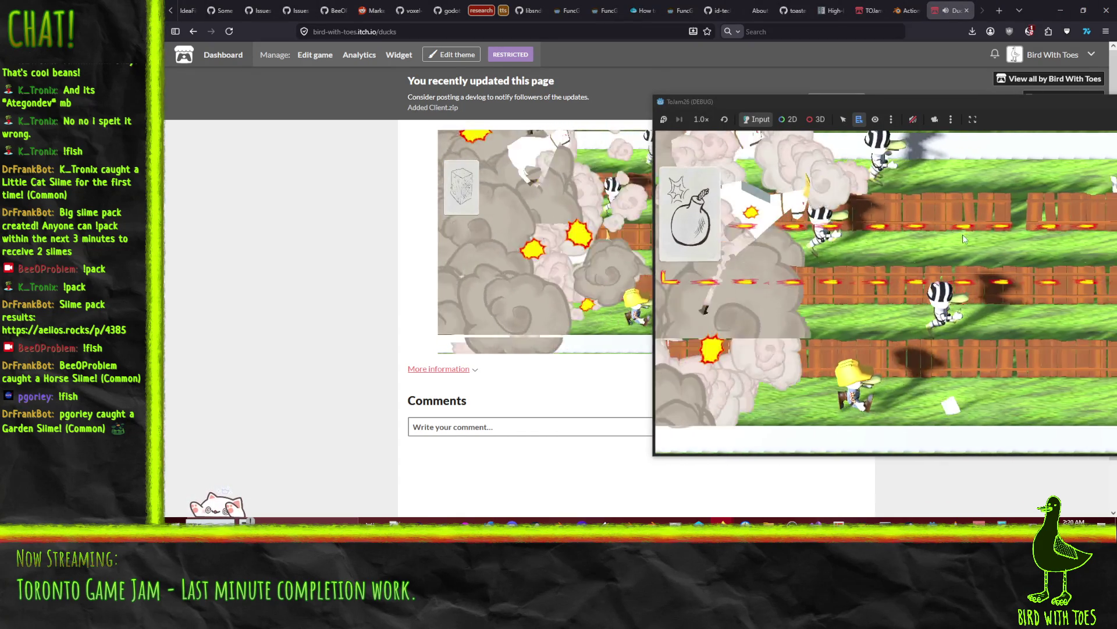
left_click(638, 277)
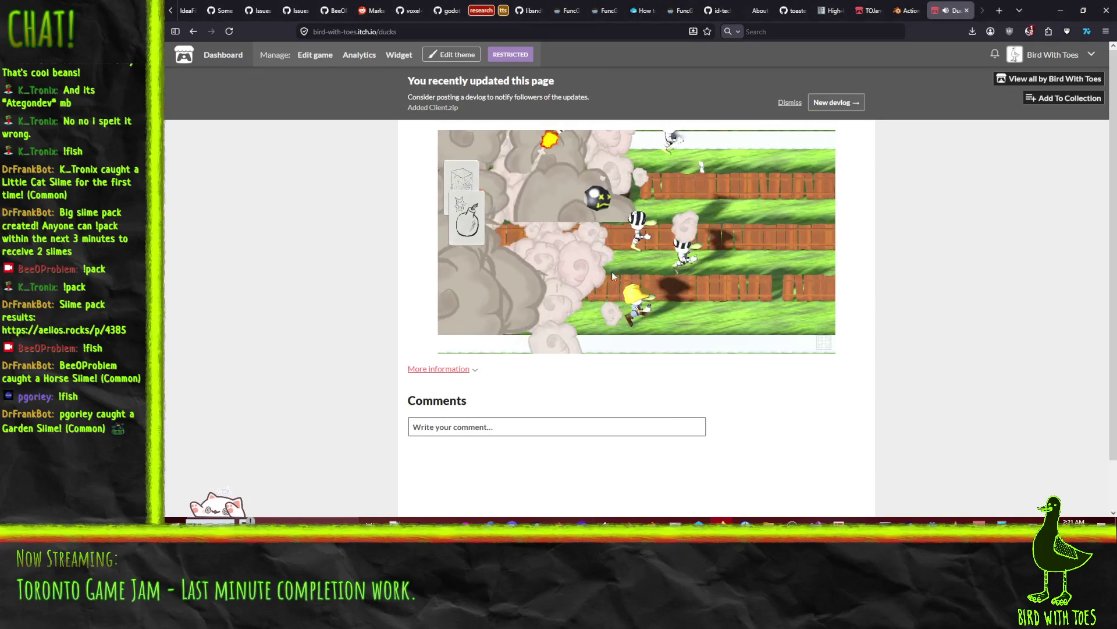
- Play the round, bombing two lanes, then the upper and top lanes
left_click(467, 218)
left_click(687, 262)
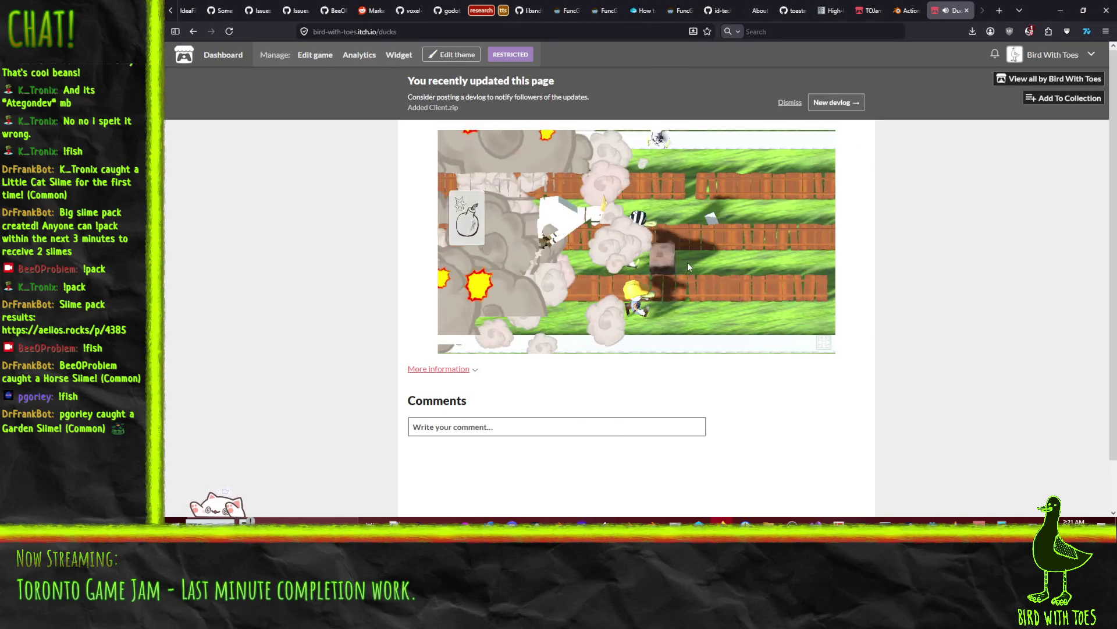
key("alt+Tab")
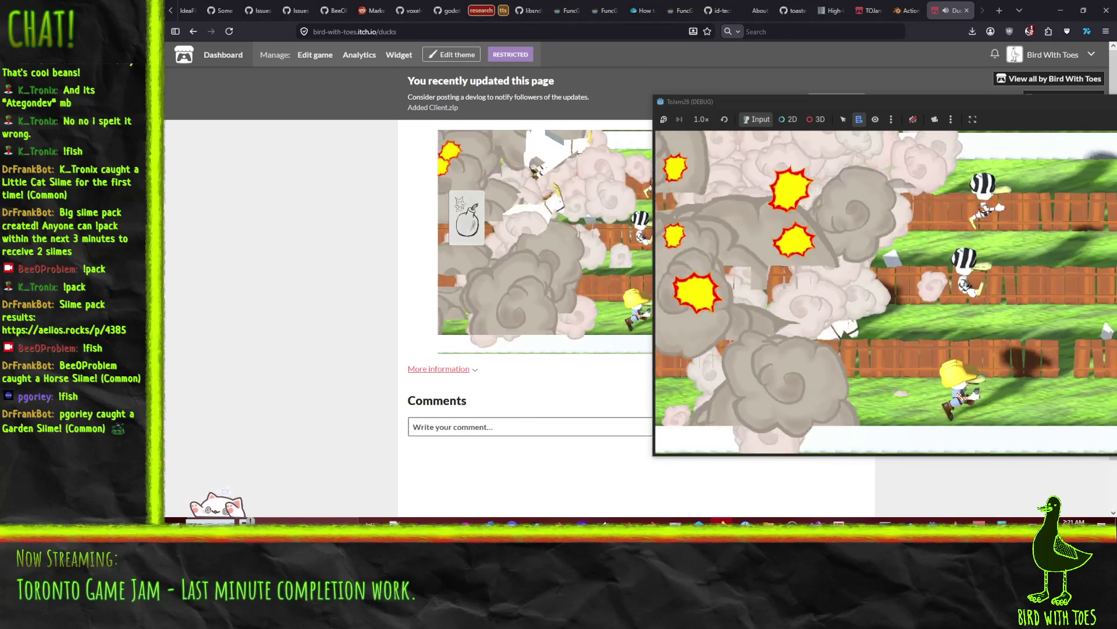
left_click(630, 314)
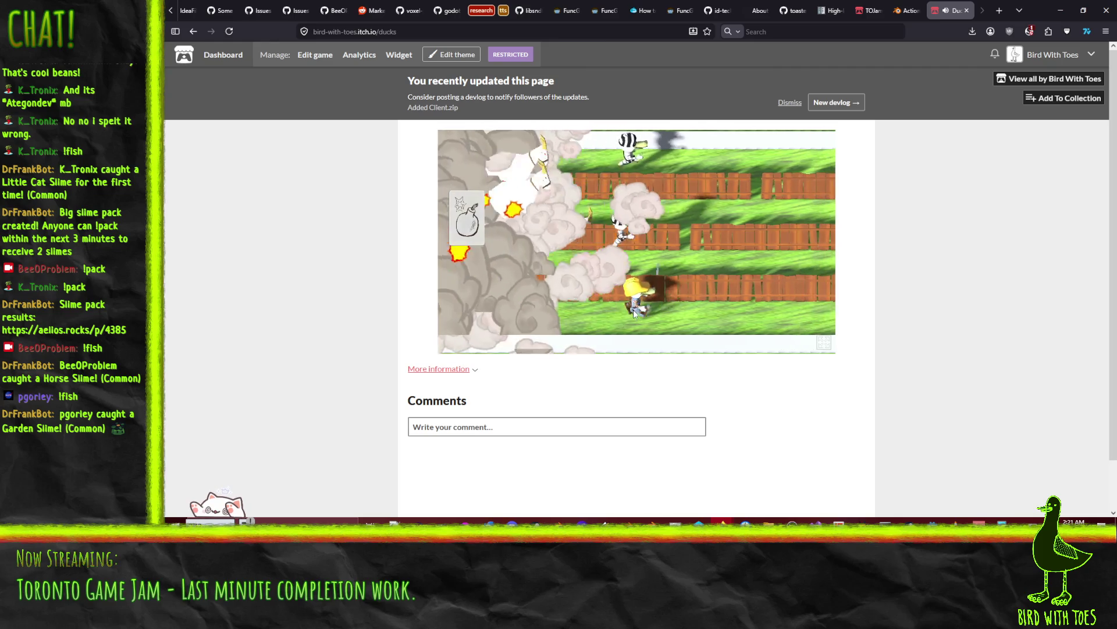
key("alt+Tab")
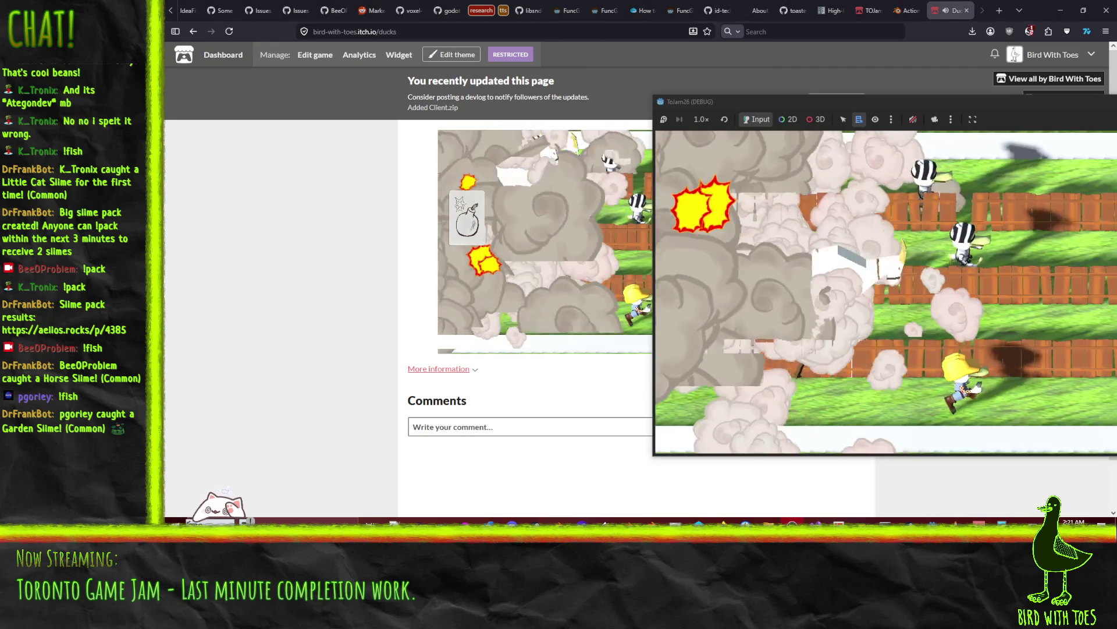
left_click(603, 293)
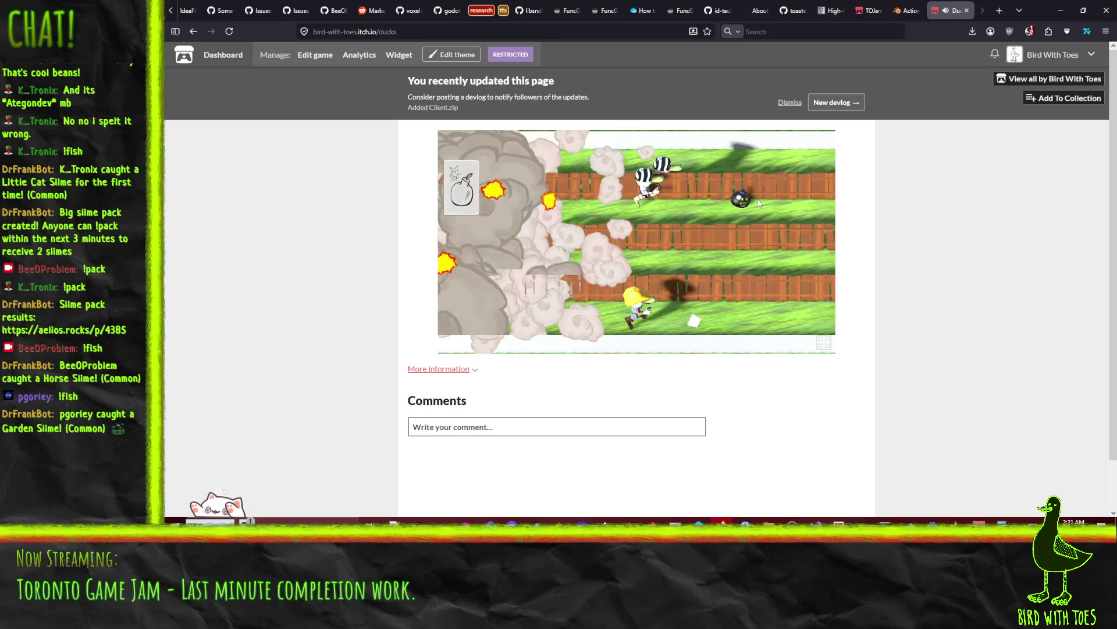
left_click(635, 196)
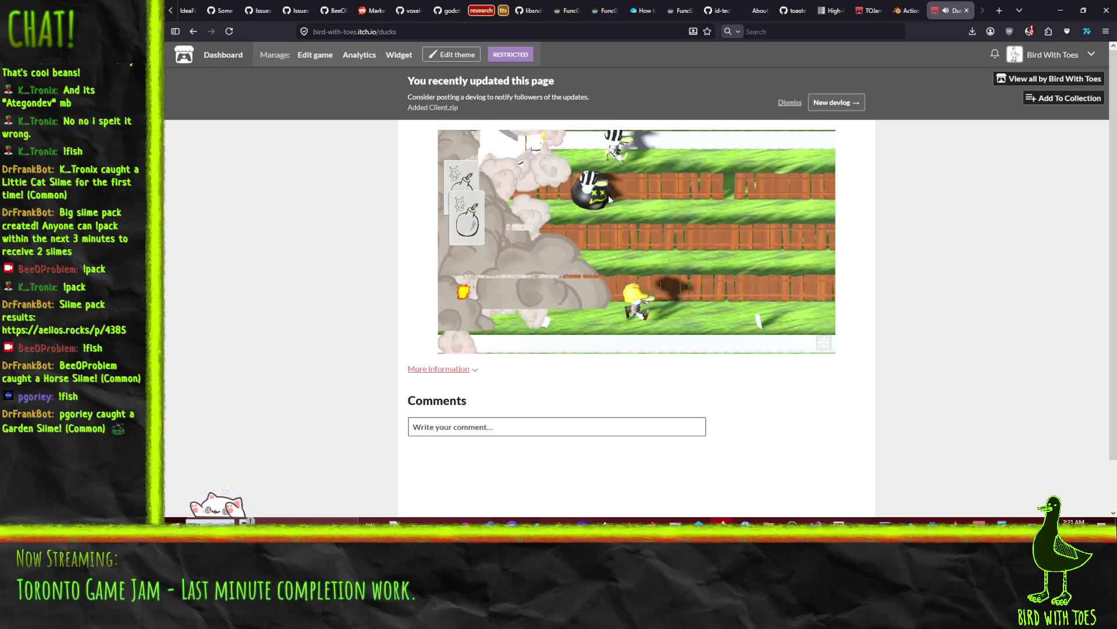
left_click(629, 158)
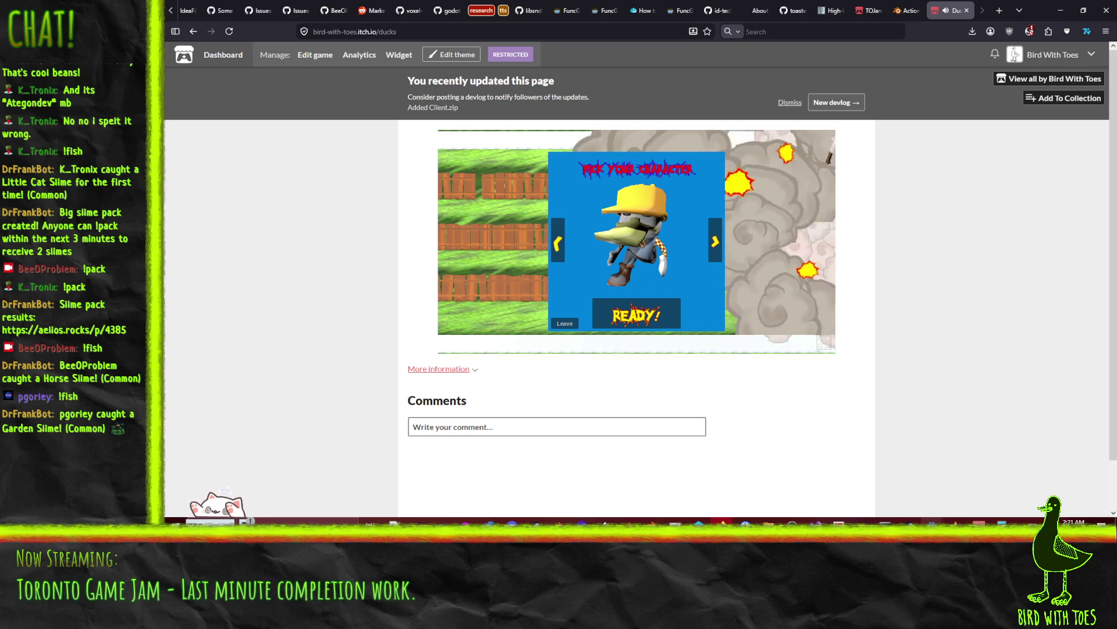
- Bring up the Godot server editor and scroll its log
mouse_move(933, 522)
left_click(831, 487)
scroll(864, 337, "down", 20)
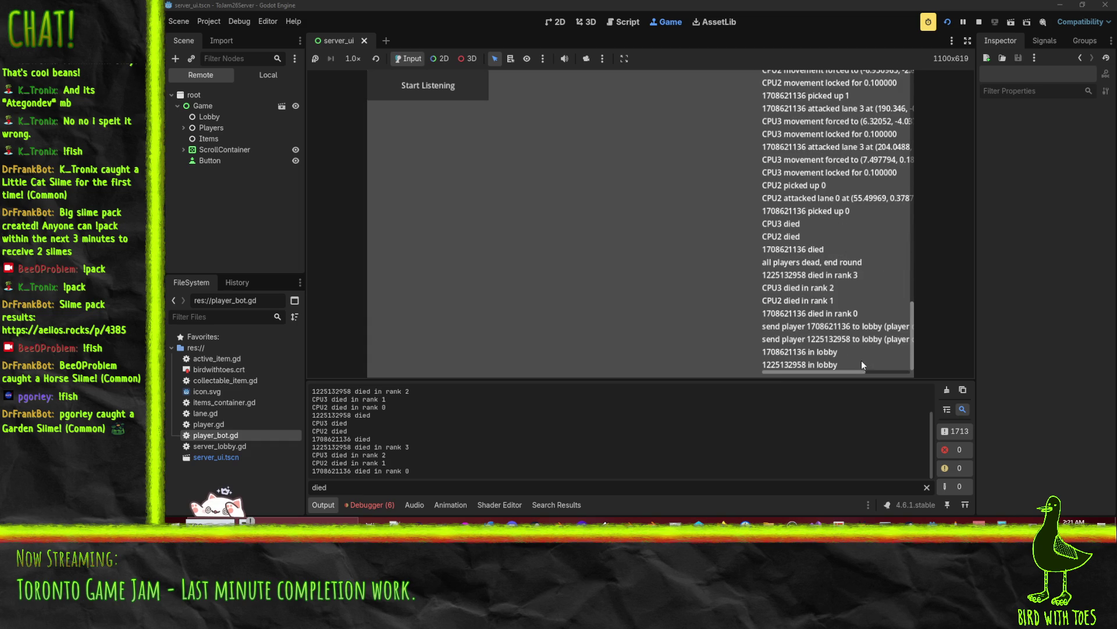
- Scroll the server log sideways to read the deaths and lobby returns, then return to itch.io
mouse_move(803, 372)
left_mouse_down()
mouse_move(871, 373)
mouse_move(781, 371)
left_mouse_up()
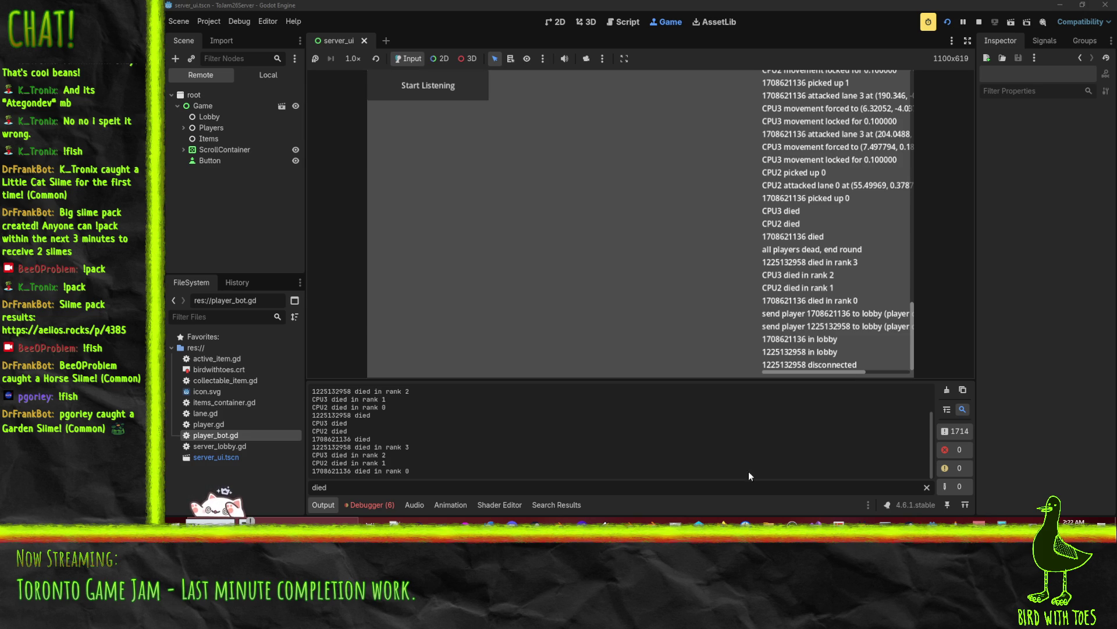
mouse_move(722, 521)
left_click(654, 494)
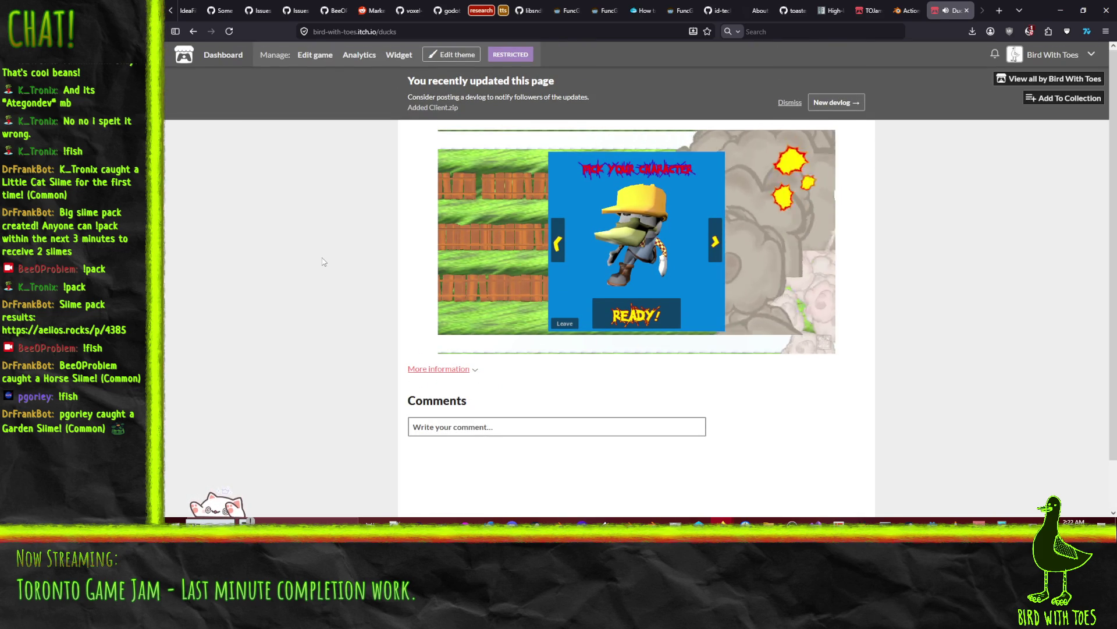
- Return the embedded game to its title screen and open the Ducks Running Riot edit page at Description
left_click(565, 323)
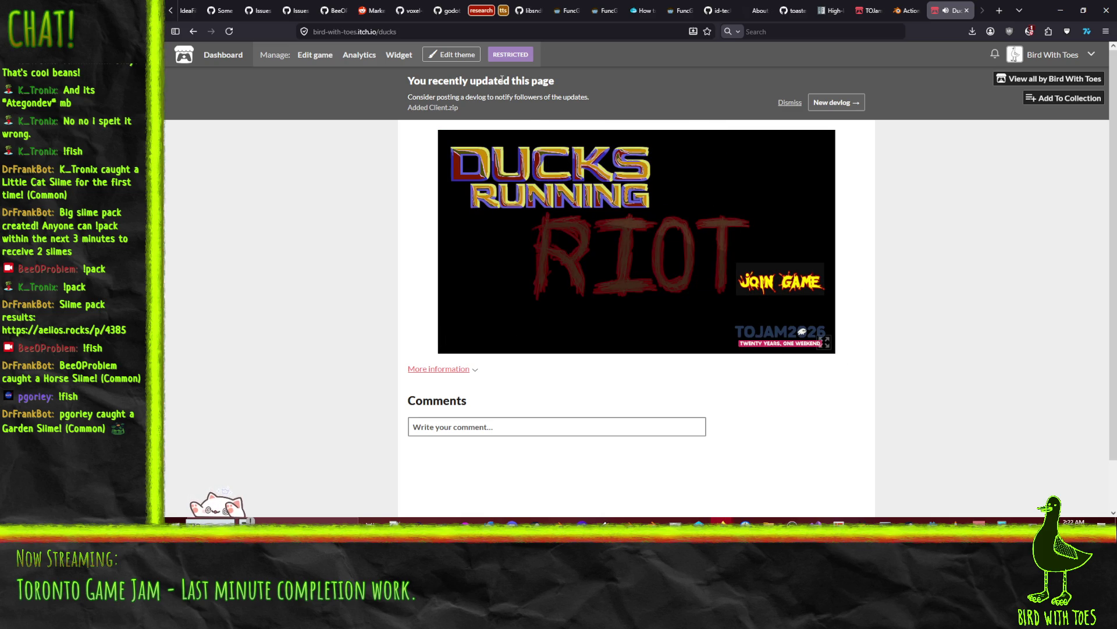
left_click(303, 60)
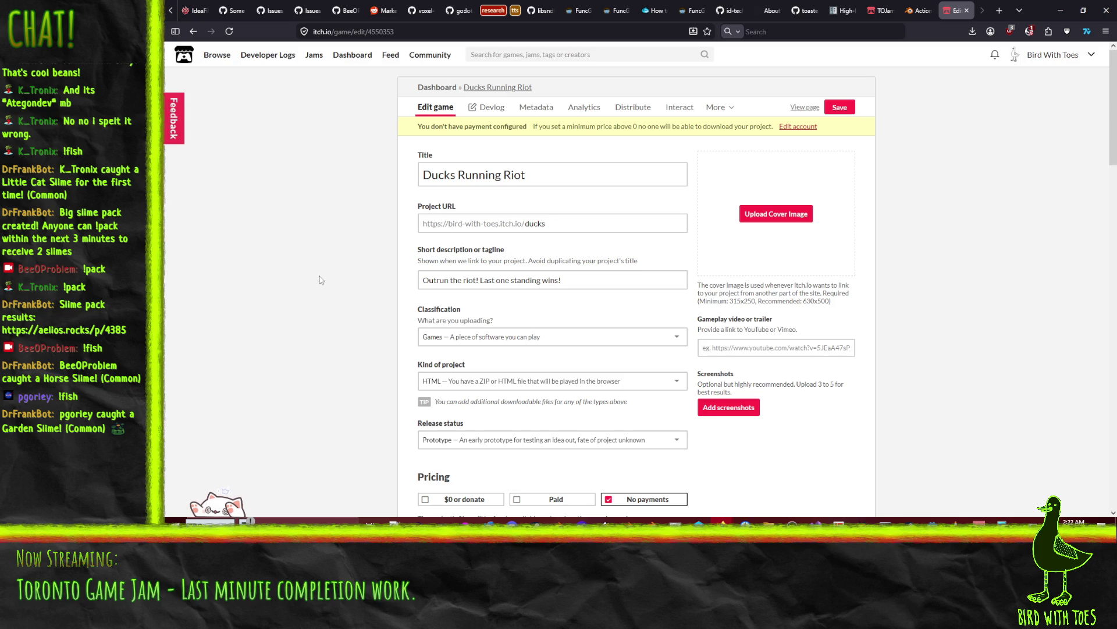
scroll(319, 282, "down", 10)
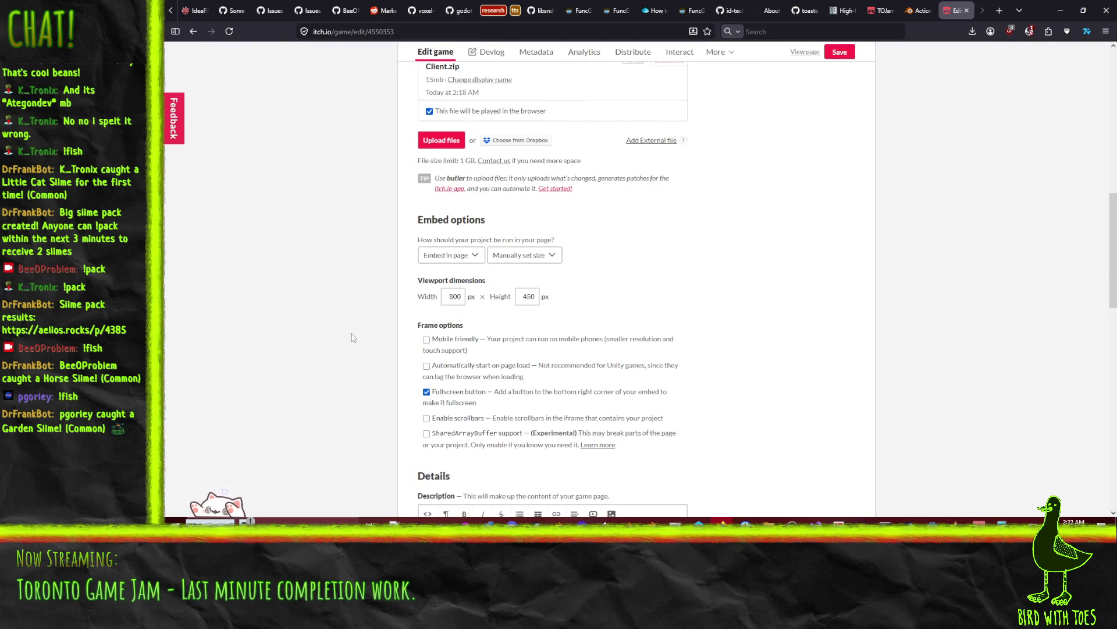
scroll(354, 338, "down", 5)
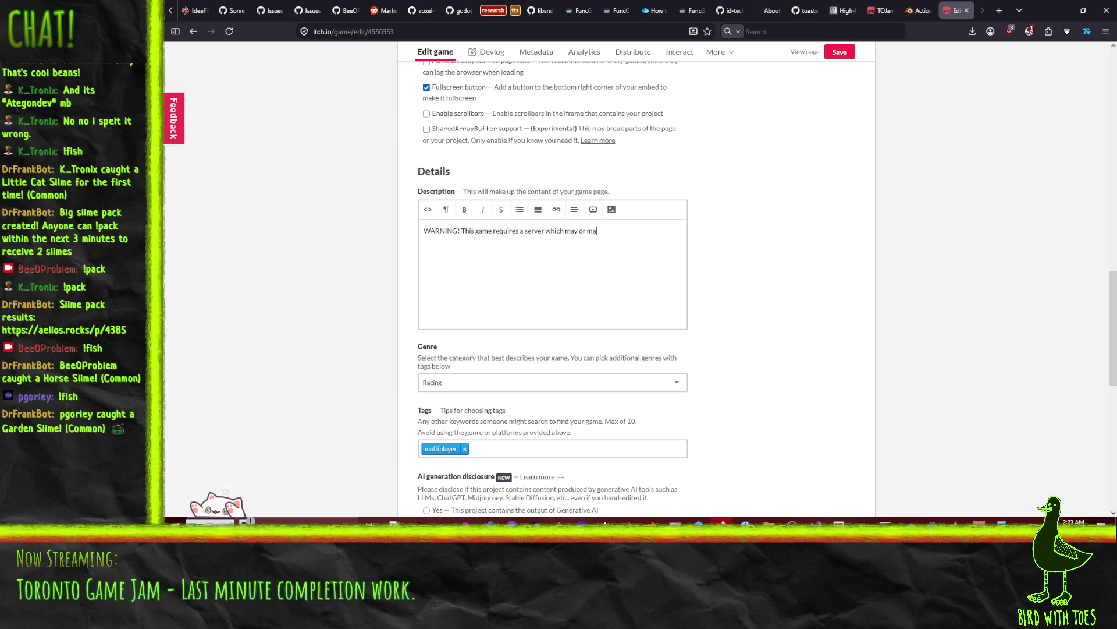
- Replace the description with a warning about jankiness and the server not staying online consistently
key("ctrl+a")
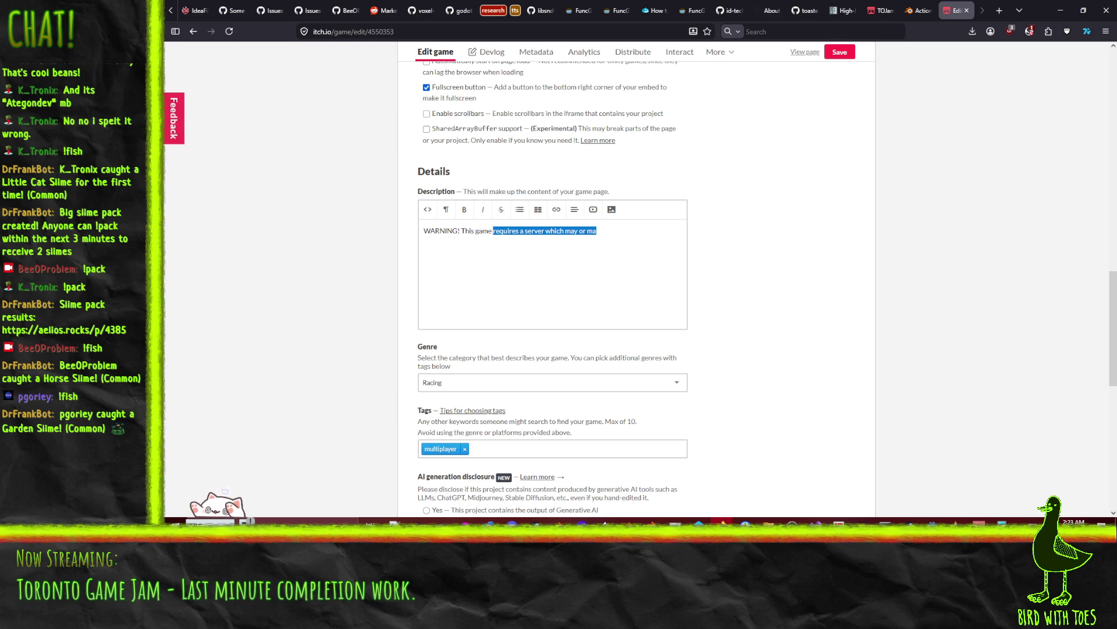
key("BackSpace")
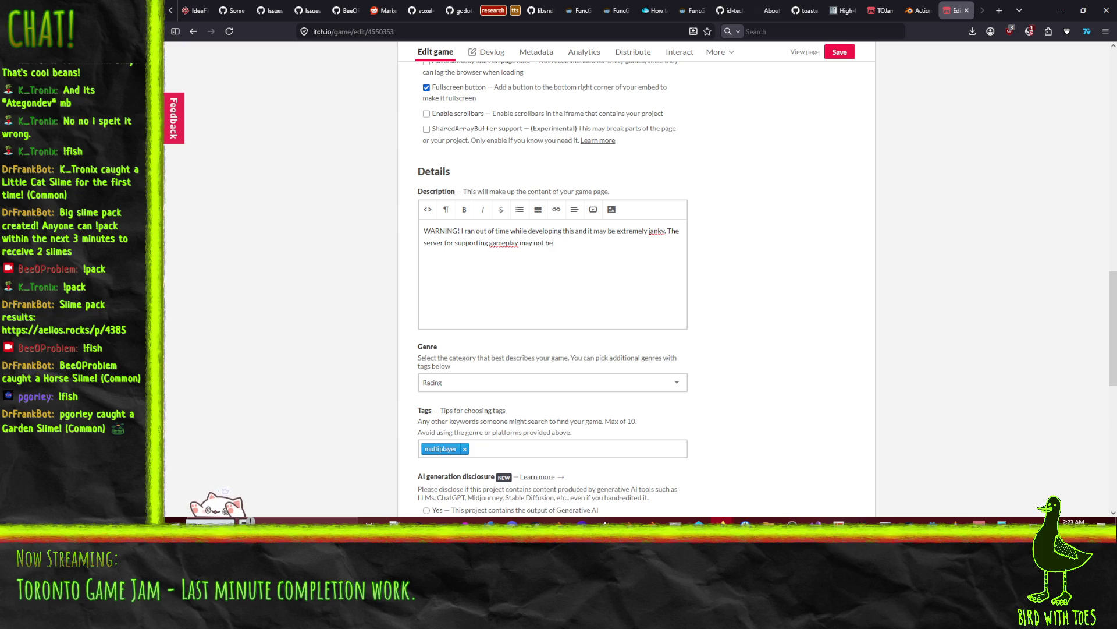
type(" online consis")
type("tently.")
key("Return")
- Add an 'Art by' line and start a bulleted credits list with the author's own credit
scroll(594, 312, "up", 3)
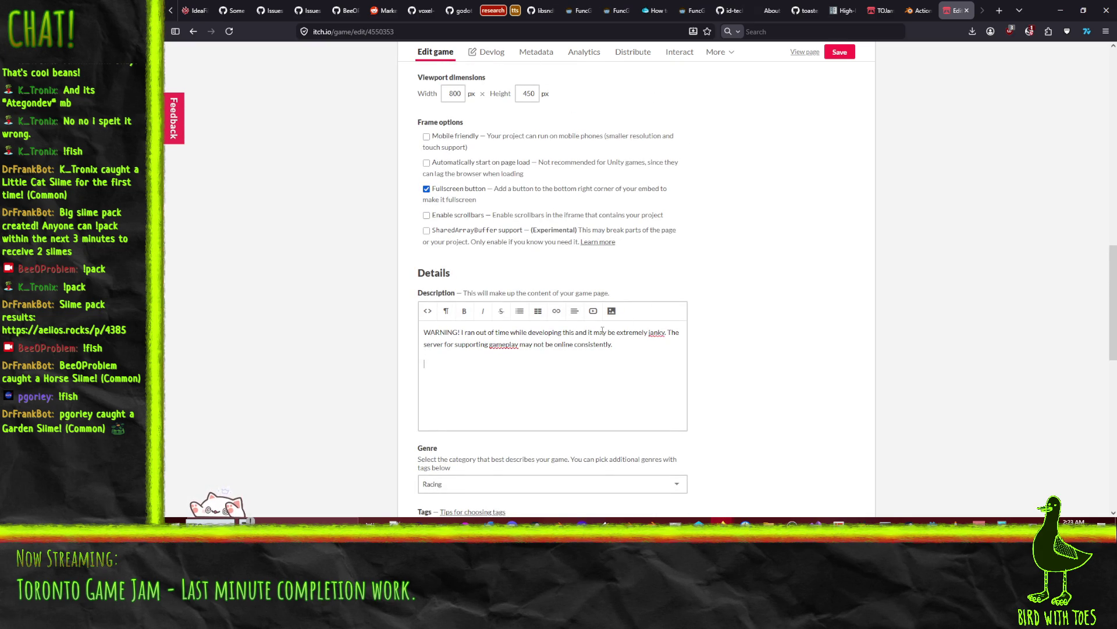
left_click(472, 379)
type("Credi")
key("shift+Home")
key("BackSpace")
type("t by")
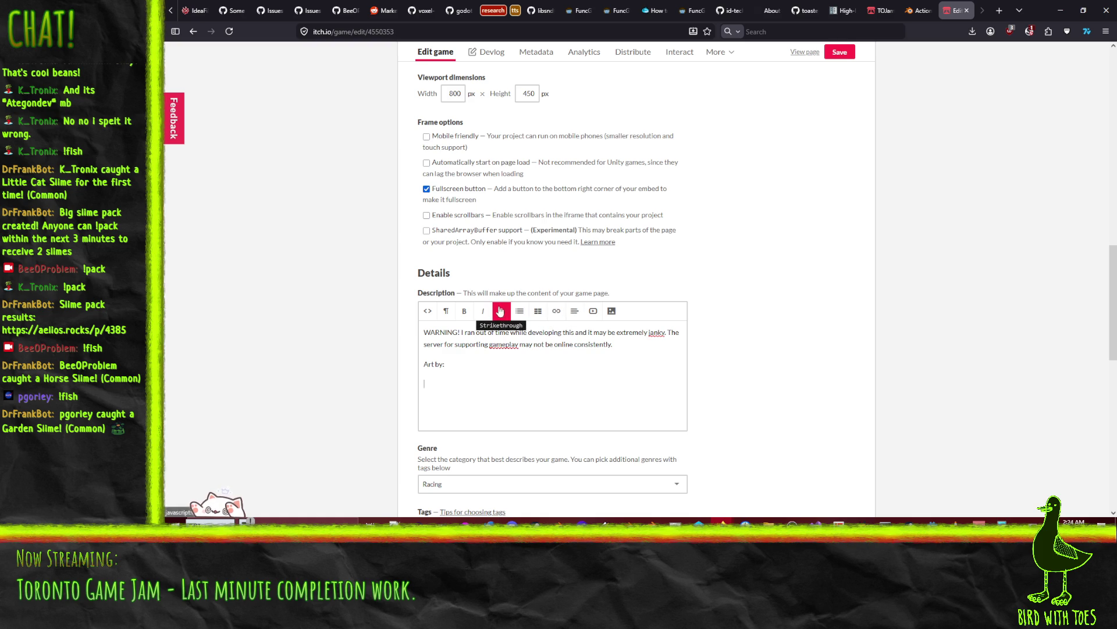
left_click(520, 311)
left_click(547, 340)
type("B")
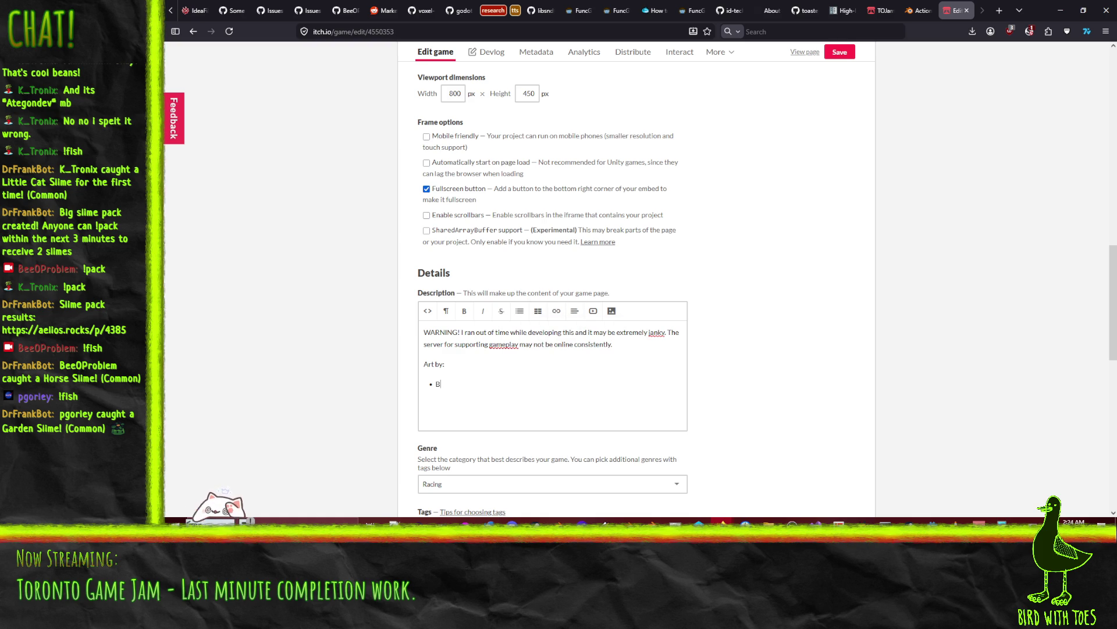
type("eeOProblem (me) ")
type("Dead")
key("Return")
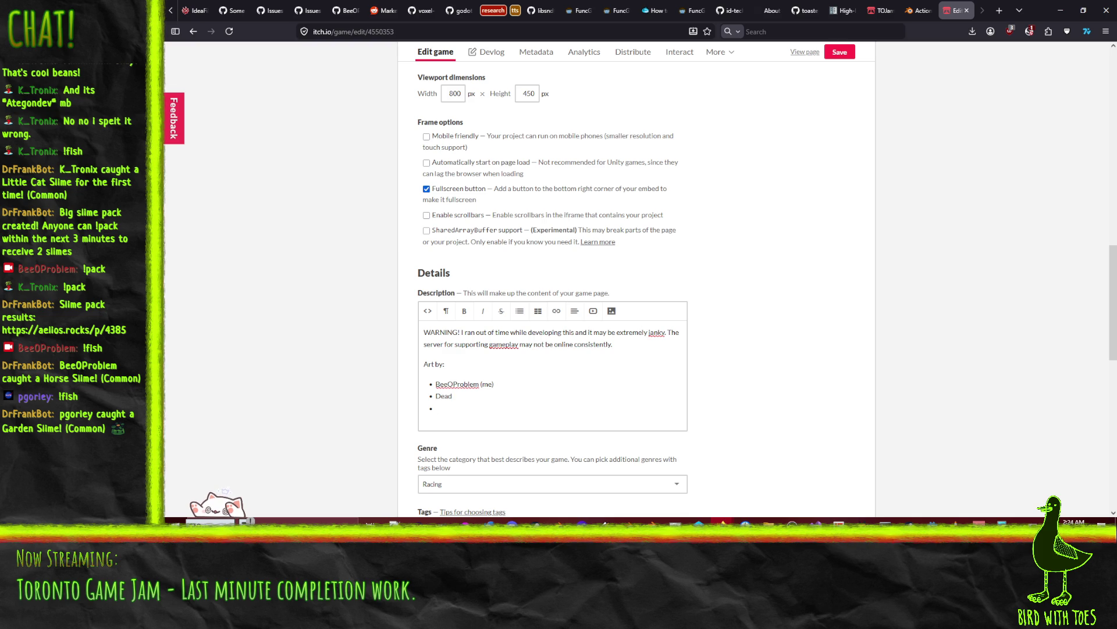
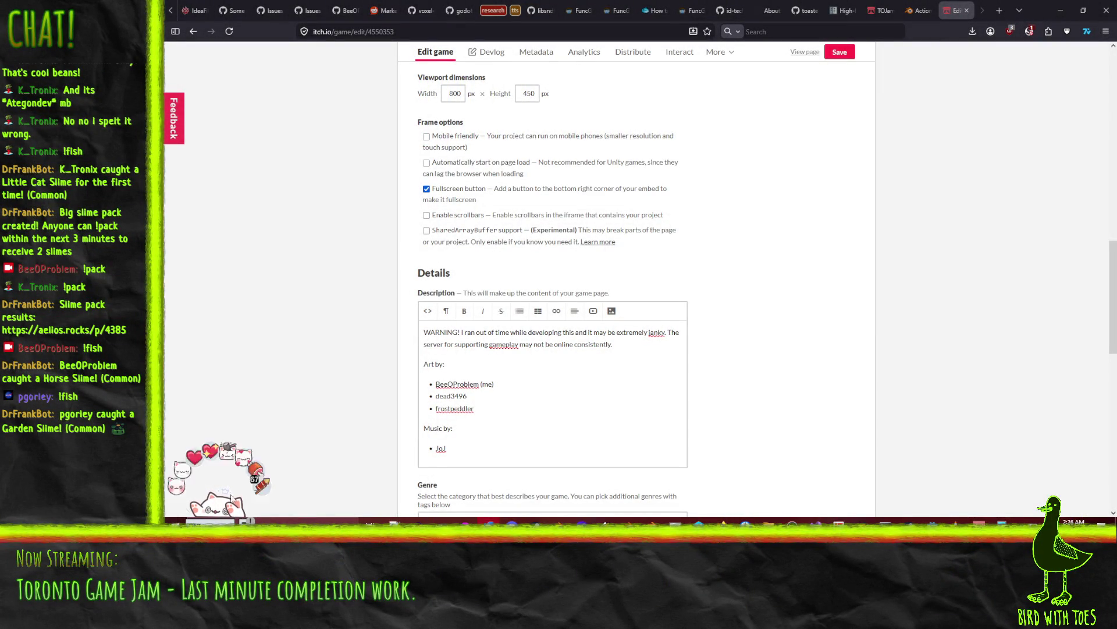
- Finish the music credit's surname and add a 'Controls:' heading after the warning paragraph
type("worthington")
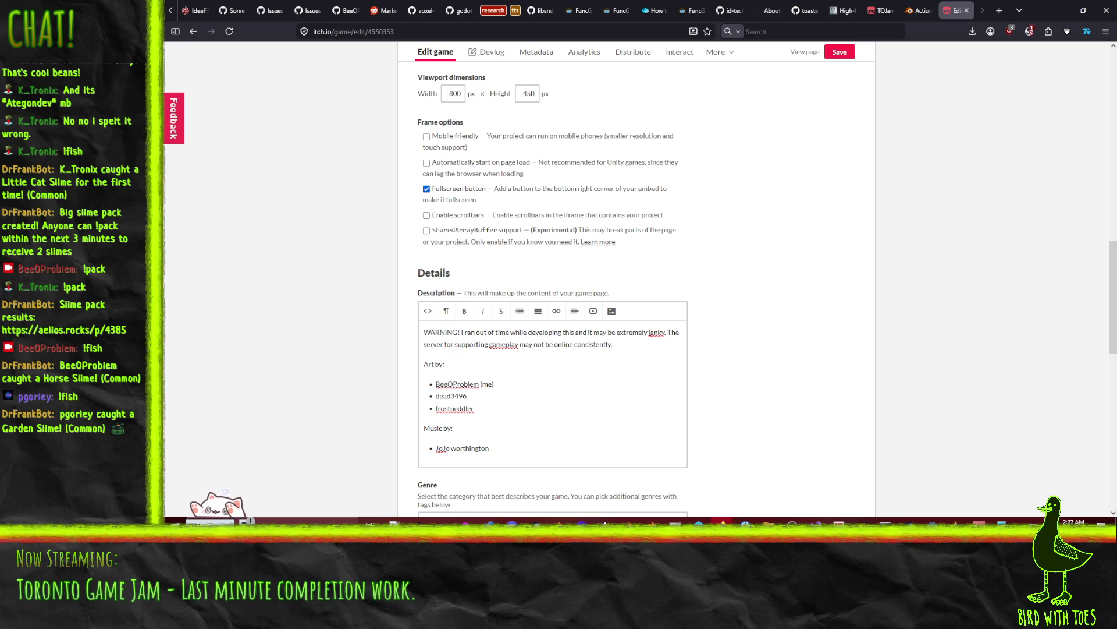
left_click(633, 353)
key("Return")
type("COntrol")
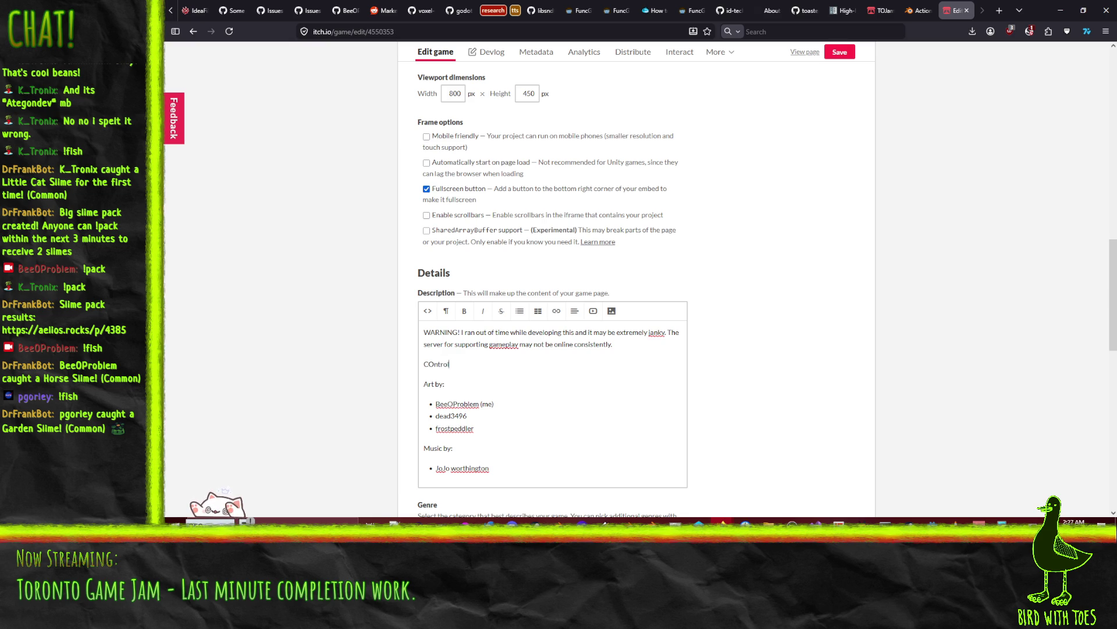
key("ctrl+BackSpace")
type("Controls:")
key("Return")
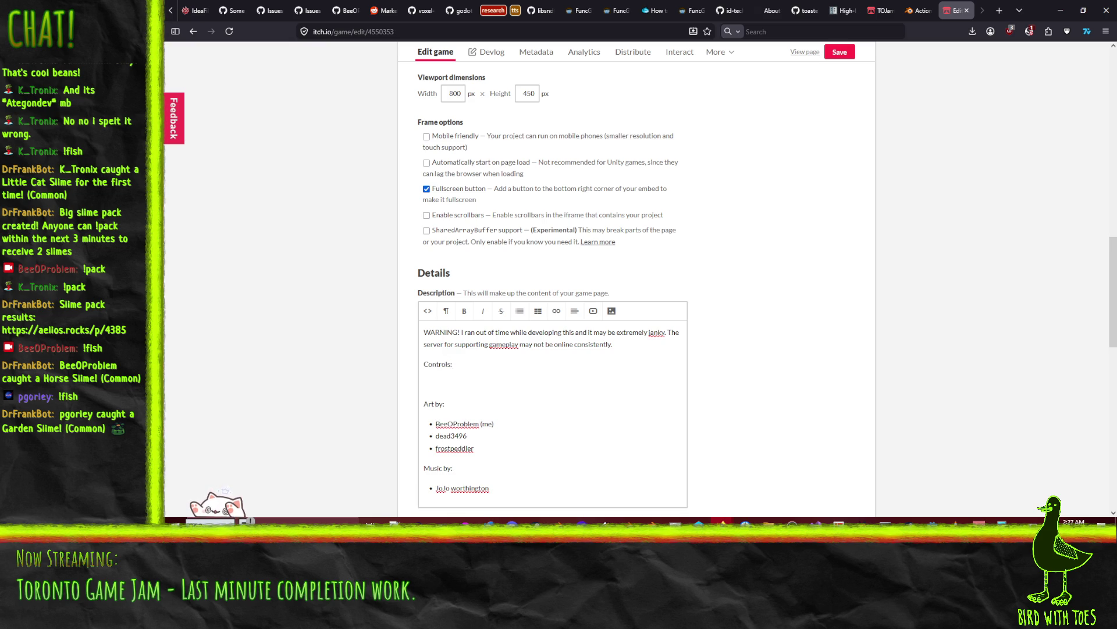
- Add the line 'Arrow keys/WASD to move' under the Controls heading
type("Up")
key("BackSpace")
key("BackSpace")
type("ow keys/WASD")
type(" to move")
key("Return")
type("Moiuse")
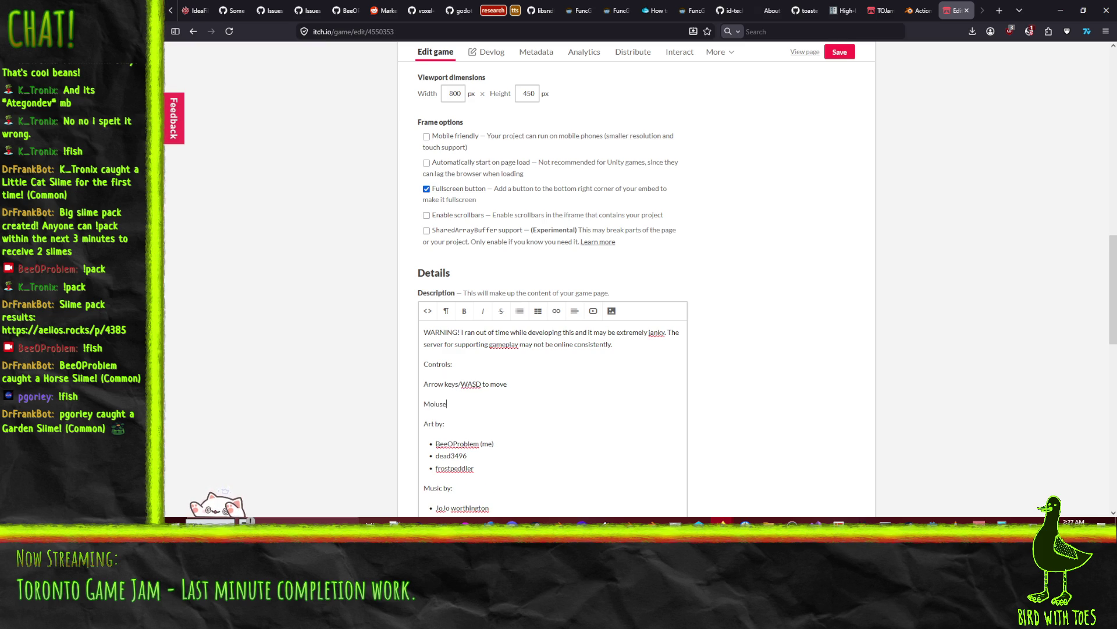
key("BackSpace")
key("BackSpace")
key("BackSpace")
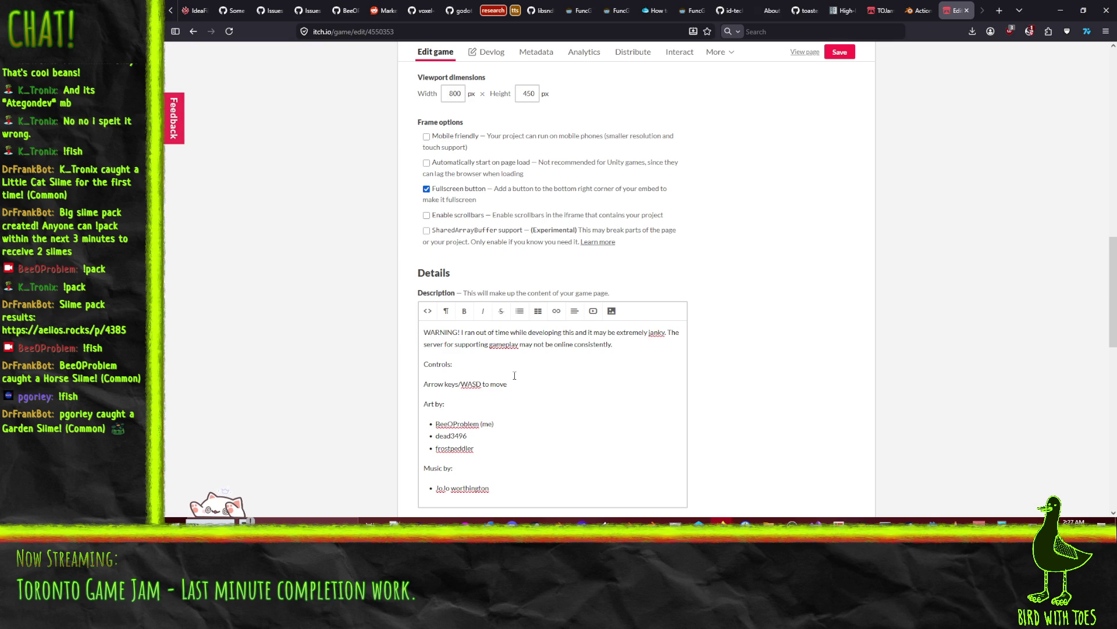
left_click(519, 311)
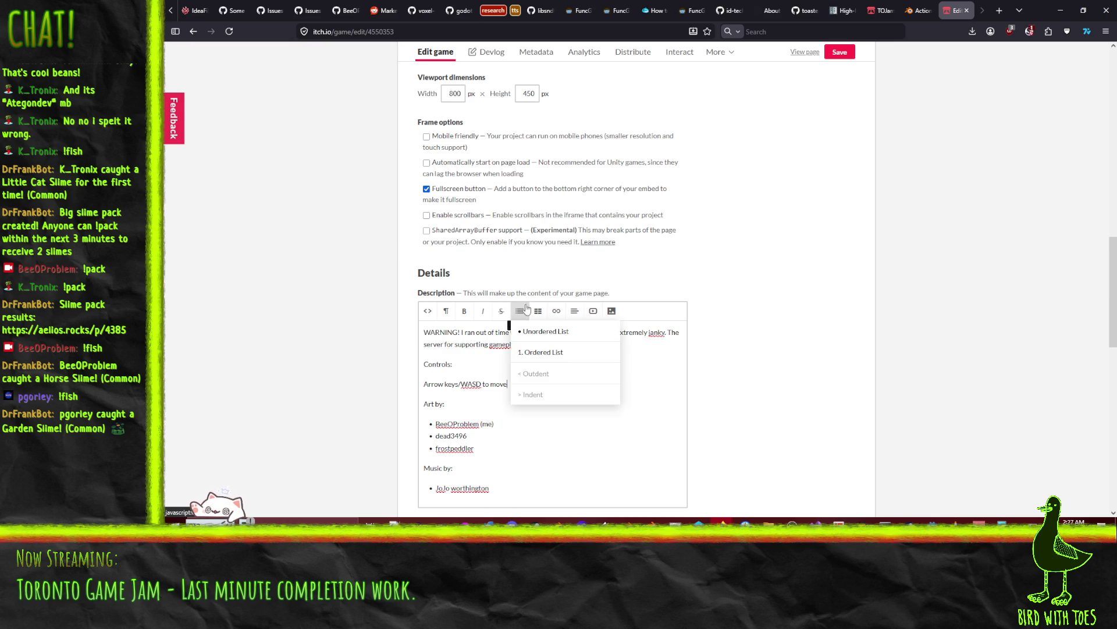
- Bullet the arrow-keys line and add 'Mouse to activate items (click the card, then click the lane…)'
left_click(544, 331)
key("Return")
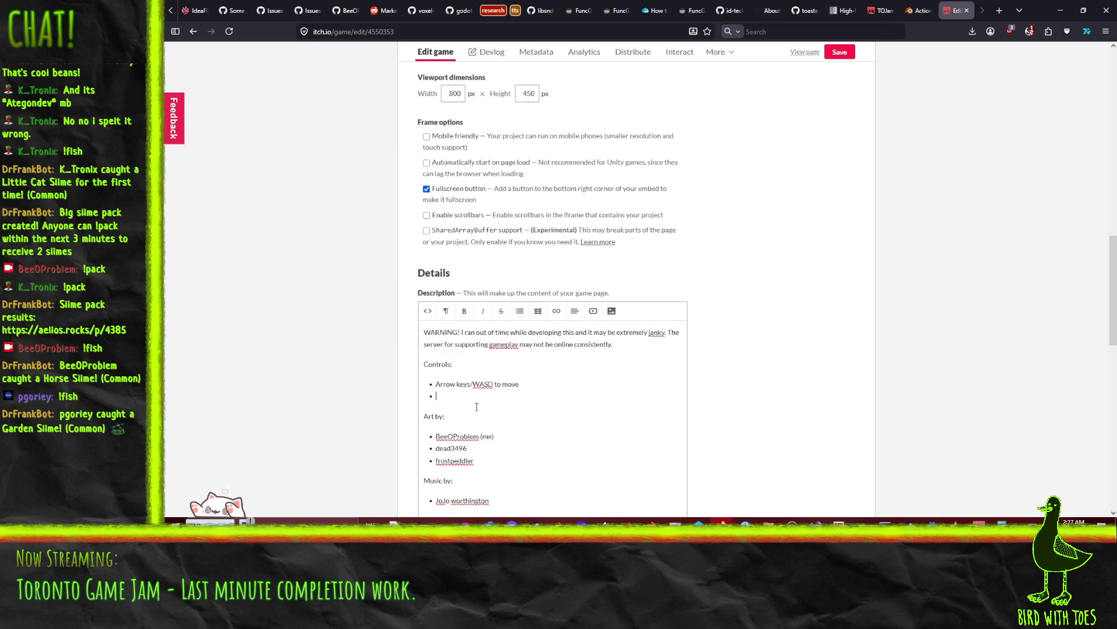
type("Mouse ")
type("to activate items ")
type("(click the card")
type(", then click the lane ")
type("you ")
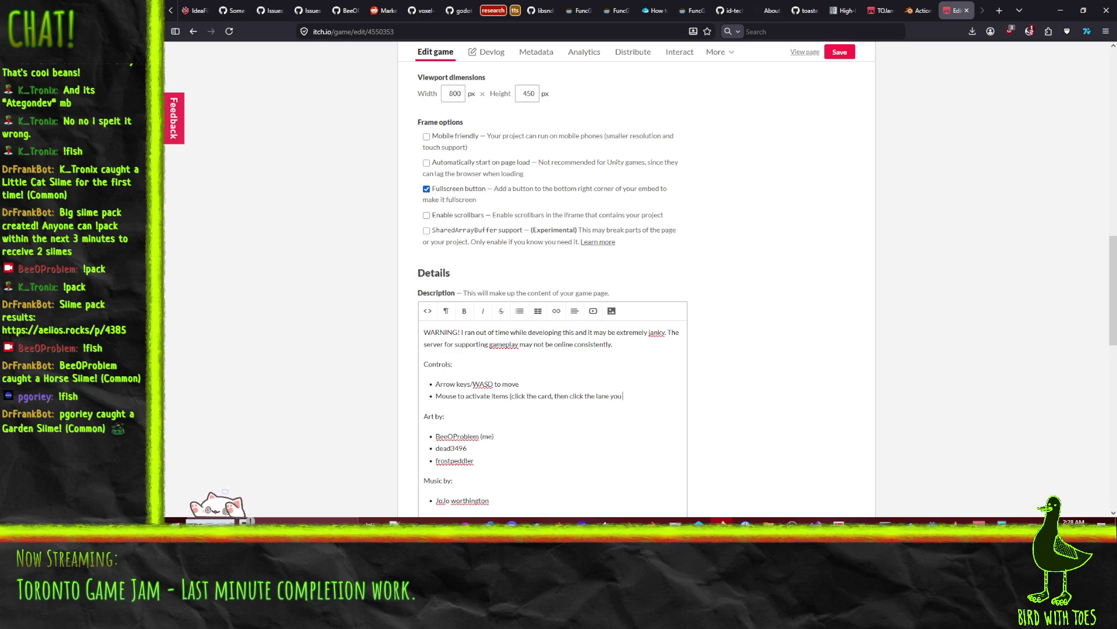
type("want to mess with)")
scroll(540, 389, "down", 5)
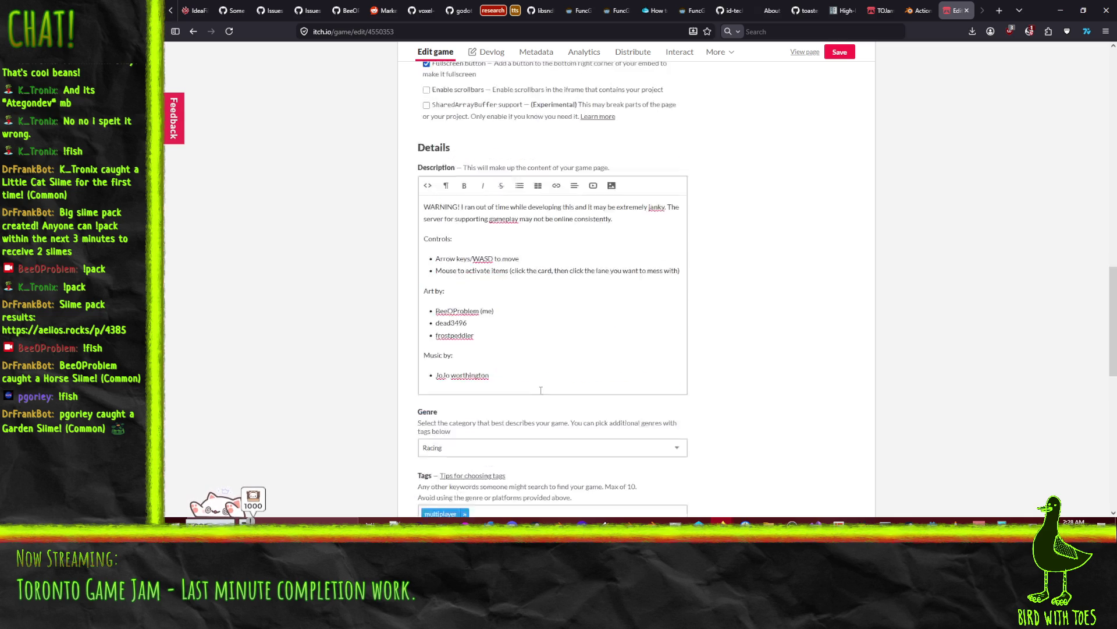
- After the warning, add 'This was created for the combined themes of "Together but Apart and Winning is for Losers"'
scroll(464, 282, "up", 3)
left_click(615, 244)
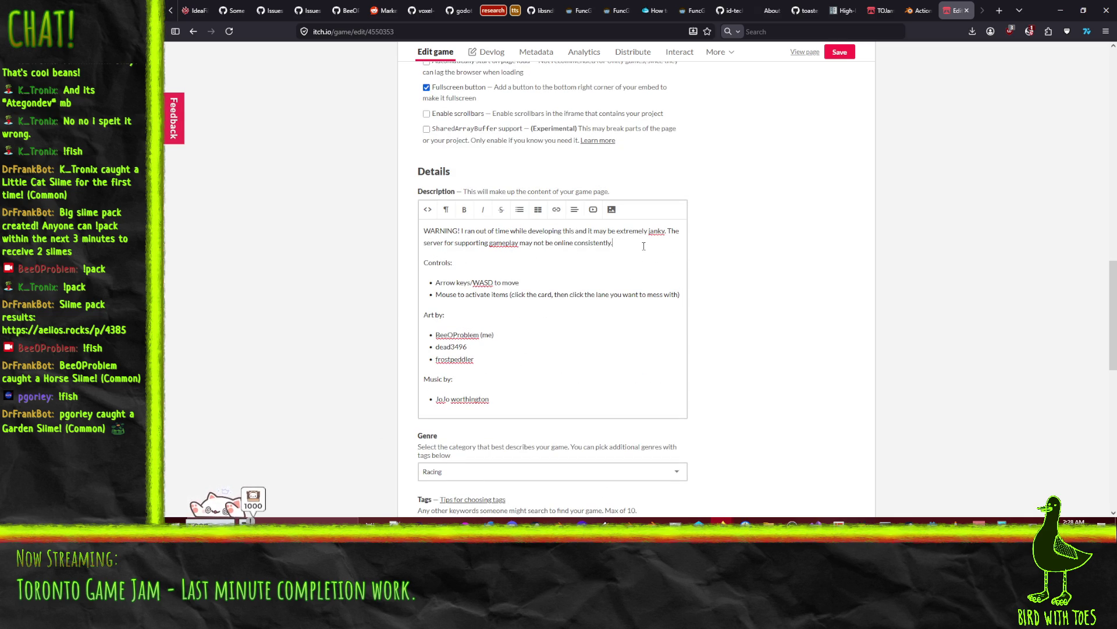
key("Return")
type("This wa")
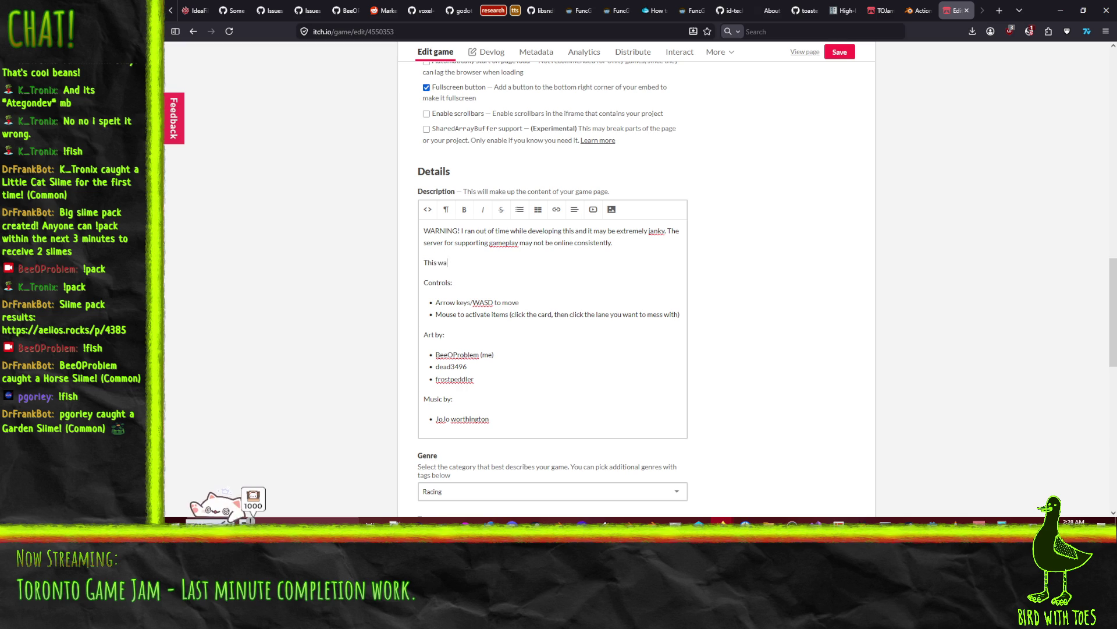
type("reated for the combined t")
type("hemes of \"")
type("Together bot ")
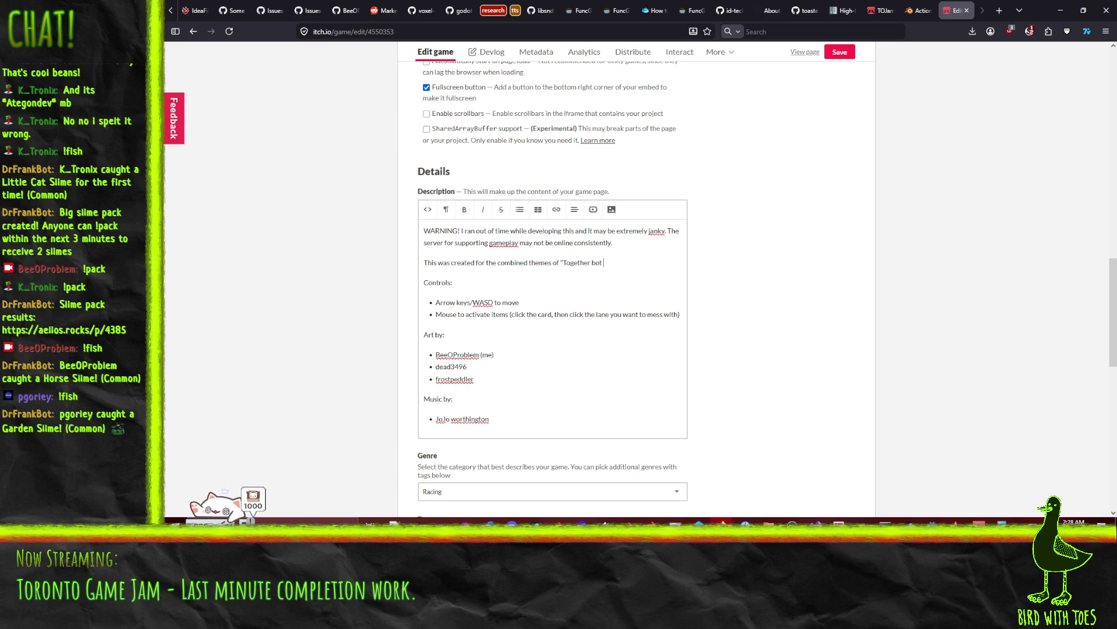
type("t Apart")
type(" and Winning is F")
key("BackSpace")
type("for Losers")
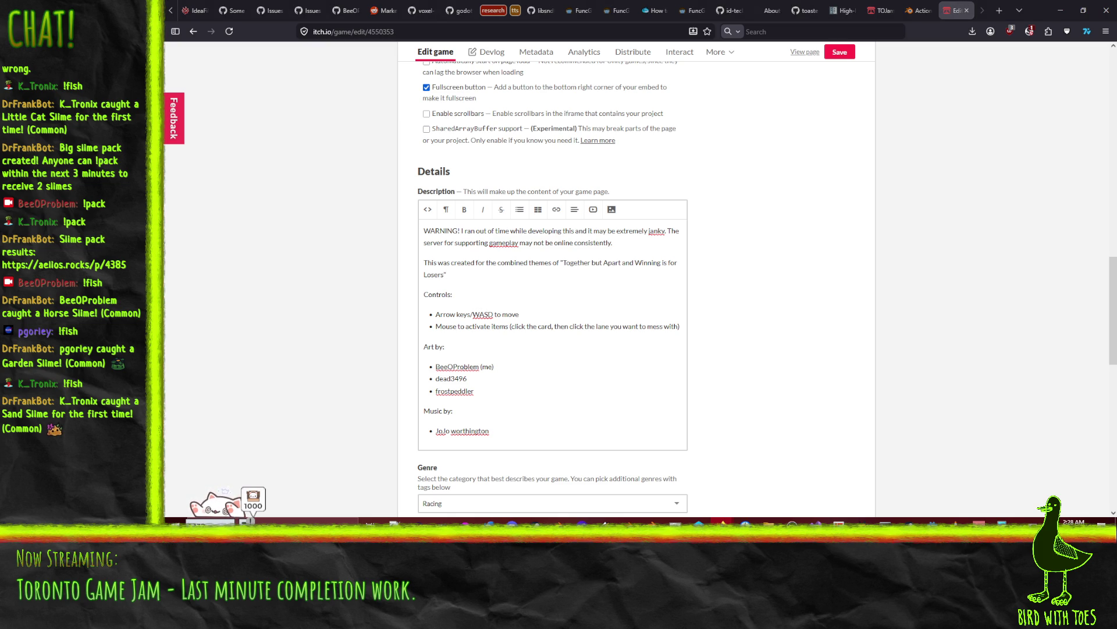
left_click(503, 294)
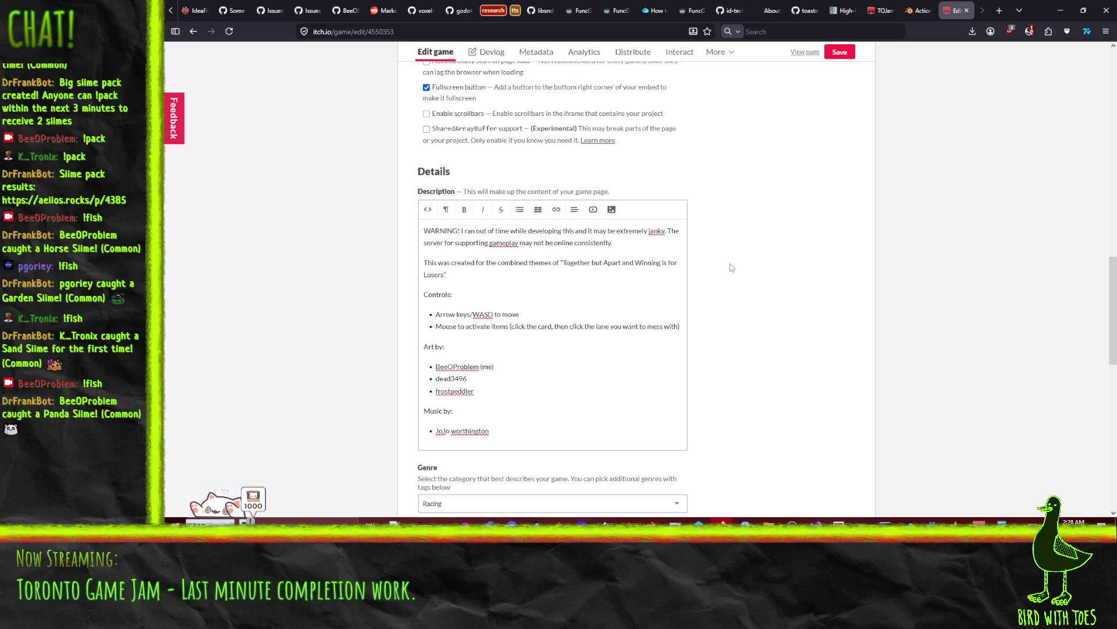
- Add a gameplay summary: choose a character, outrun the riot, use bombs, energy drinks and stone blocks
type("Choose you r ")
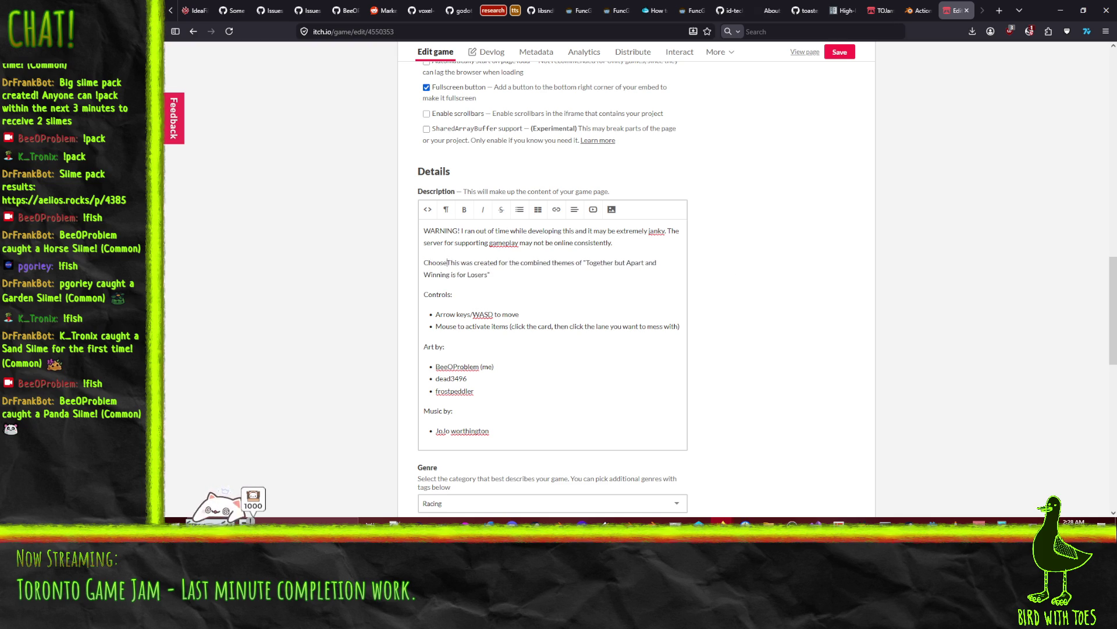
type(" character")
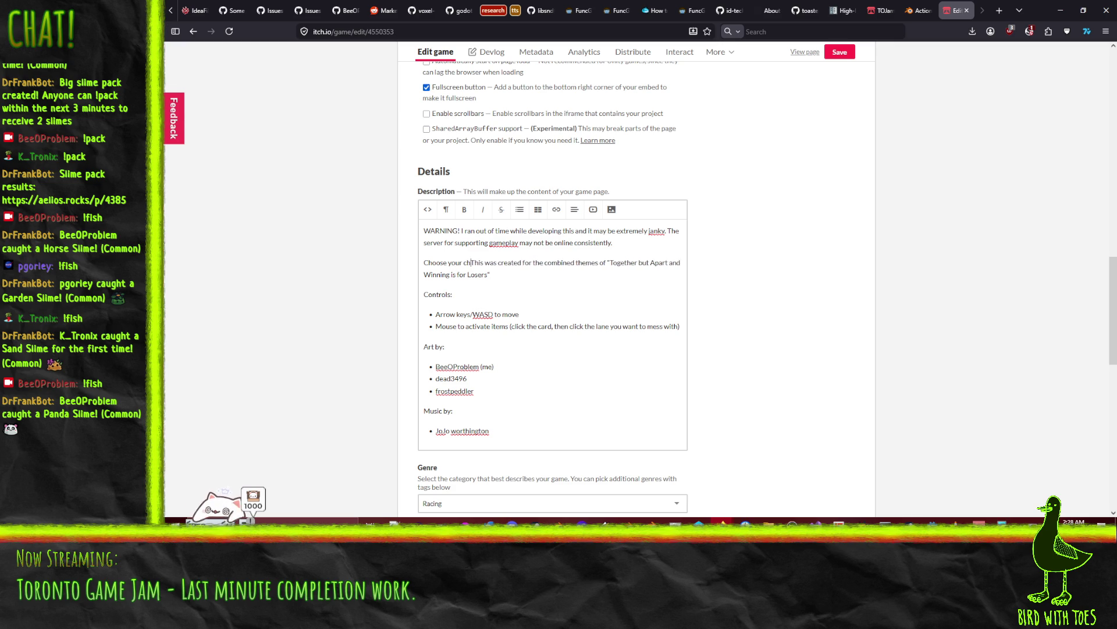
type(". Try to ou")
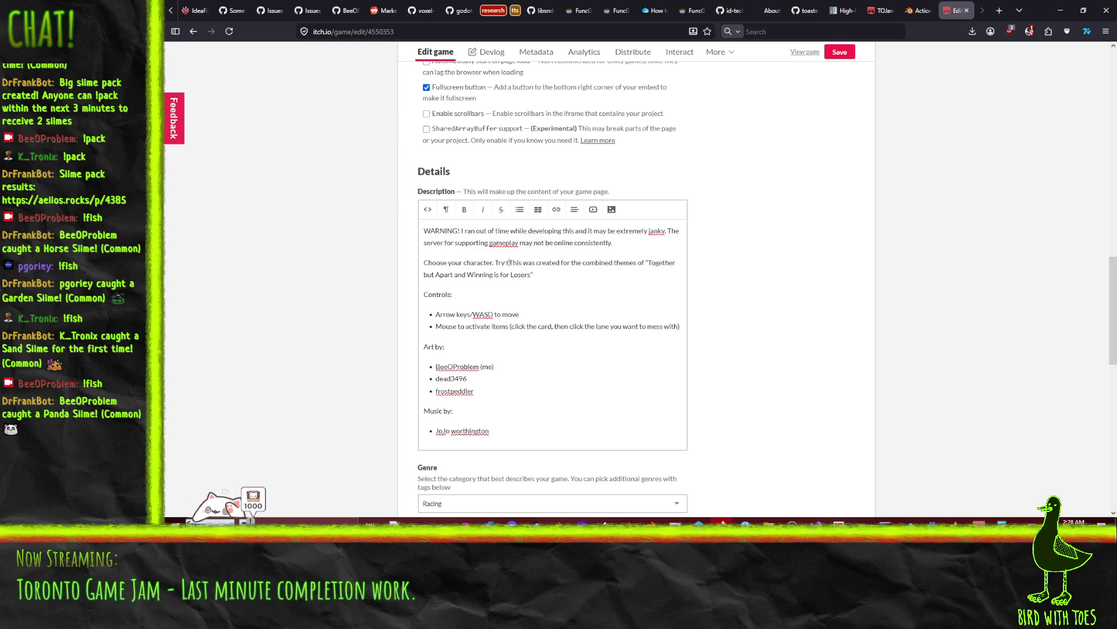
type("trun the riot")
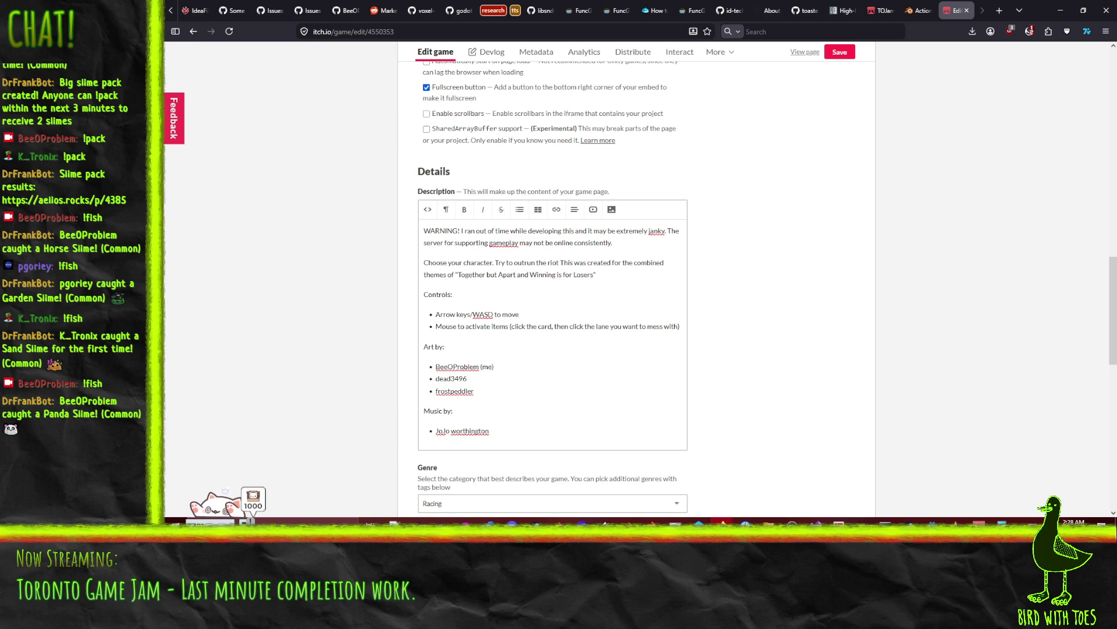
type("  be")
type("last one standing. U")
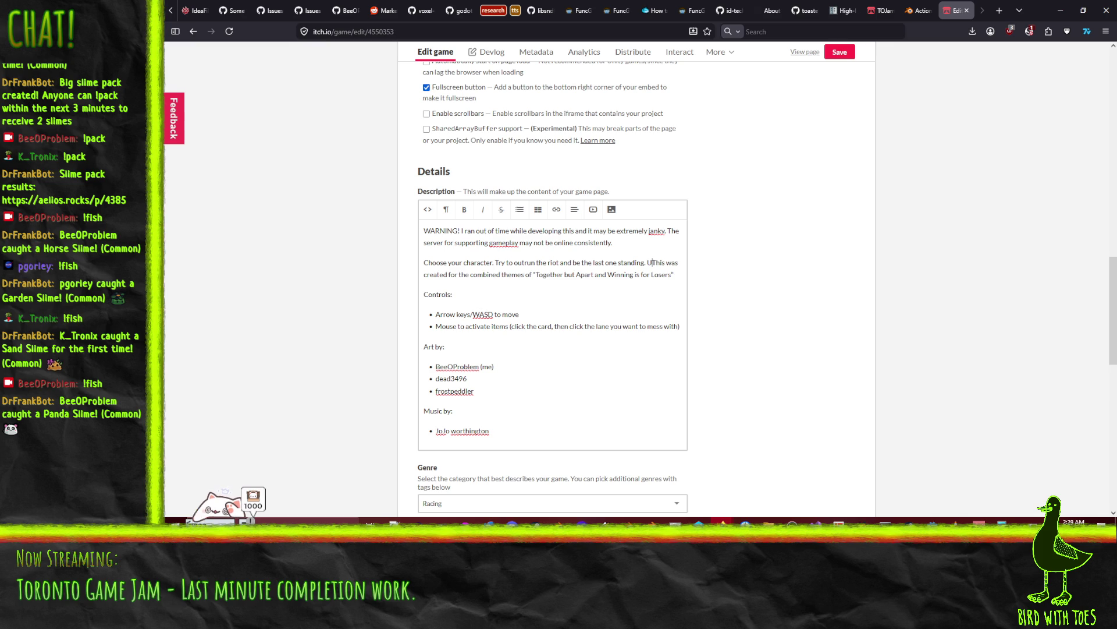
type("se items granted b")
key("BackSpace")
key("BackSpace")
key("BackSpace")
key("BackSpace")
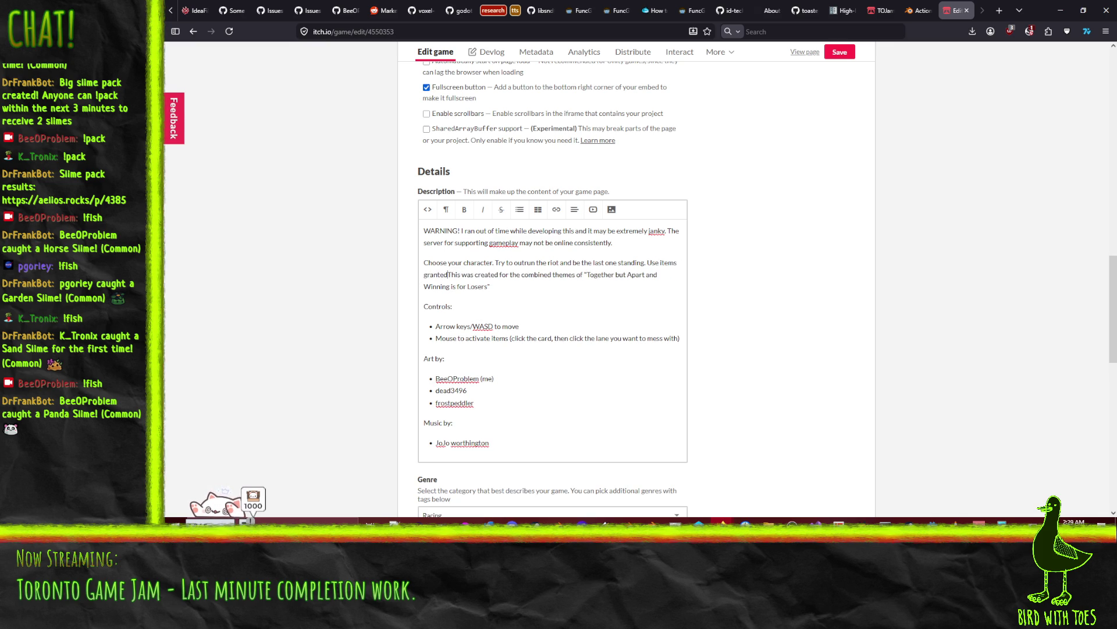
type("like bombs, en")
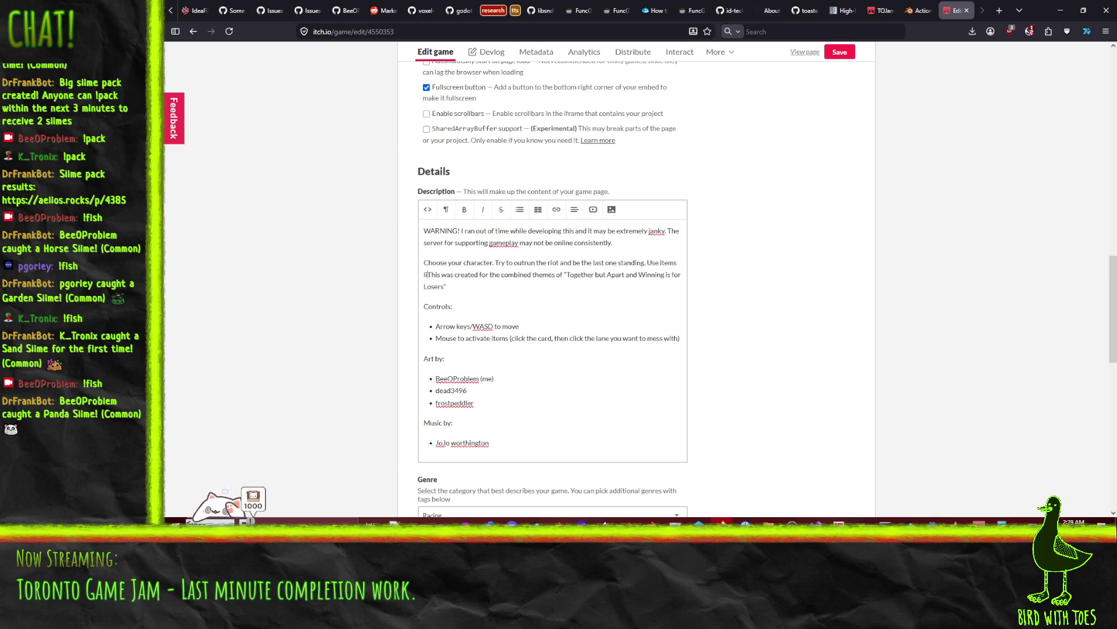
type("ergy drings")
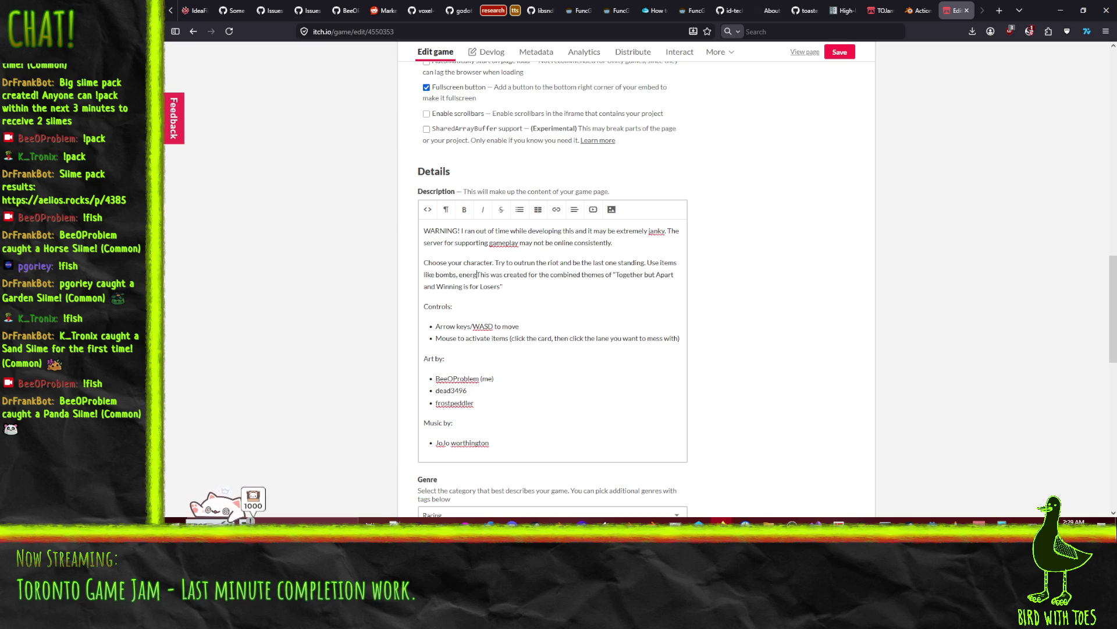
key("BackSpace")
key("BackSpace")
type("ks and blocks of ")
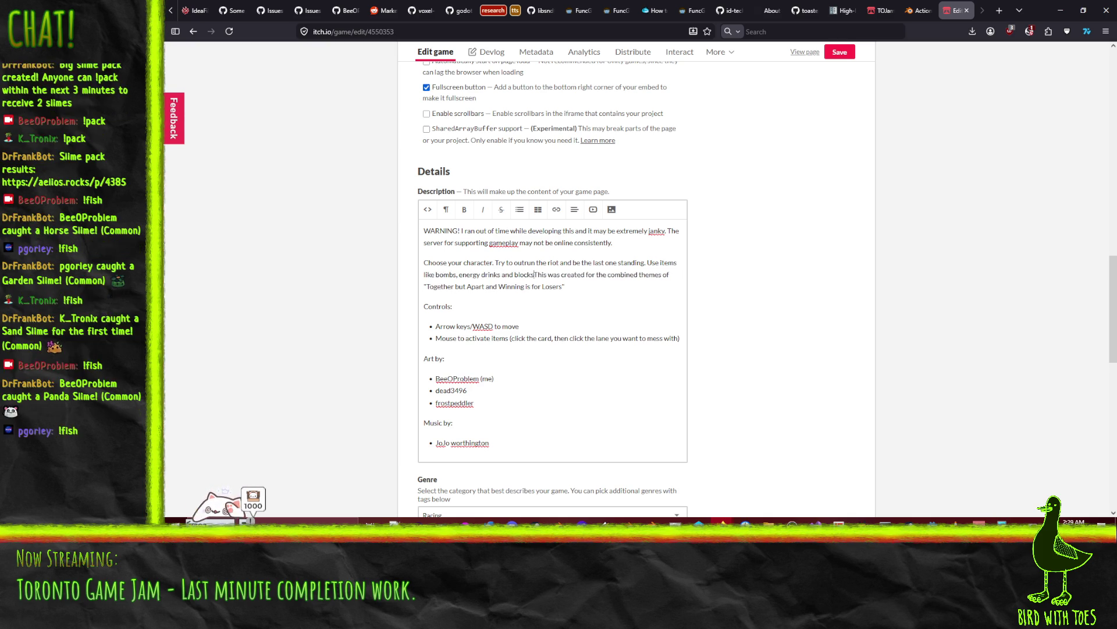
type("stone to")
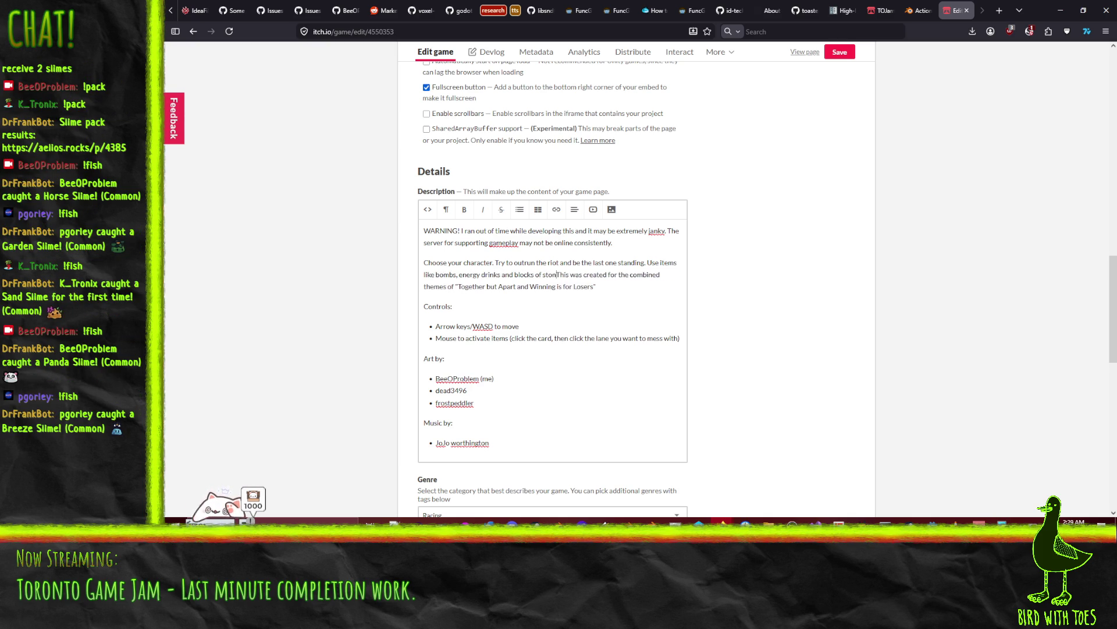
type("  stop ")
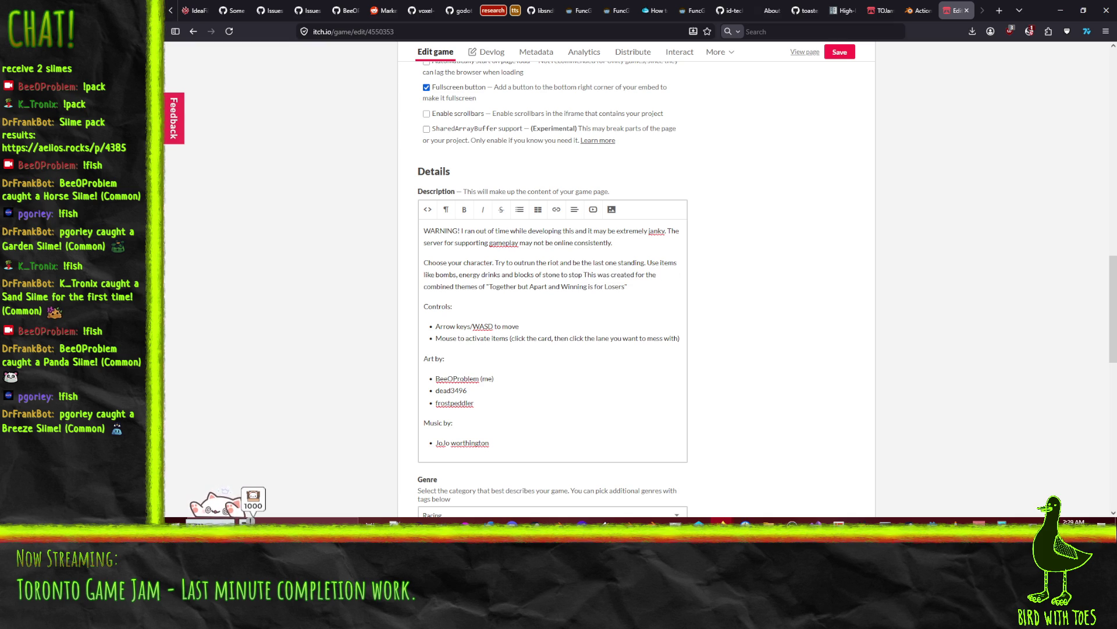
type("the other")
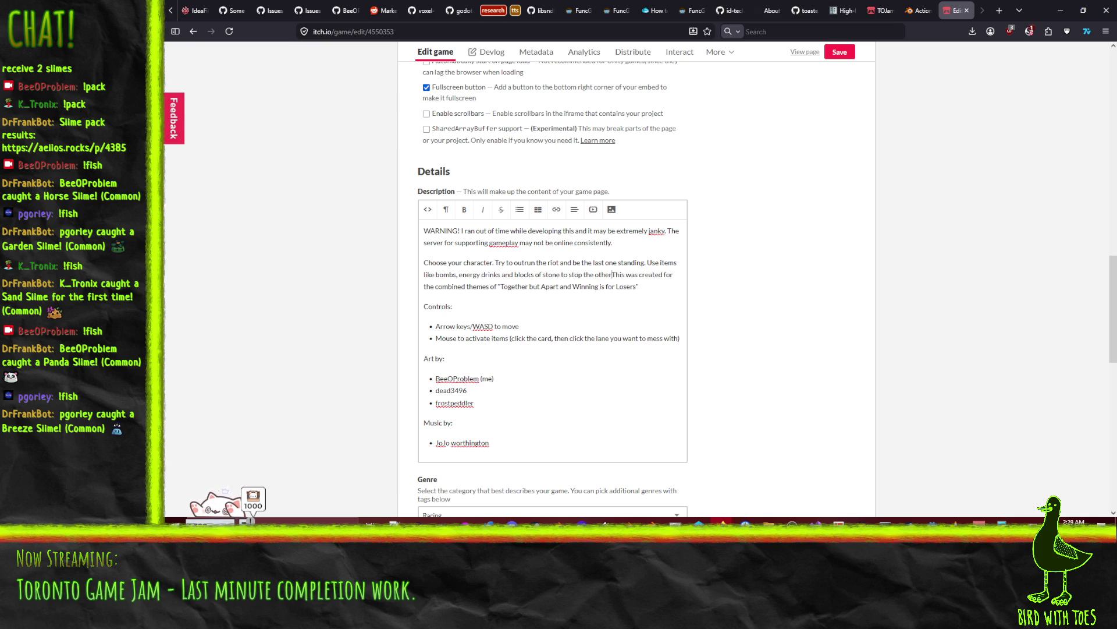
type("s from catching")
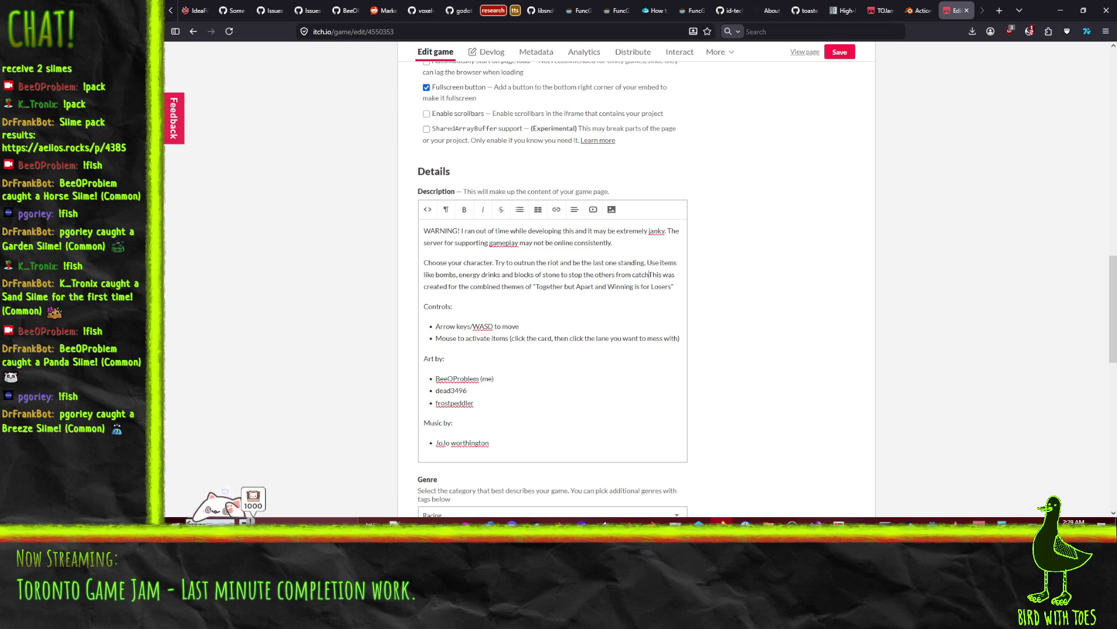
type(" you. ")
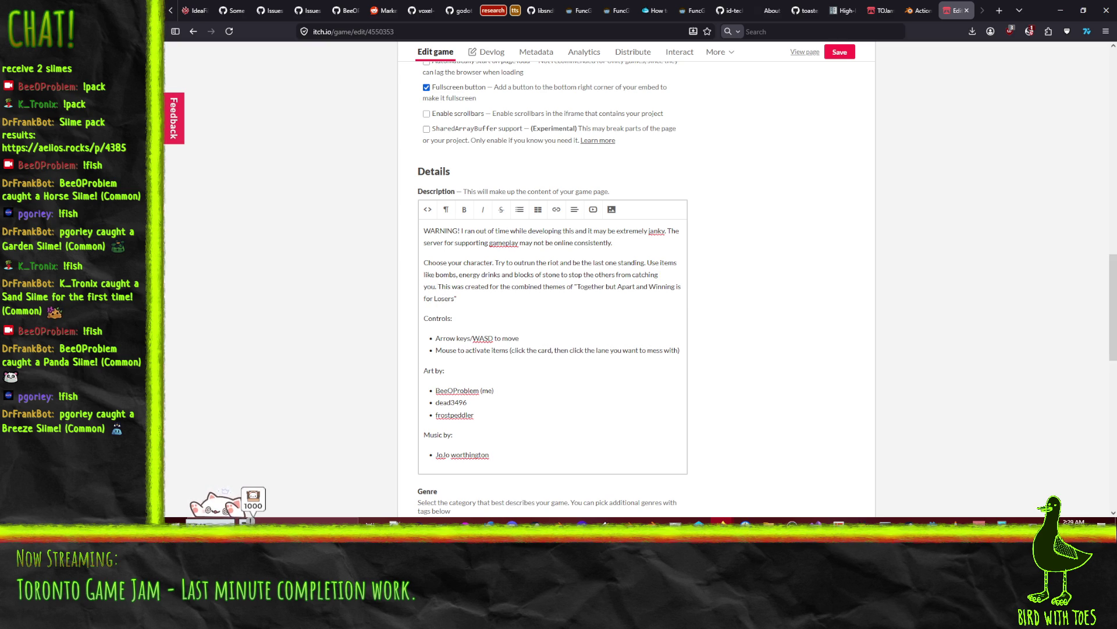
type("game")
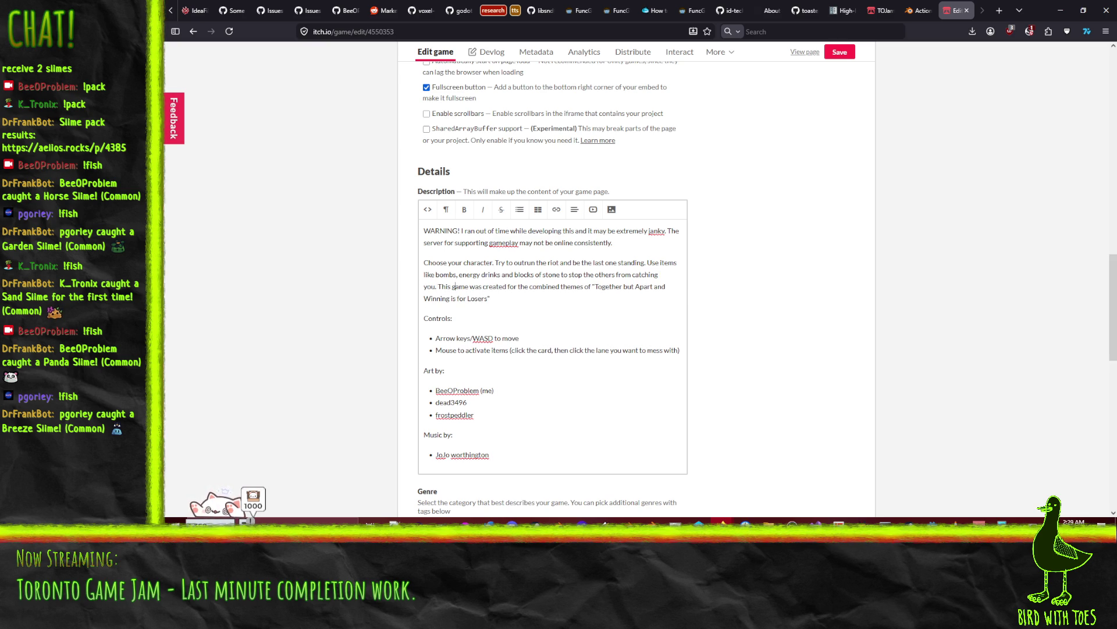
- Make the themes sentence say the game was created for TOJam 2026
left_click(518, 286)
type("TOJ ")
type("am 2020")
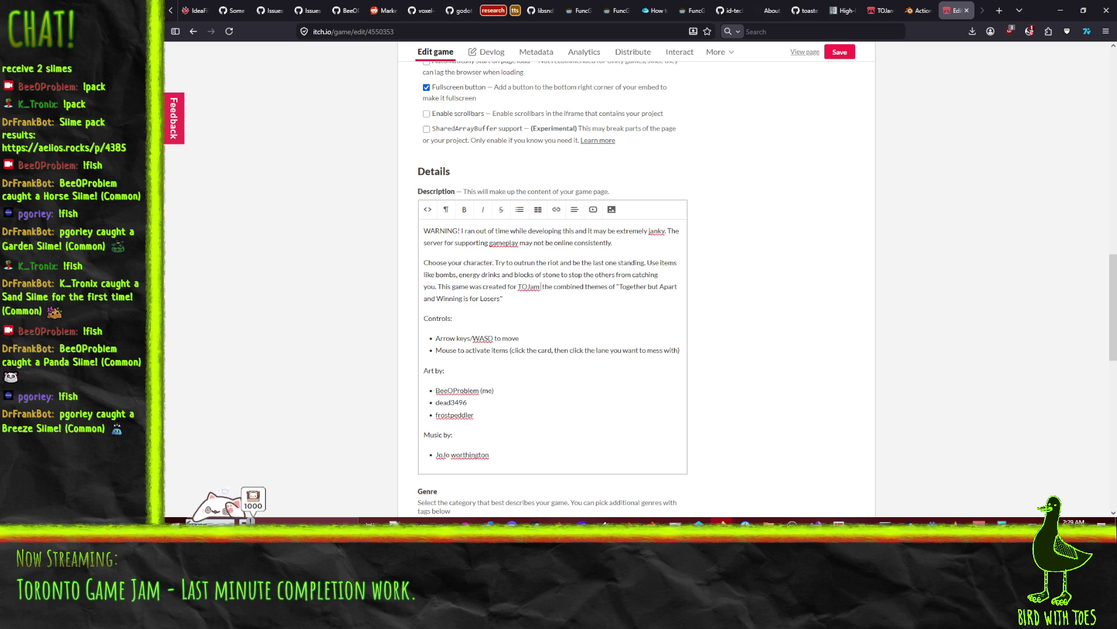
key("BackSpace")
type("6 for")
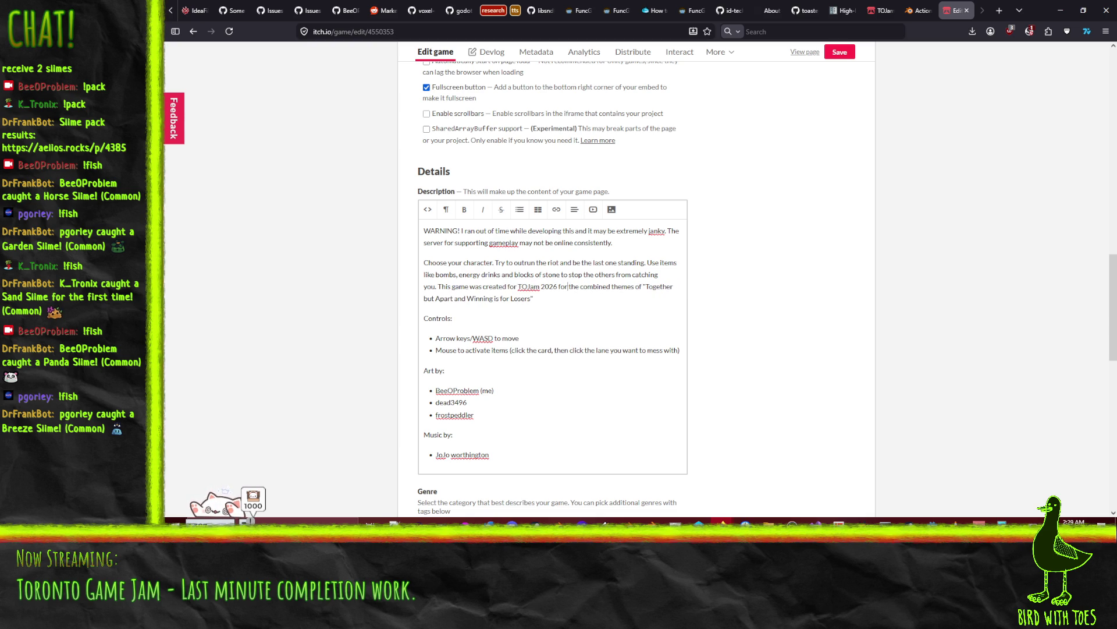
scroll(780, 239, "up", 10)
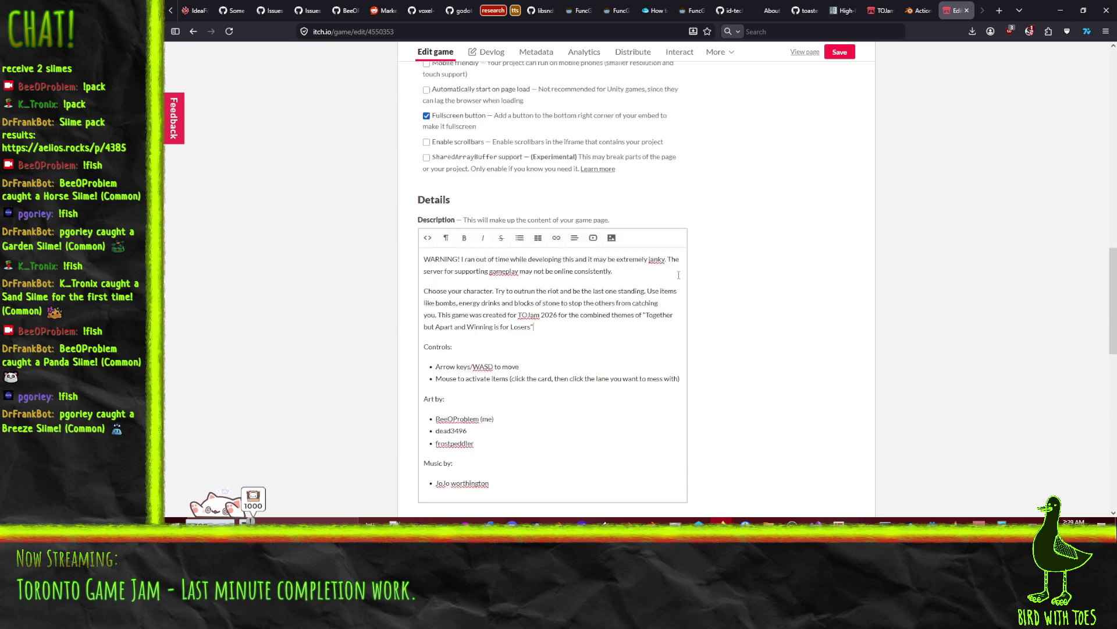
- Save the project edits and set visibility to Public
scroll(780, 239, "up", 5)
left_click(840, 107)
scroll(978, 256, "down", 15)
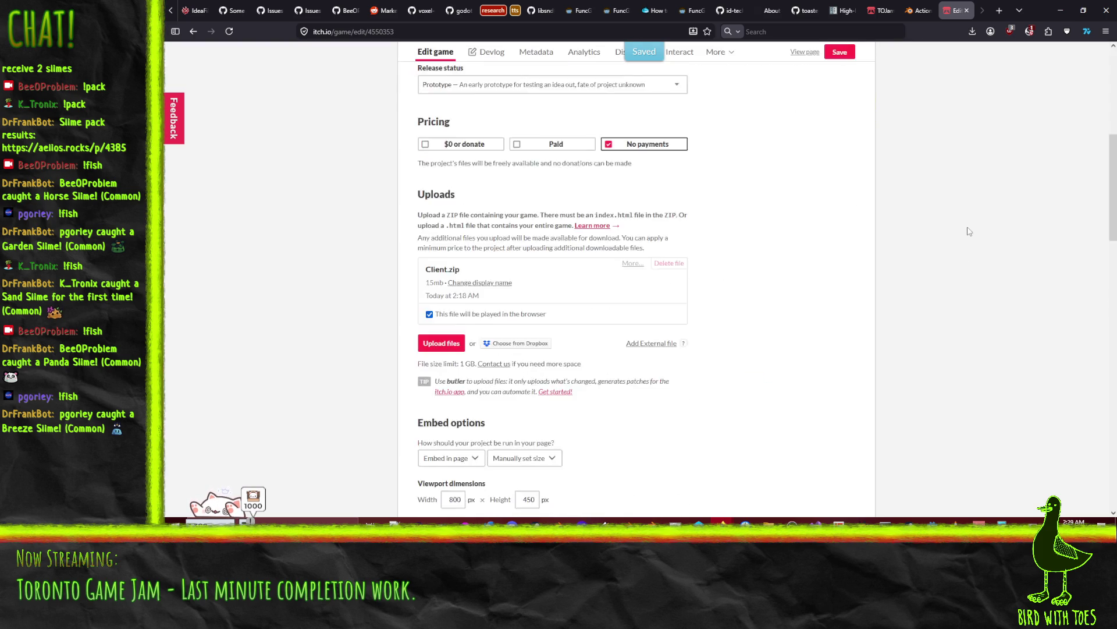
scroll(978, 224, "down", 10)
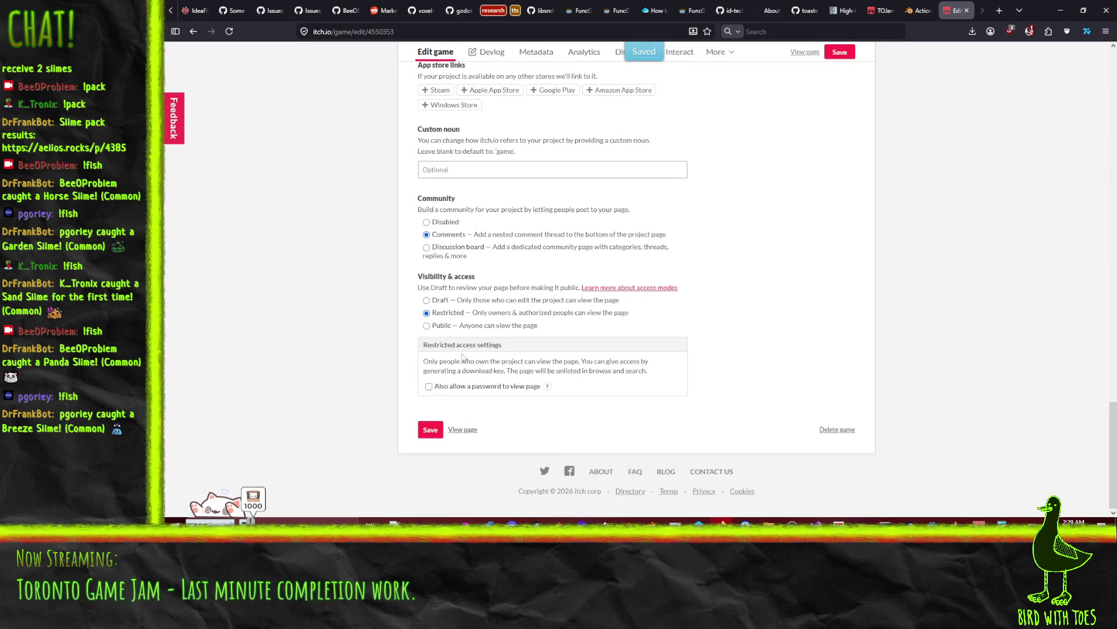
left_click(427, 326)
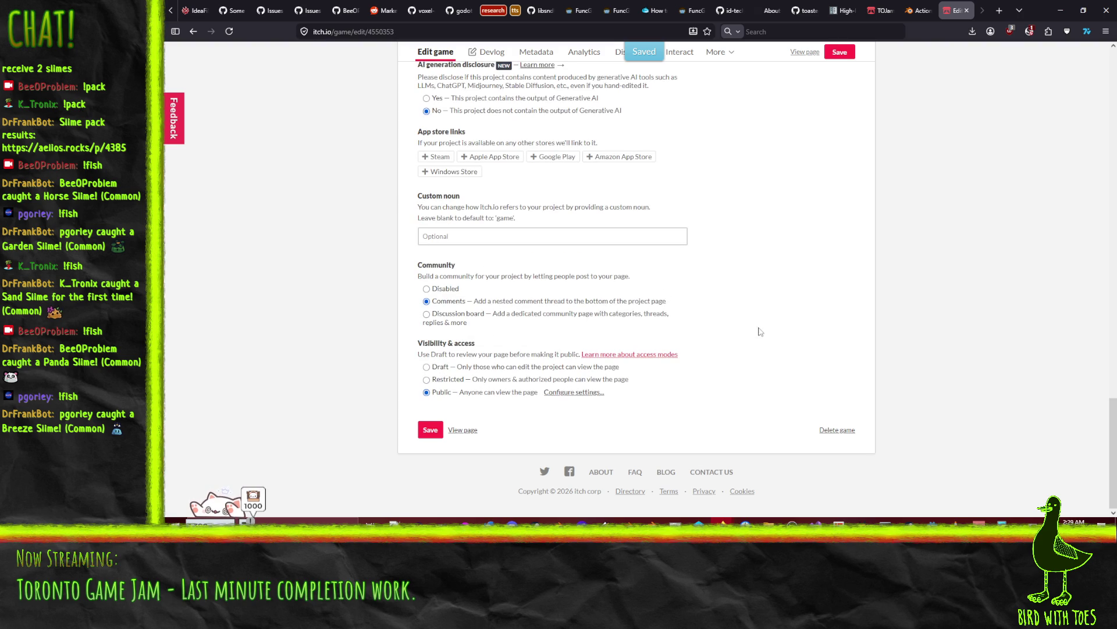
- In the public access settings, leave Unlisted unchecked so the project stays in search
scroll(788, 356, "up", 1)
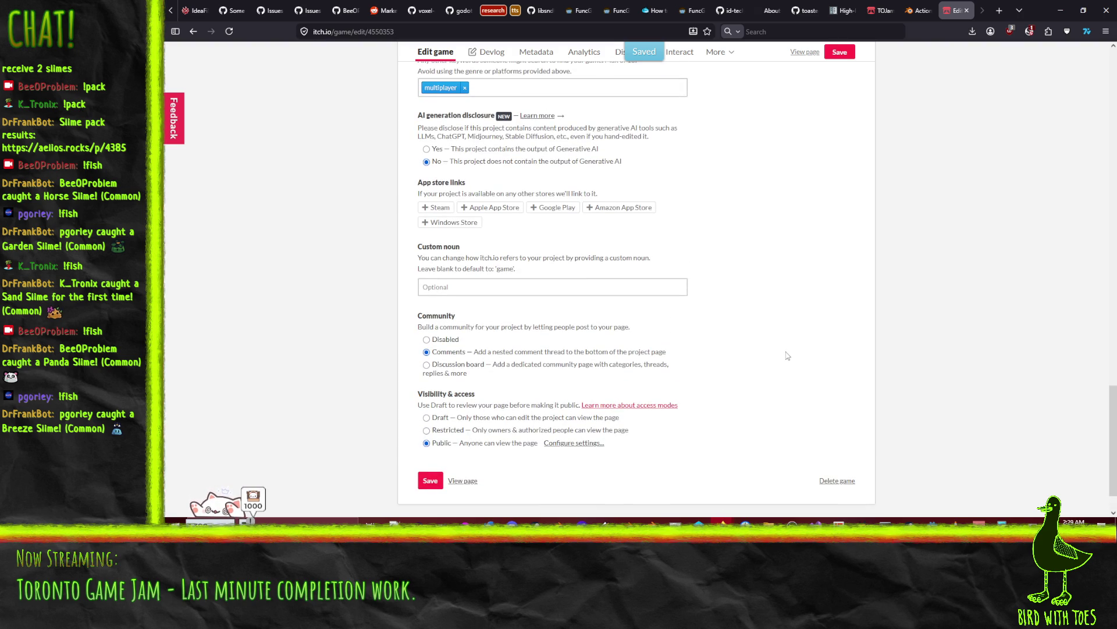
scroll(787, 356, "up", 1)
scroll(787, 349, "down", 2)
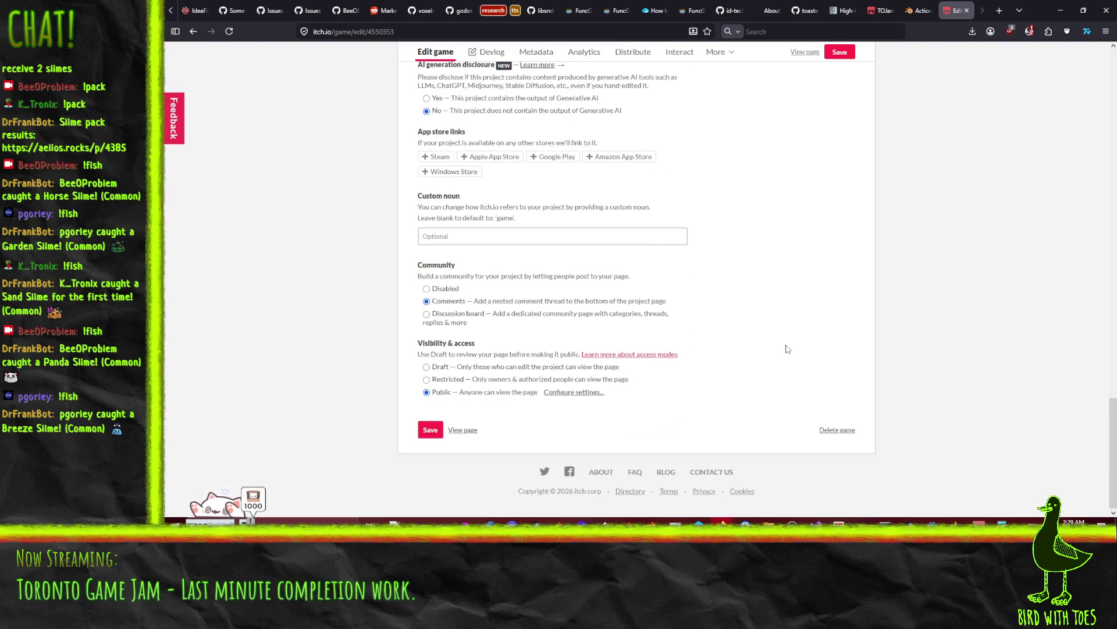
left_click(573, 393)
scroll(576, 411, "down", 1)
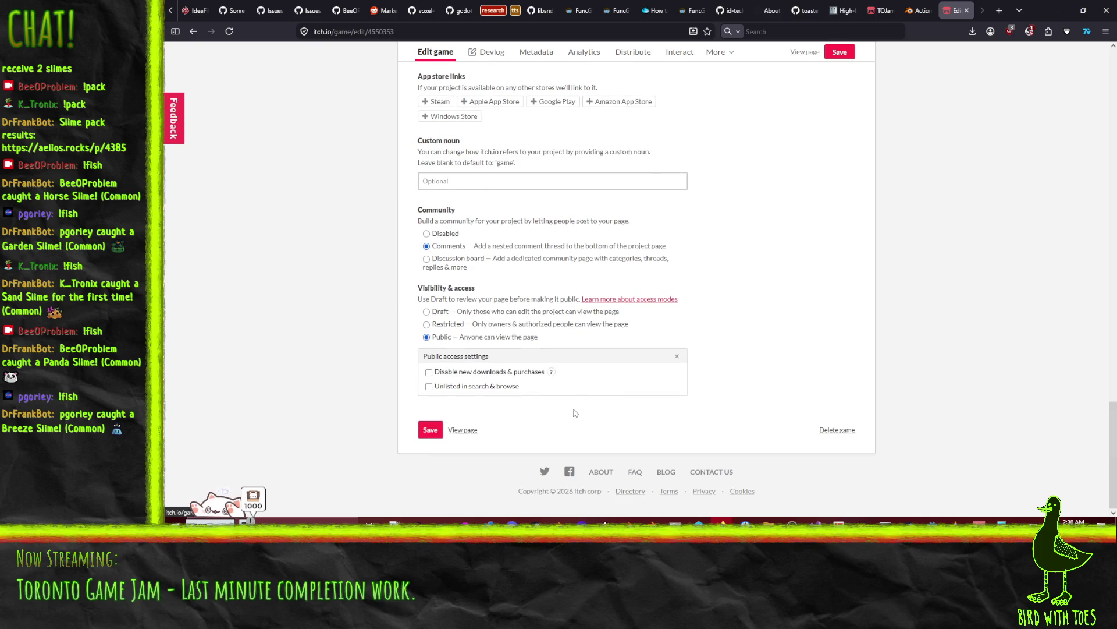
left_click(465, 389)
left_click(464, 389)
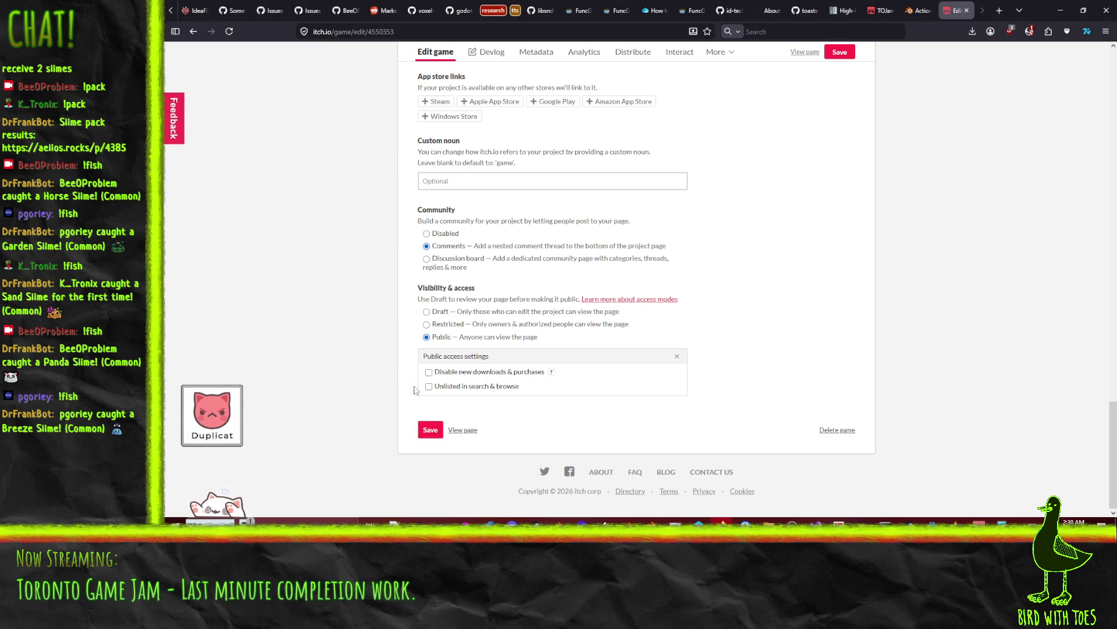
- Go to the TOJam 2026 jam page
scroll(385, 387, "up", 10)
scroll(702, 314, "up", 10)
scroll(707, 308, "up", 5)
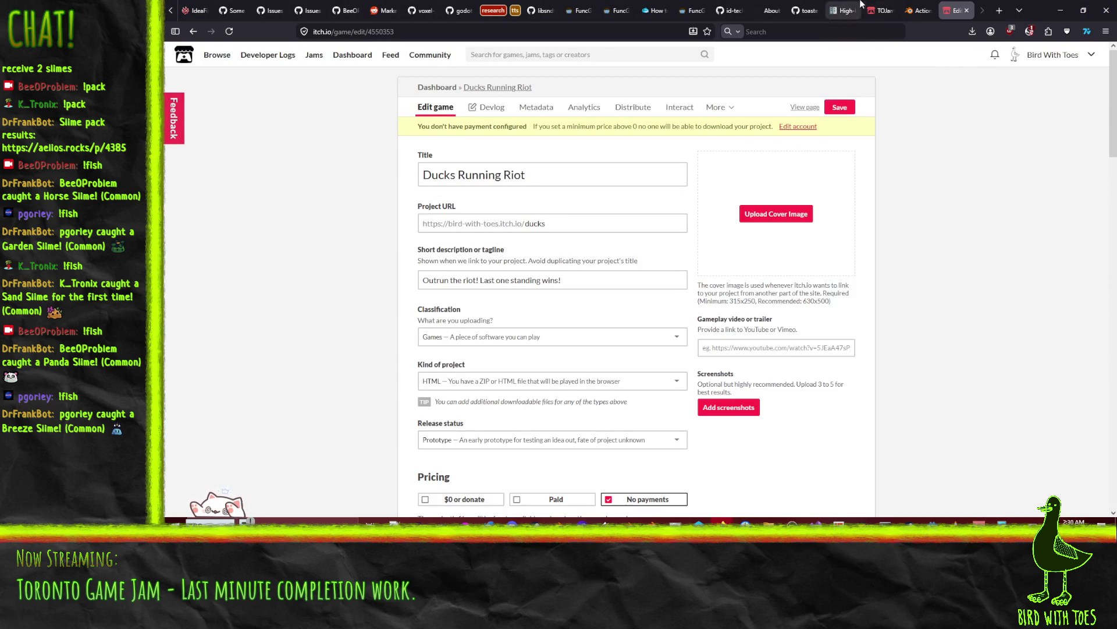
left_click(881, 11)
scroll(856, 407, "down", 2)
- Open the jam submission form and choose Ducks Running Riot as the entry
left_click(731, 388)
scroll(490, 315, "down", 2)
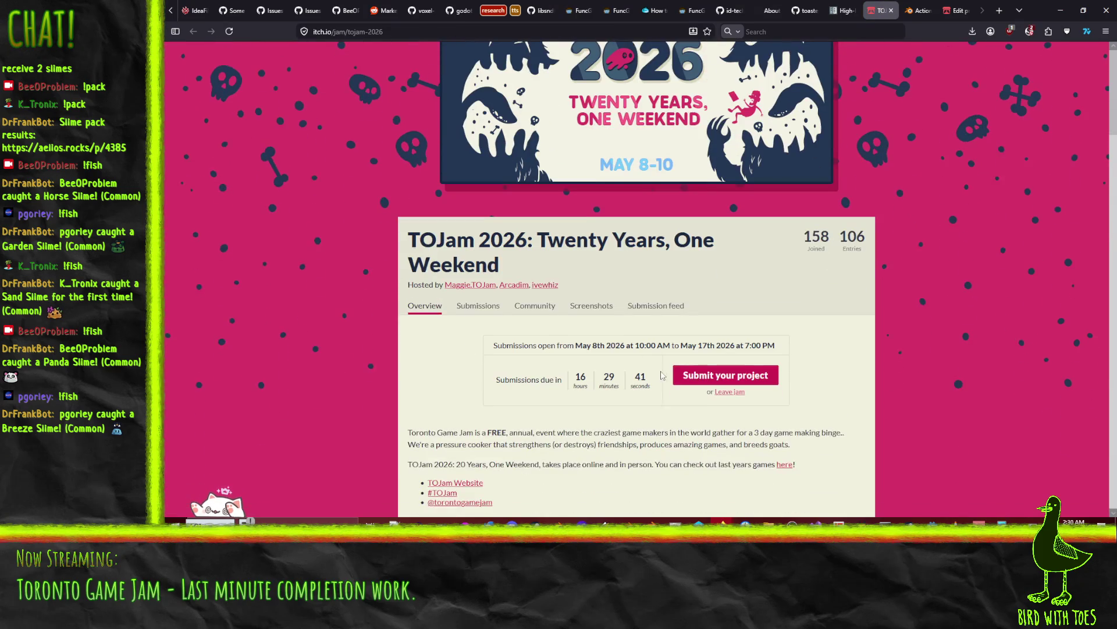
left_click(696, 375)
scroll(589, 279, "down", 2)
left_click(588, 229)
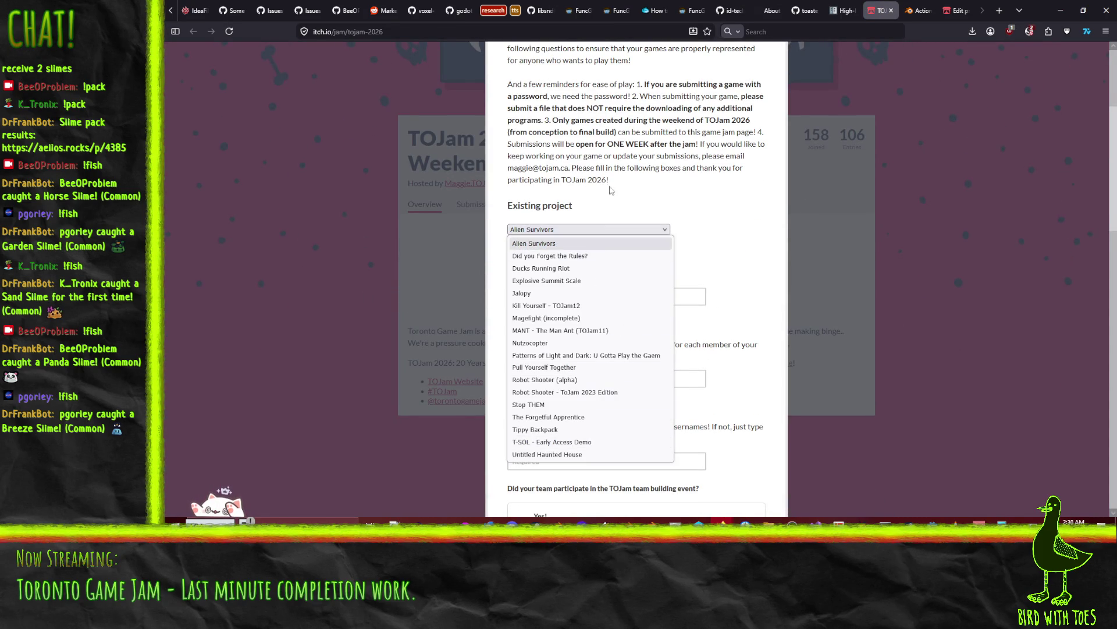
left_click(562, 269)
- Enter team name 'Bird with Toes' and the team member's name
left_click(558, 296)
type("Bird wt")
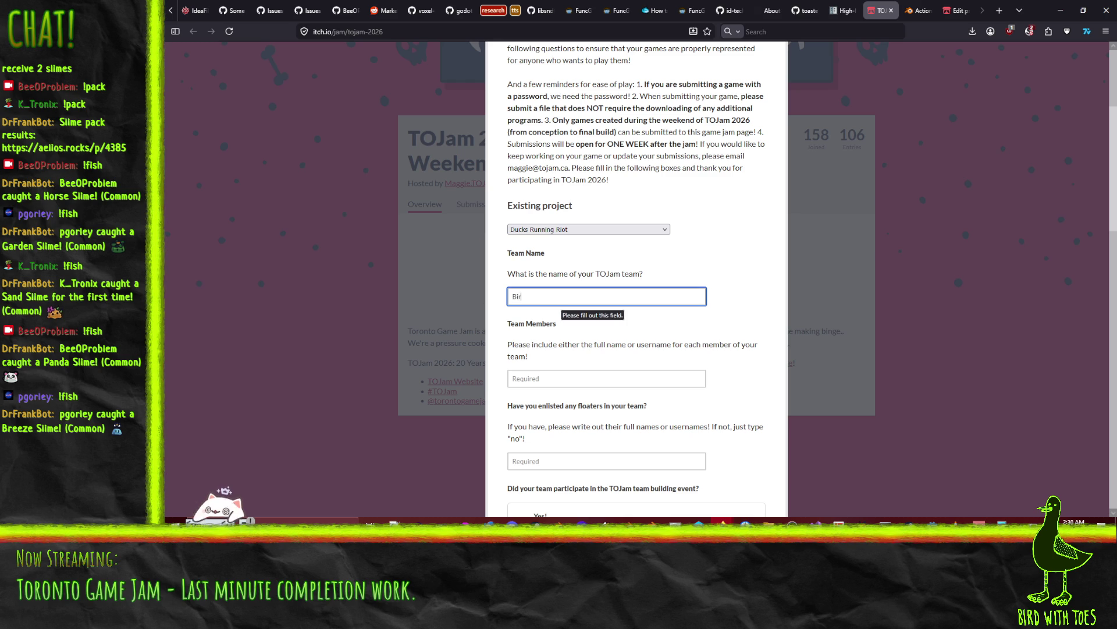
type("th Toes")
left_click(564, 379)
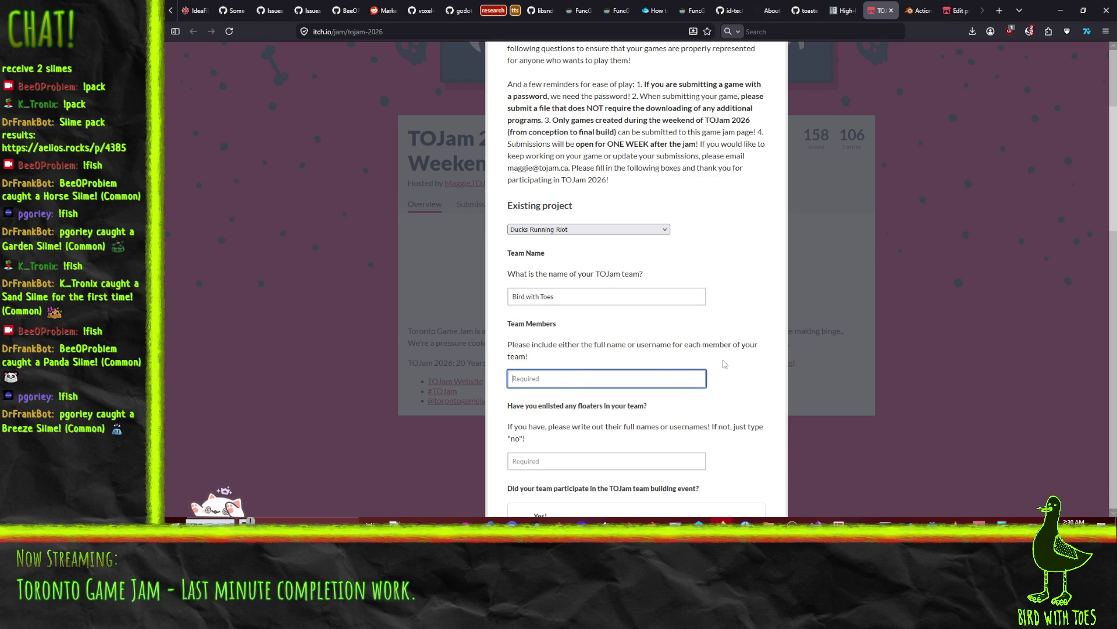
type("Dan Soeder")
left_click(603, 466)
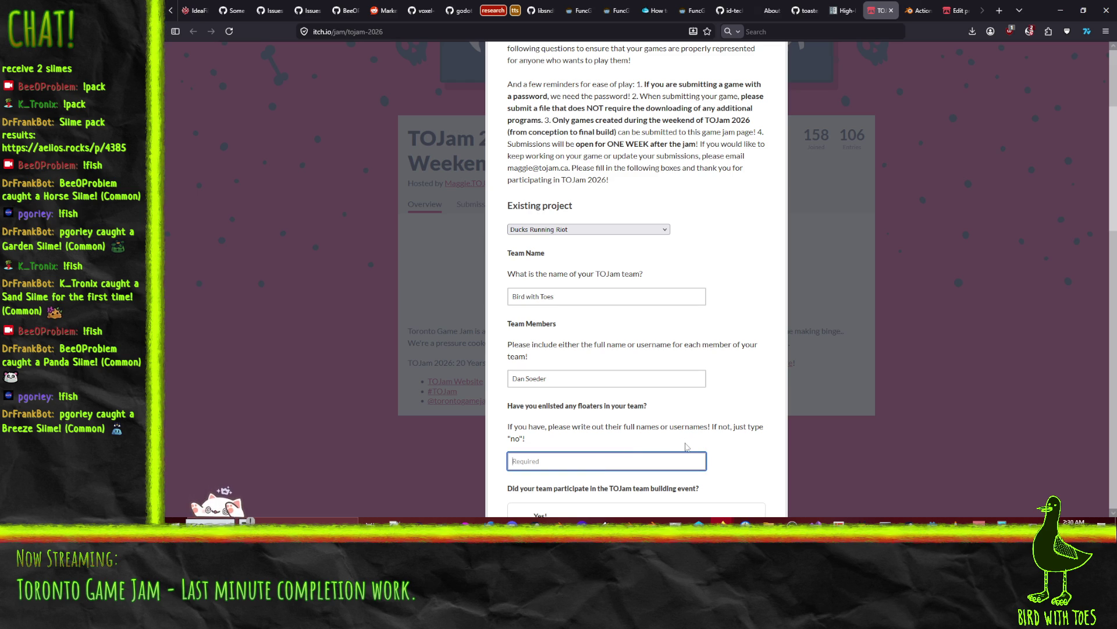
- Fill in the floaters answer with the two floaters' names
type("Jo")
key("BackSpace")
key("BackSpace")
type("Jo Worth")
type("ington,")
key("alt+Tab")
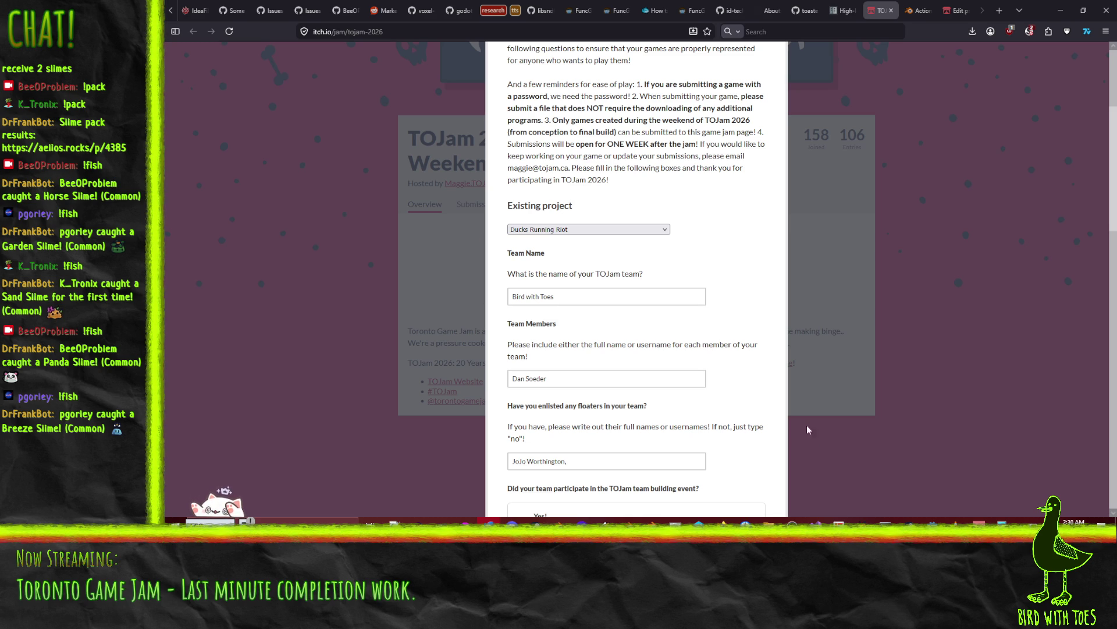
left_click(620, 460)
type("Brian Cen, (")
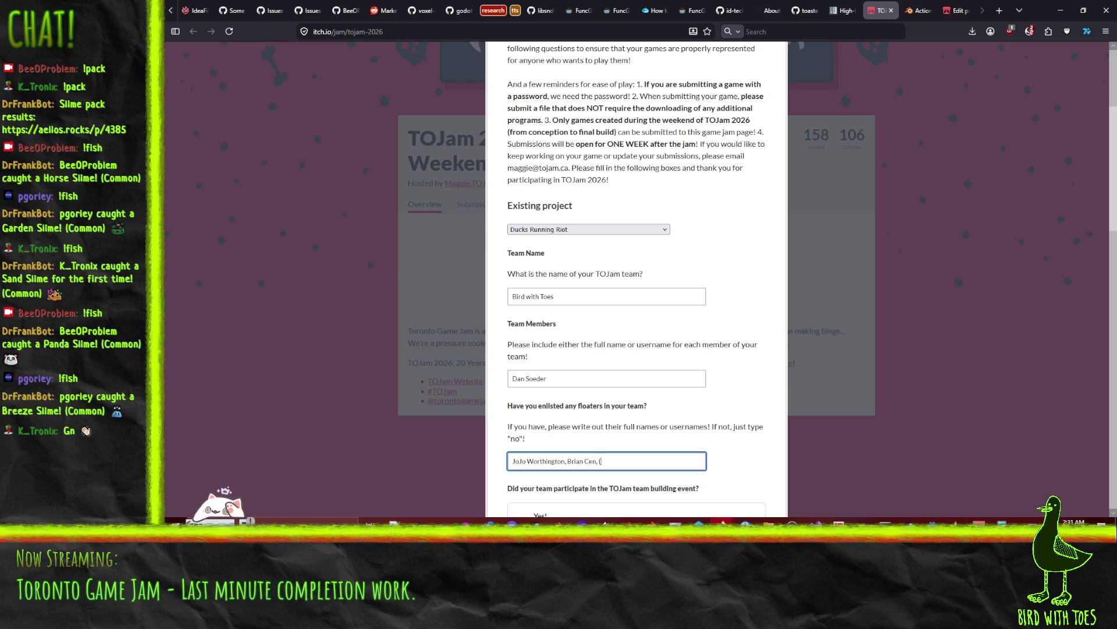
type("plus a")
type(" 2nd graphics")
type(" floater calle")
type("d in by Bria")
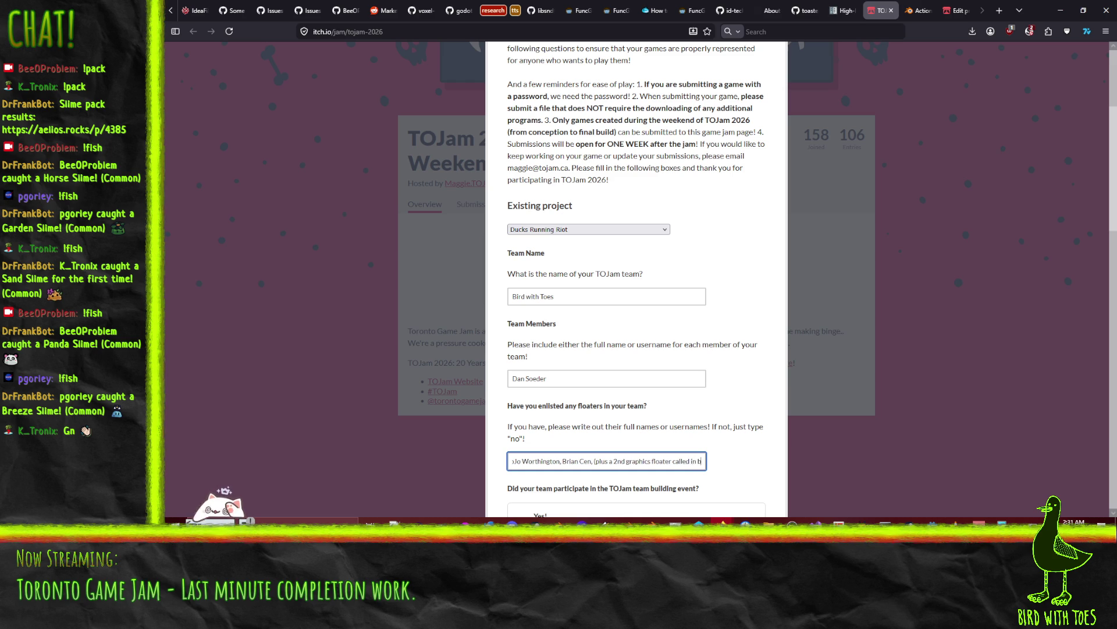
key("BackSpace")
key("BackSpace")
key("BackSpace")
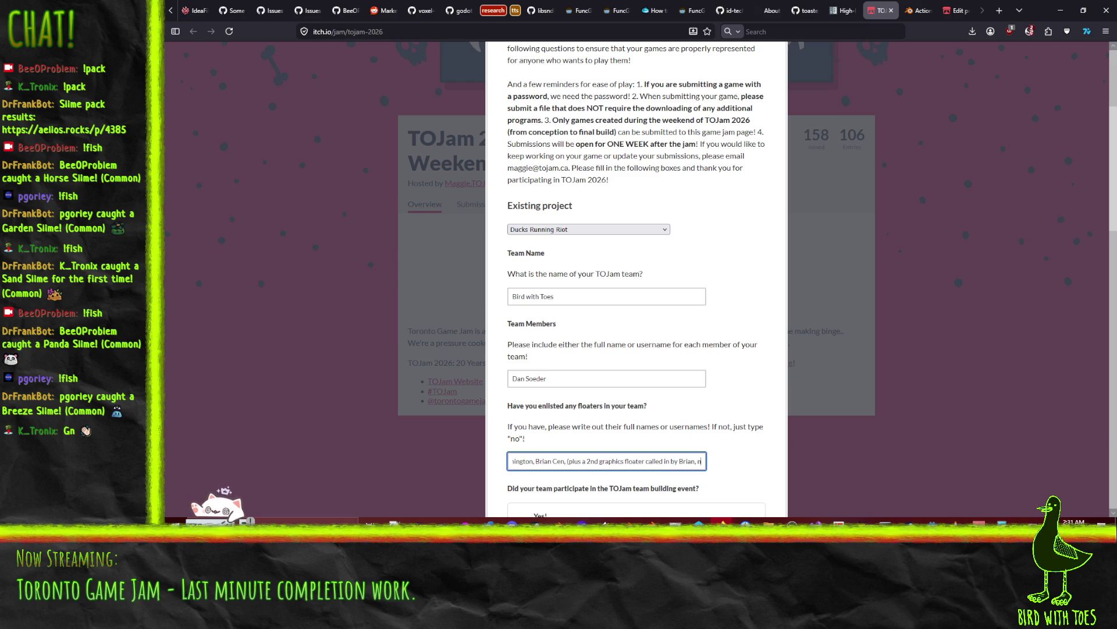
key("BackSpace")
key("BackSpace")
key("BackSpace")
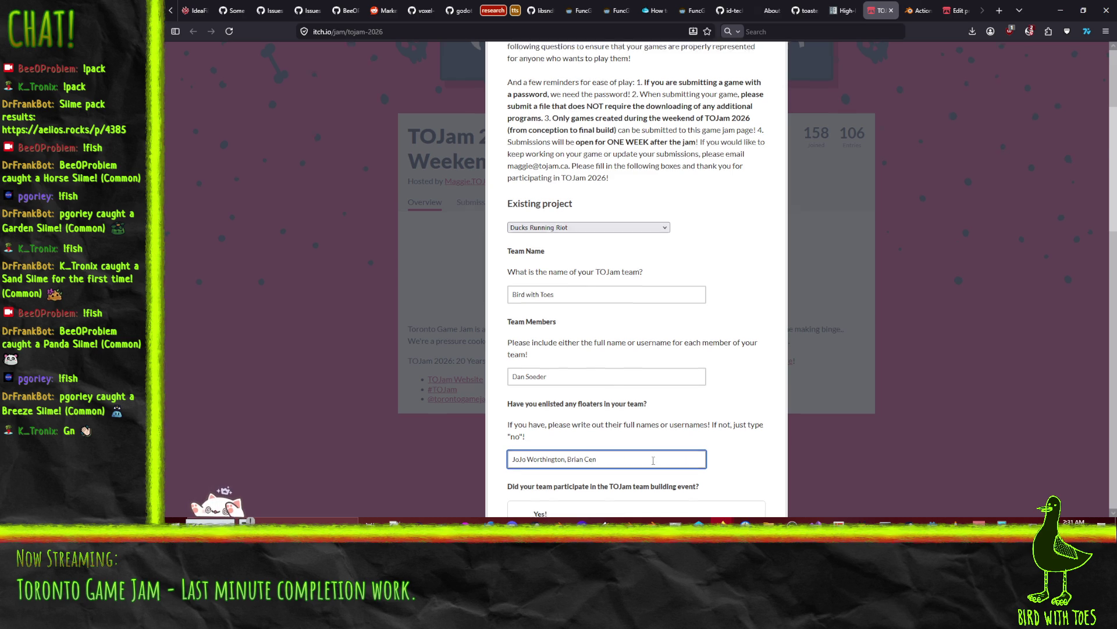
- Answer No to the team-building question, declare No AI, and mark the game Multi-Player
scroll(636, 480, "down", 3)
scroll(575, 397, "down", 2)
left_click(540, 333)
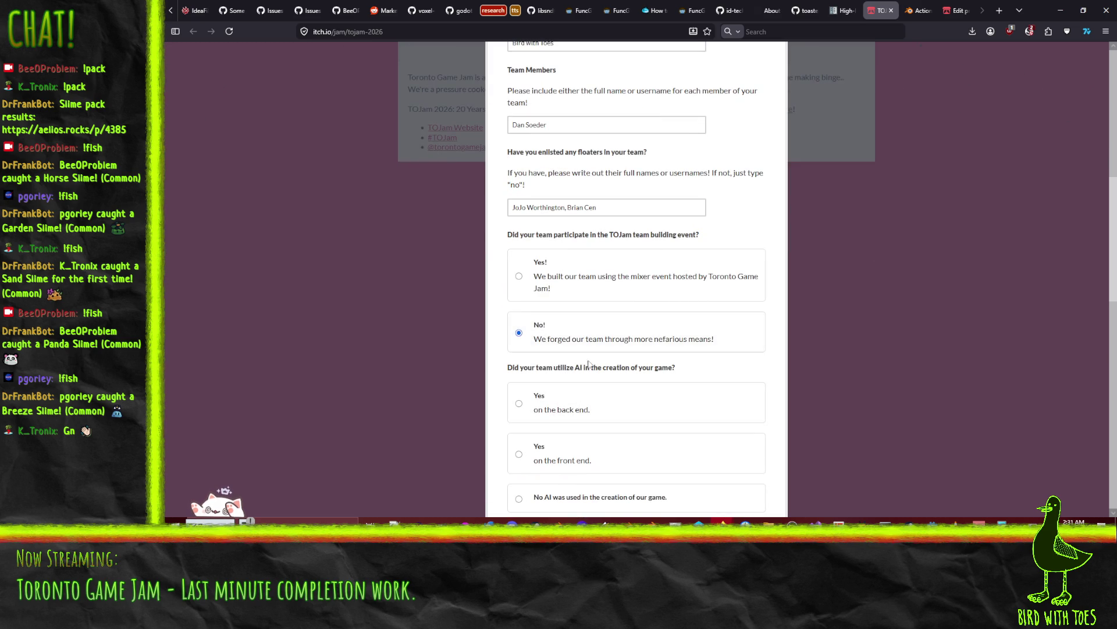
scroll(576, 378, "down", 3)
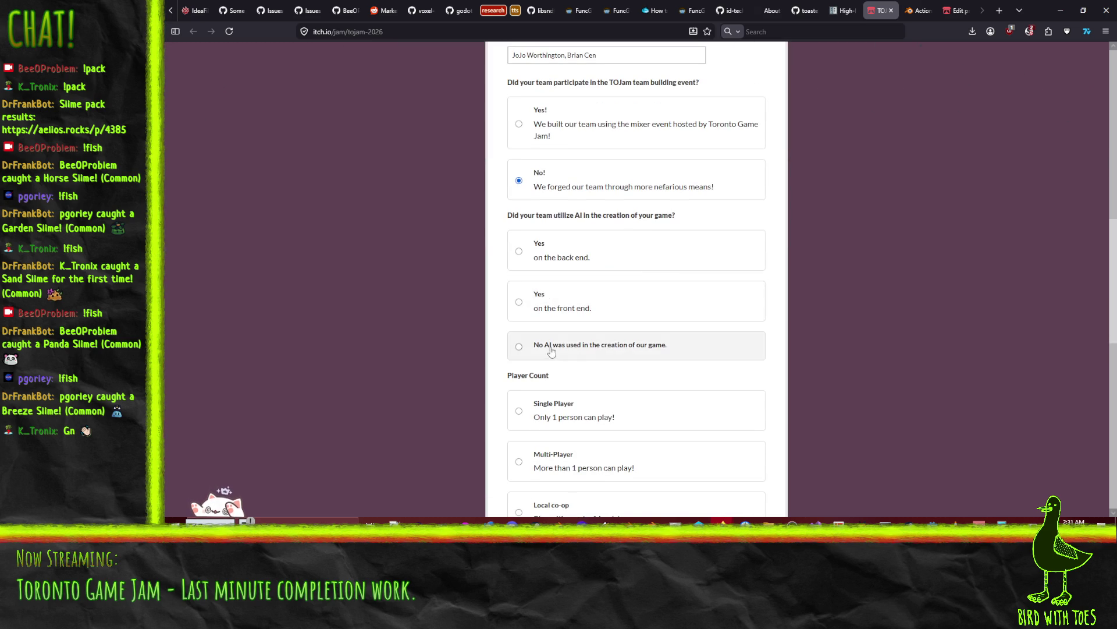
left_click(704, 342)
scroll(704, 341, "down", 4)
left_click(576, 277)
scroll(706, 312, "down", 3)
- Answer internet for extra hardware, yes for time-sensitive, and choose PC as platform
left_click(531, 235)
type("internet")
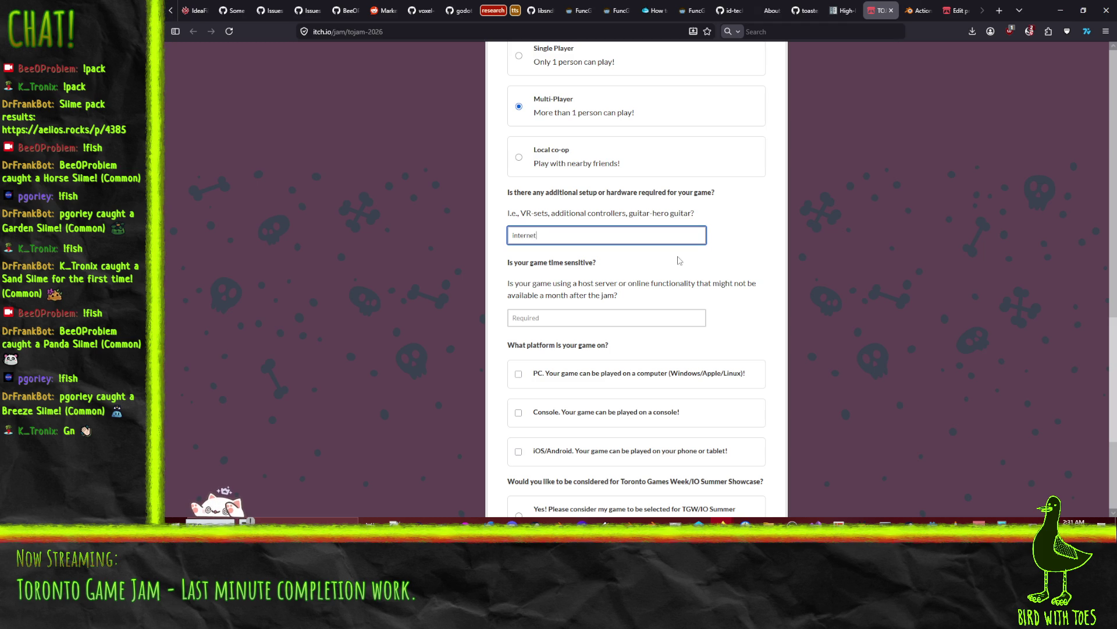
left_click(620, 319)
type("yes")
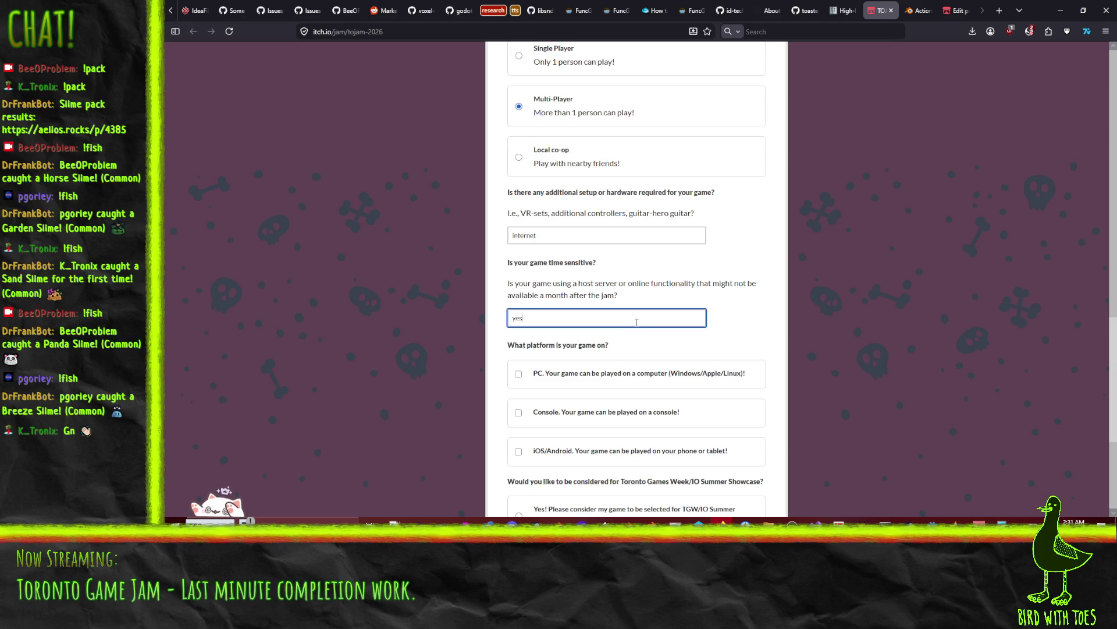
scroll(696, 312, "down", 3)
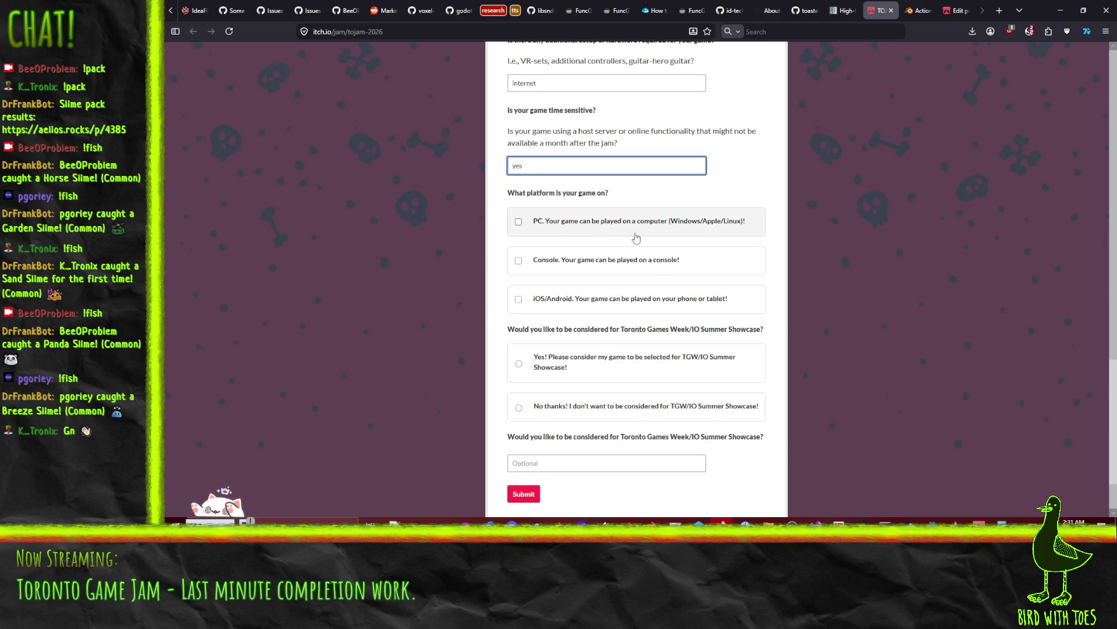
left_click(714, 234)
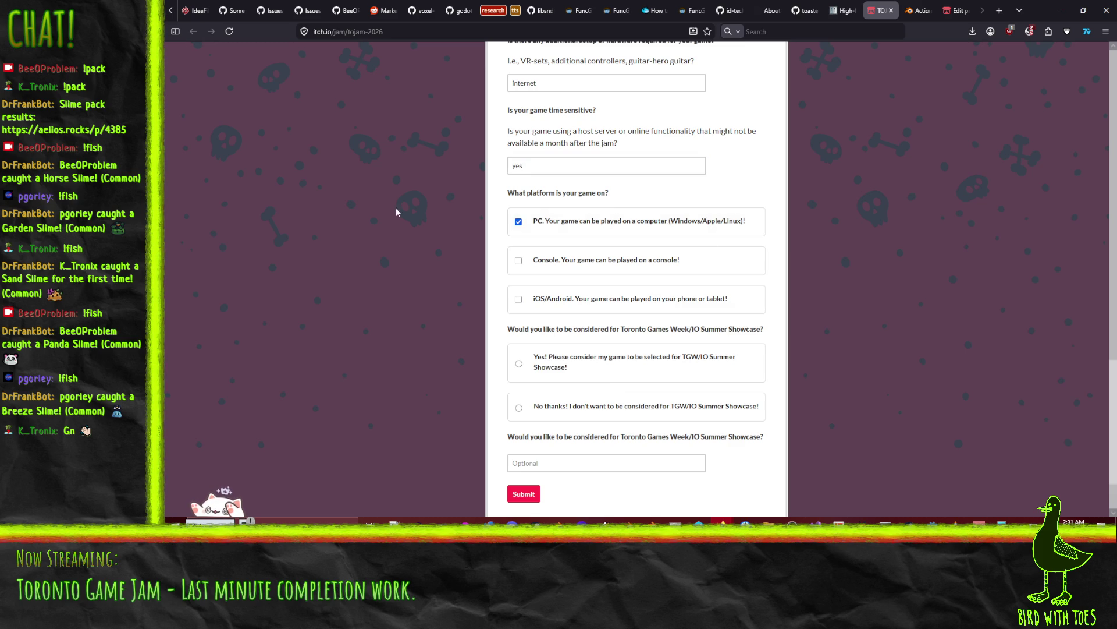
scroll(699, 225, "down", 2)
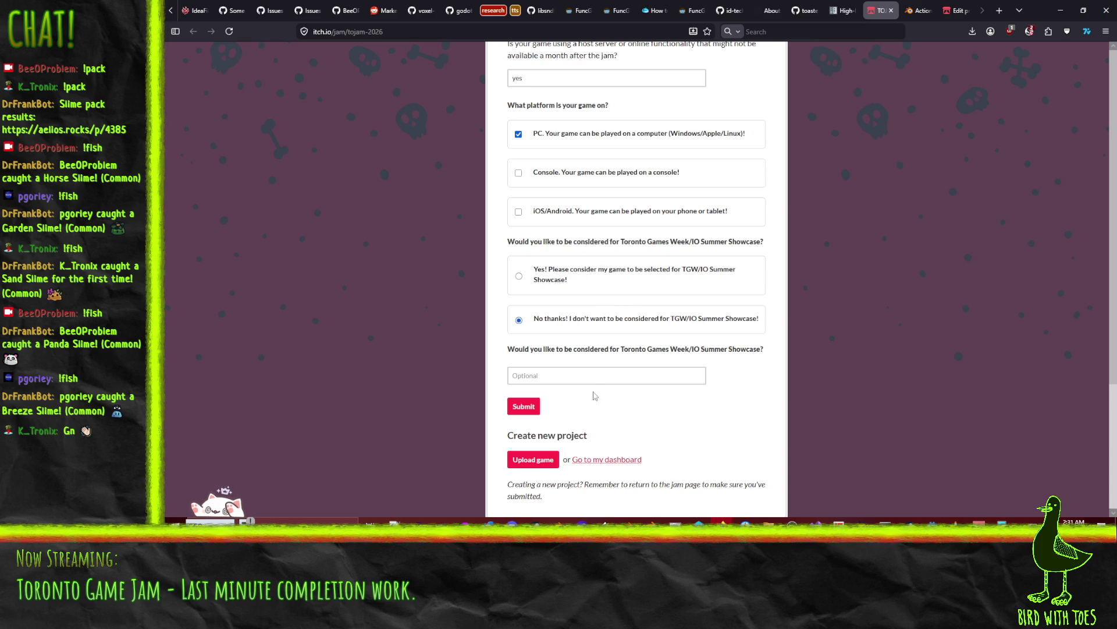
- Decline the optional showcase and submit Ducks Running Riot to the jam
left_click(600, 377)
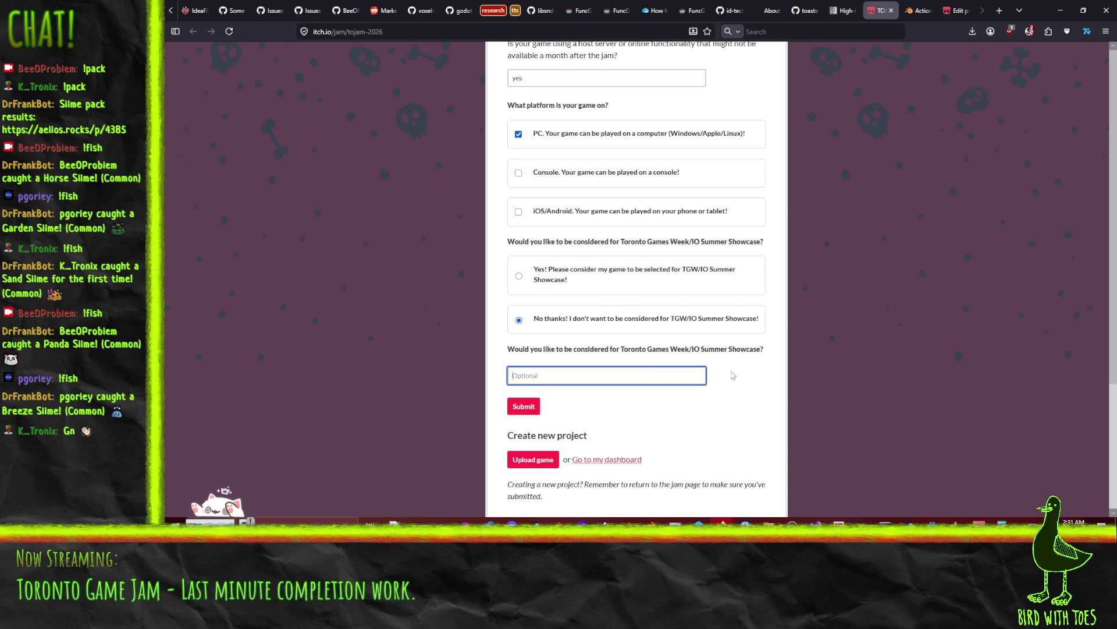
scroll(728, 371, "up", 15)
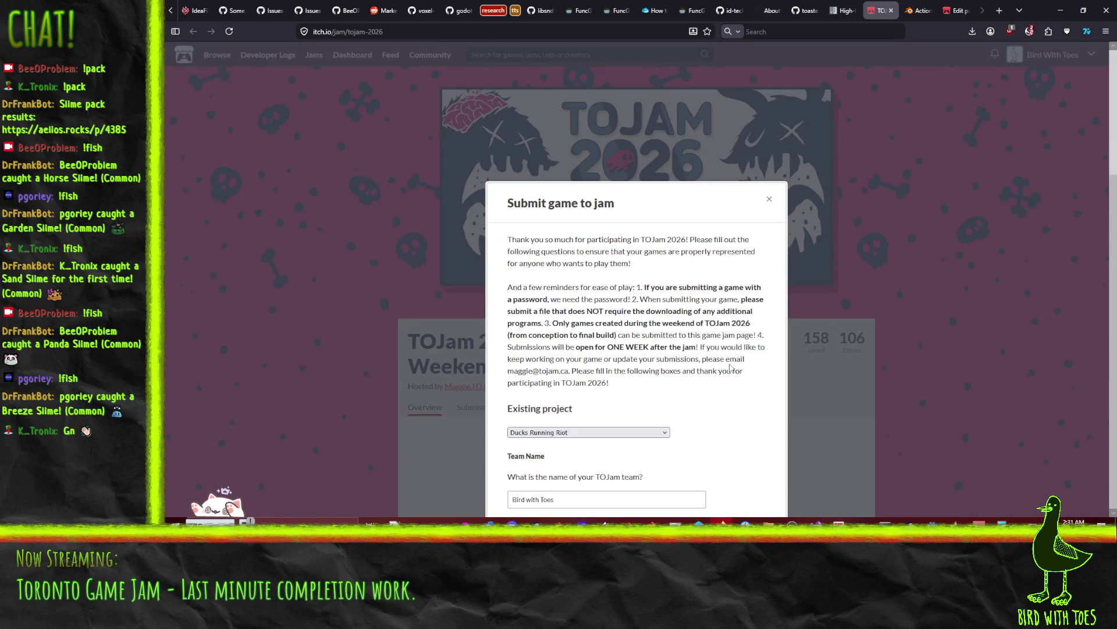
scroll(691, 309, "down", 15)
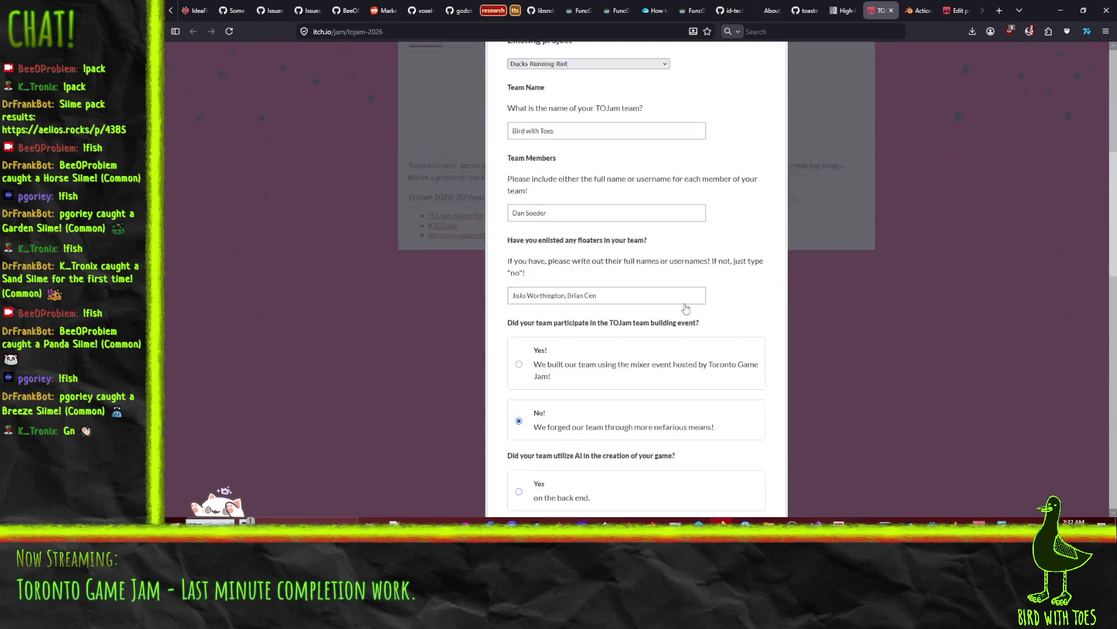
left_click(515, 408)
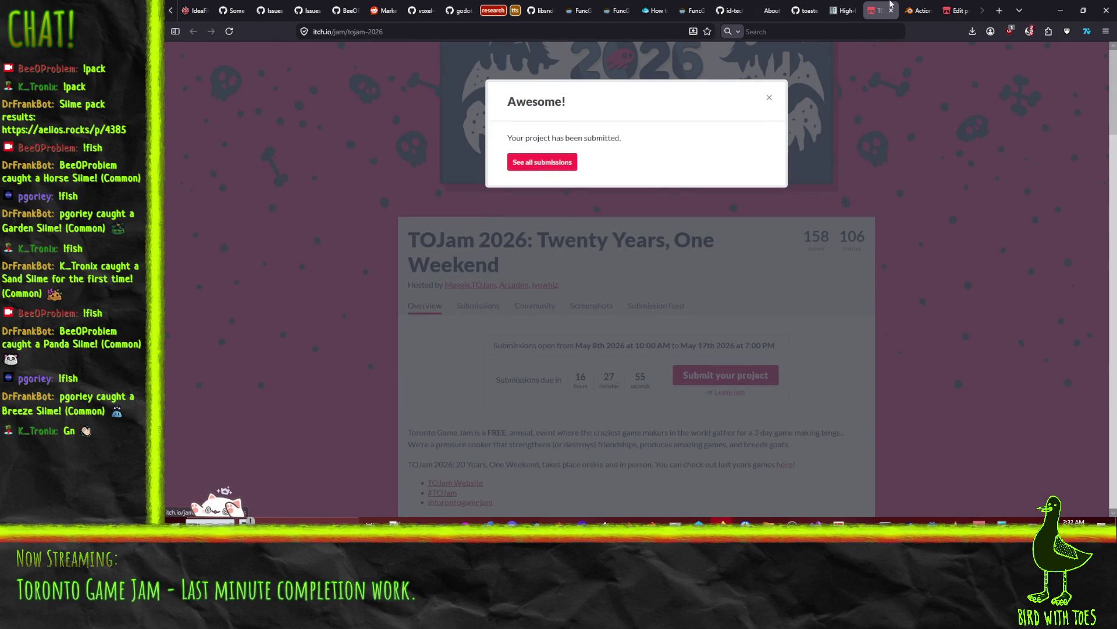
- Save the Ducks Running Riot project edits again
left_click(954, 11)
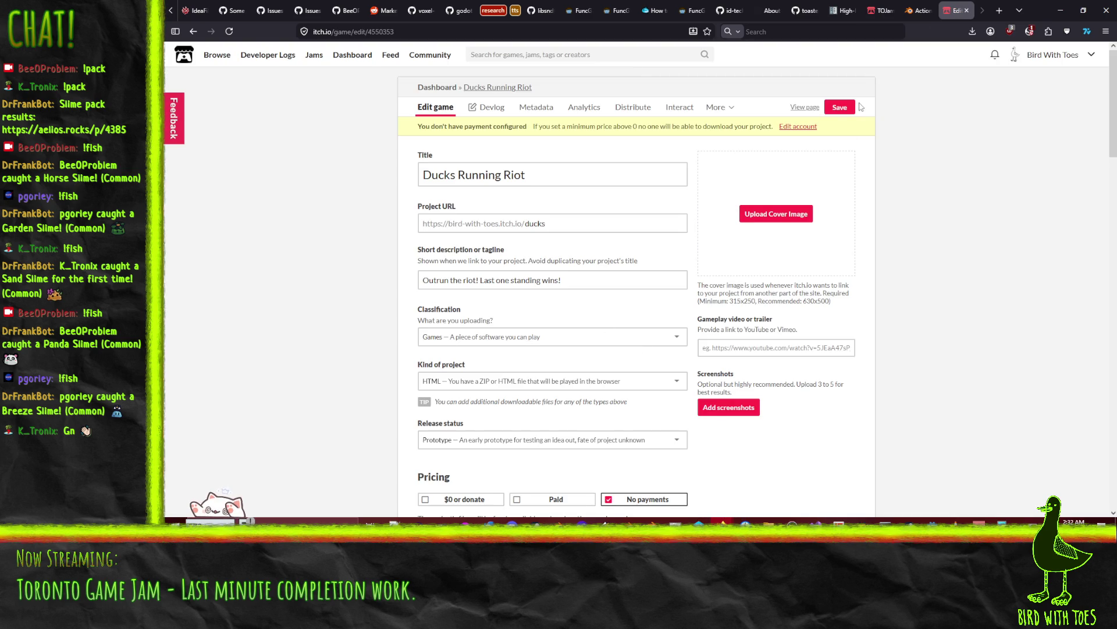
left_click(845, 113)
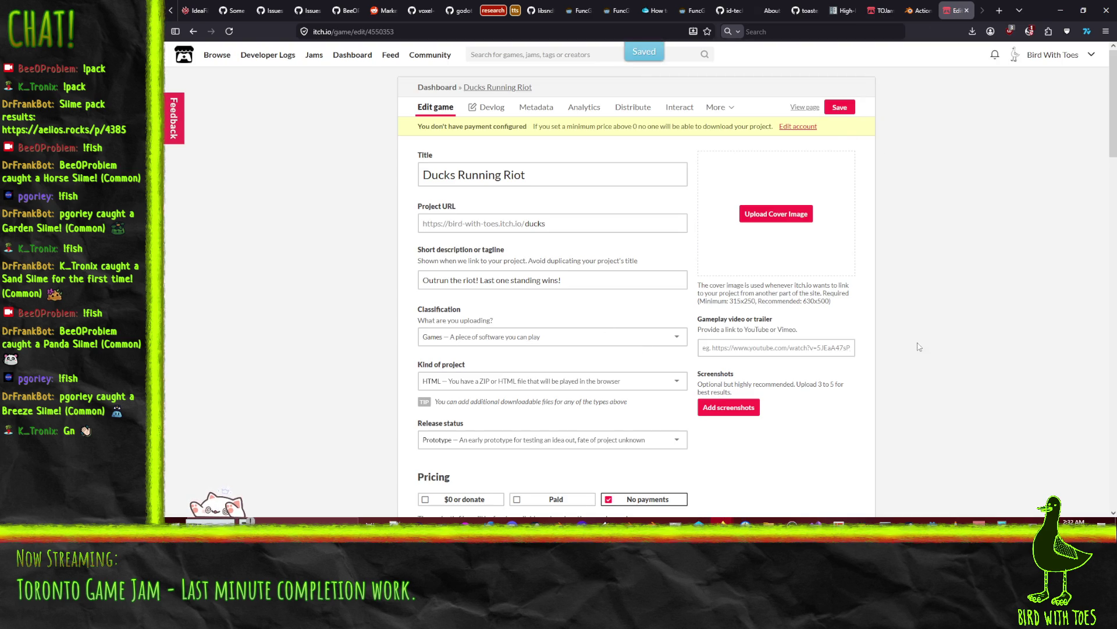
scroll(937, 336, "down", 10)
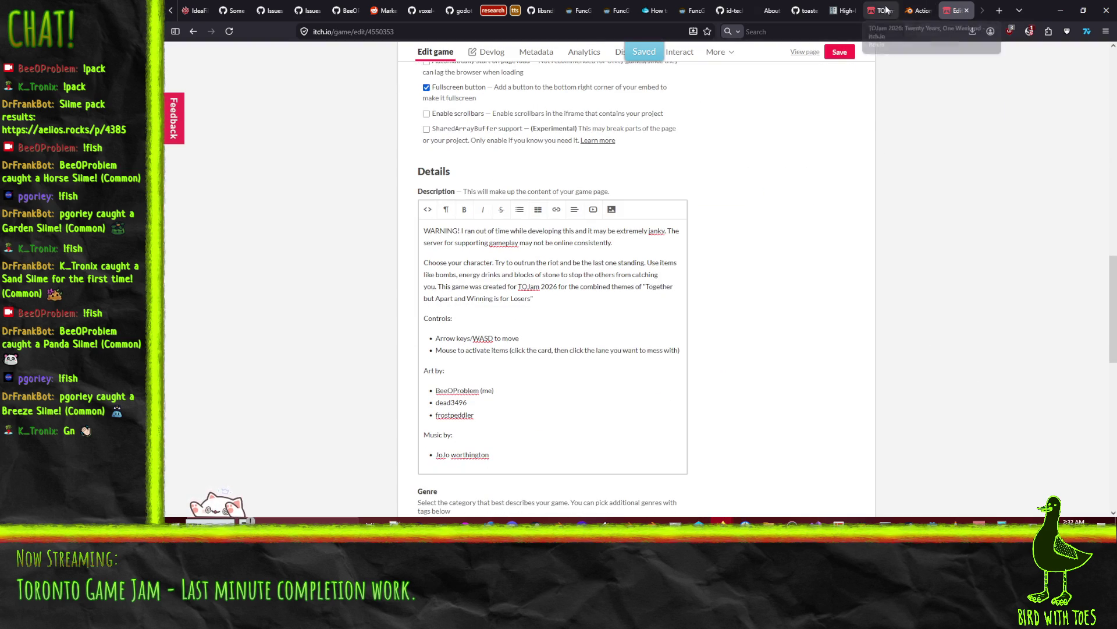
- Open all TOJam 2026 submissions and search the page for 'ducks'
left_click(880, 11)
left_click(563, 165)
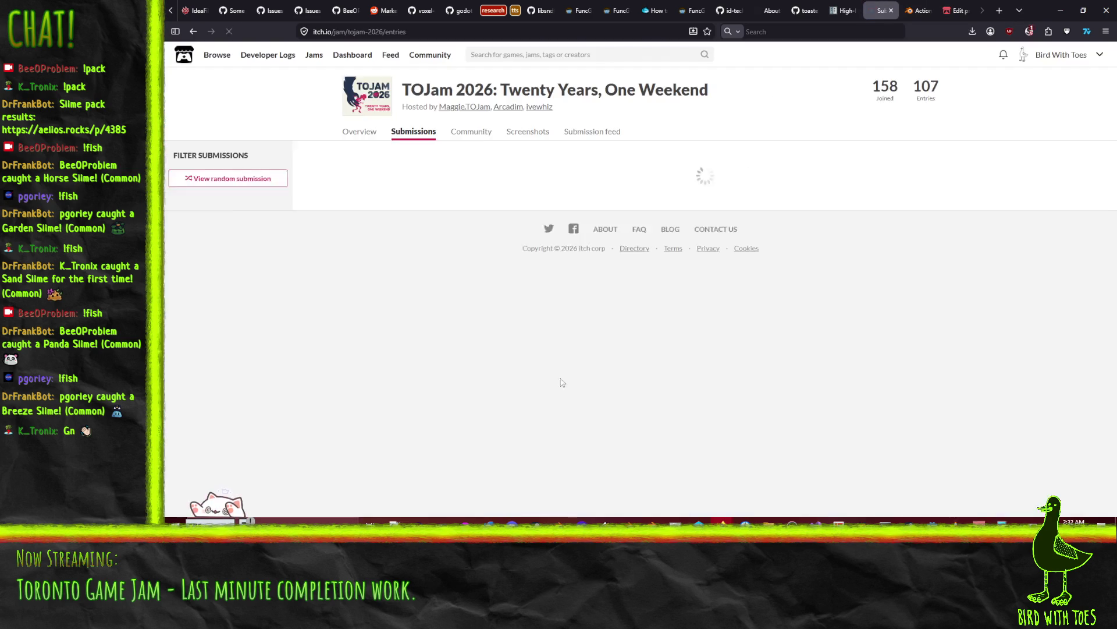
scroll(529, 315, "down", 5)
scroll(529, 319, "down", 15)
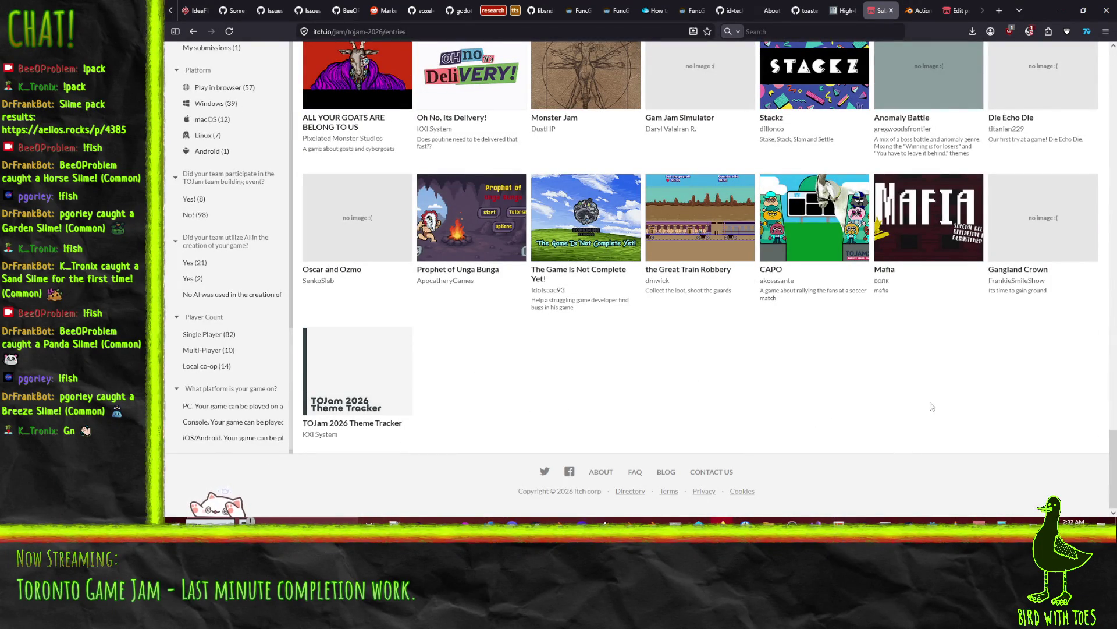
key("ctrl+f")
type("ducks")
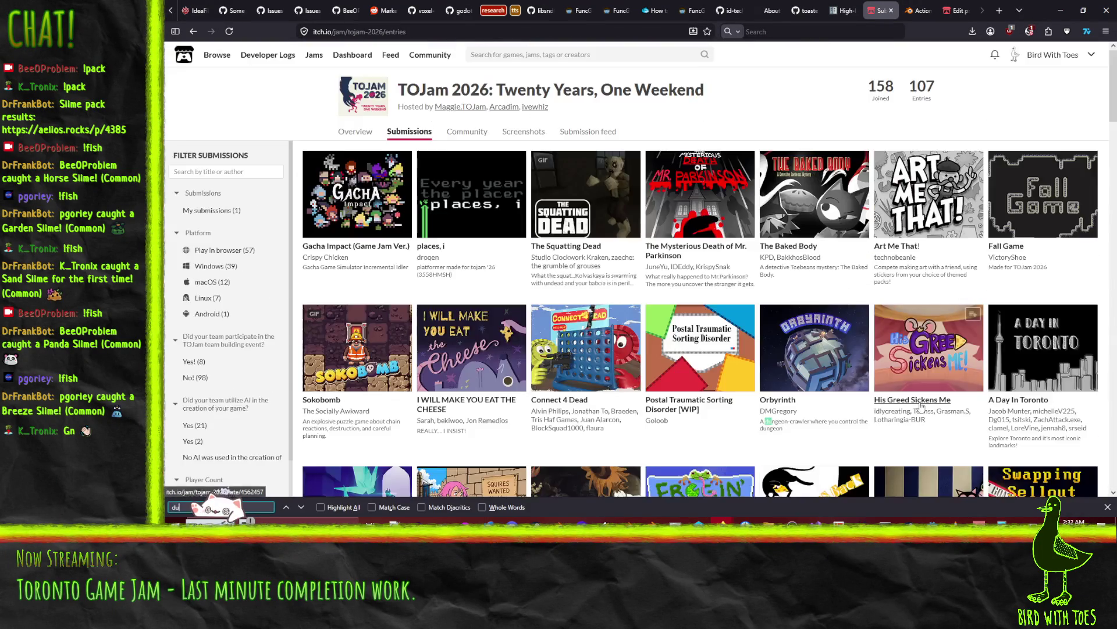
key("Return")
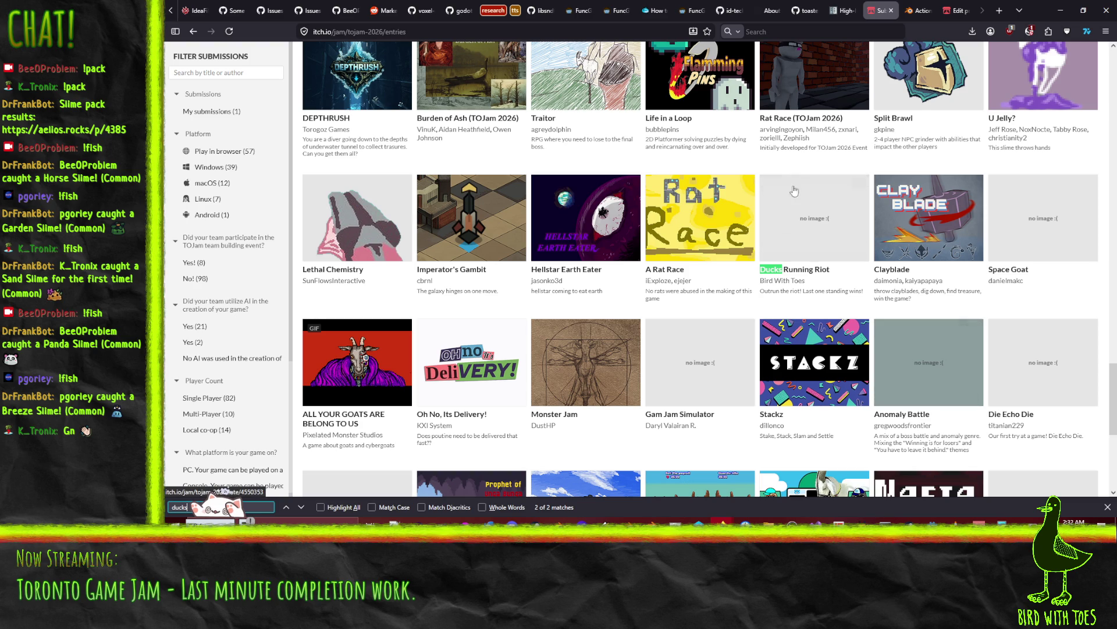
- View the Ducks Running Riot submission page, then close it and return to the entries list
left_click(801, 221)
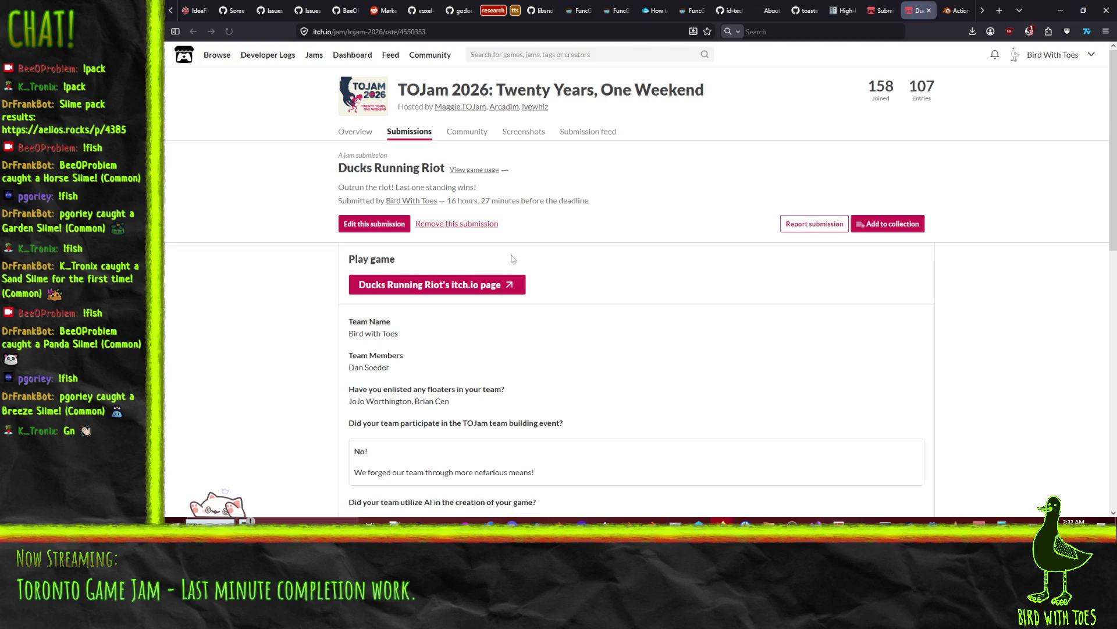
scroll(597, 283, "down", 5)
scroll(600, 285, "down", 4)
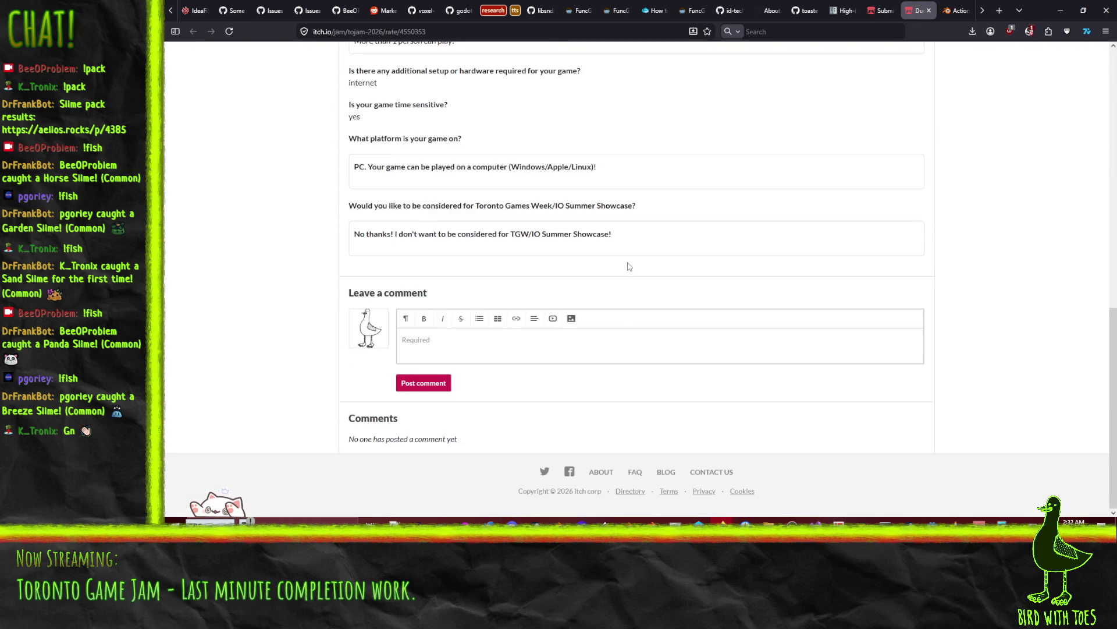
left_click(929, 11)
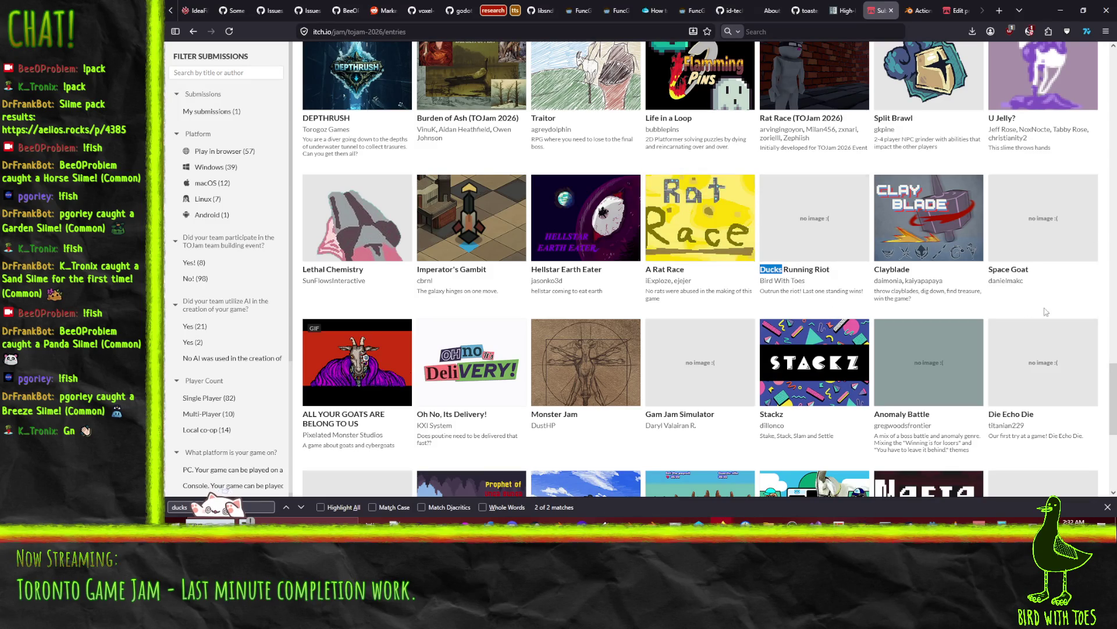
scroll(1064, 299, "down", 4)
scroll(1065, 300, "down", 2)
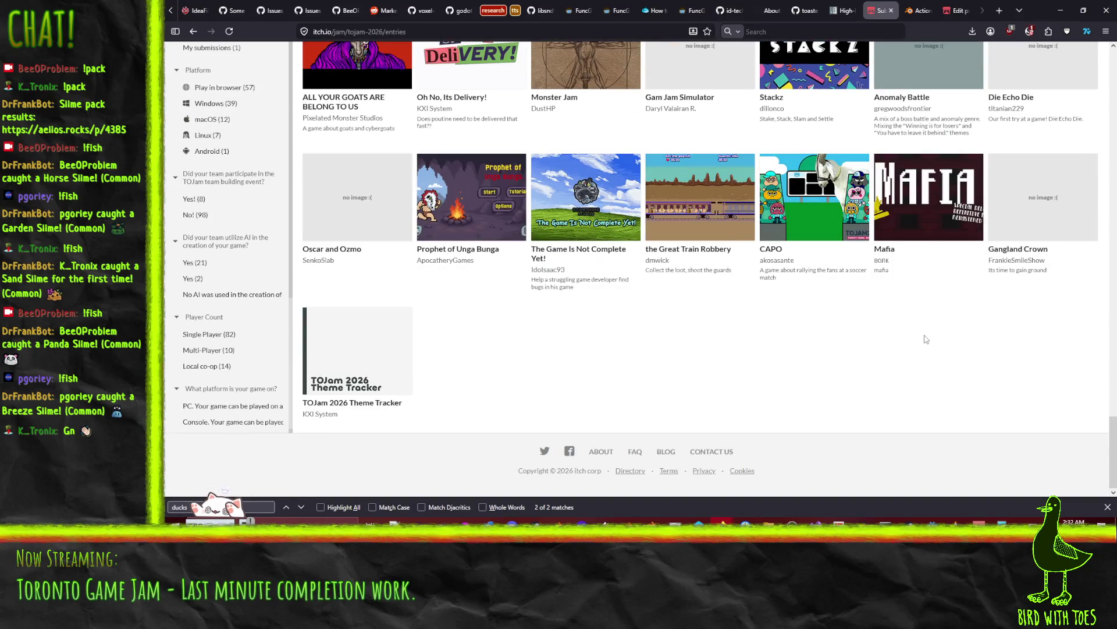
scroll(931, 308, "up", 10)
scroll(931, 305, "up", 6)
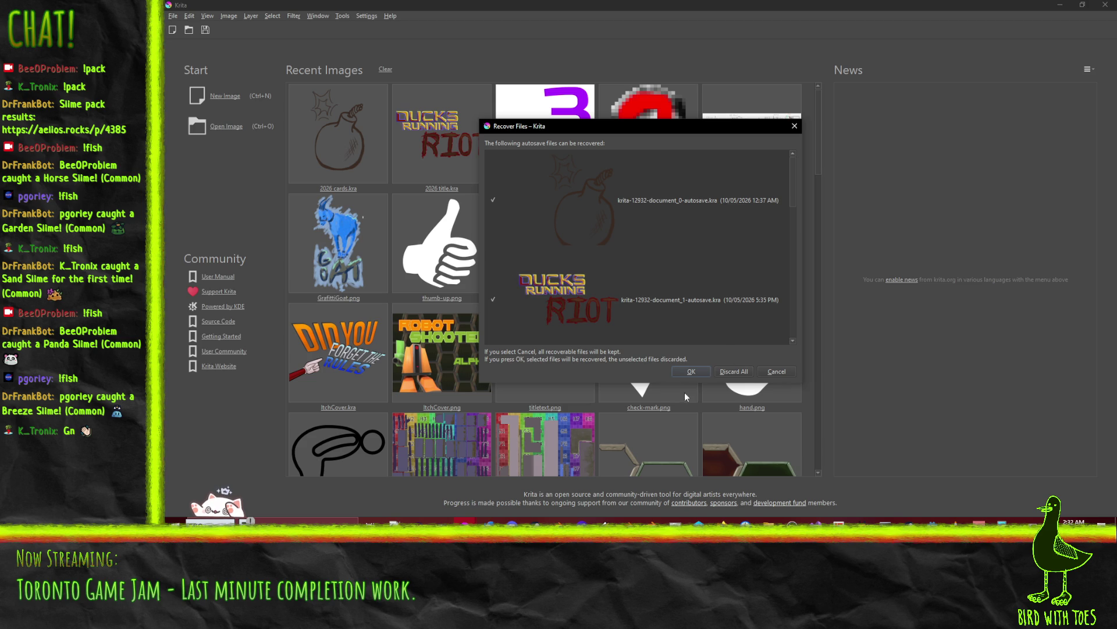
- Recover both autosaved Krita documents, including the Ducks Running Riot title art, then minimize Krita
left_click(693, 373)
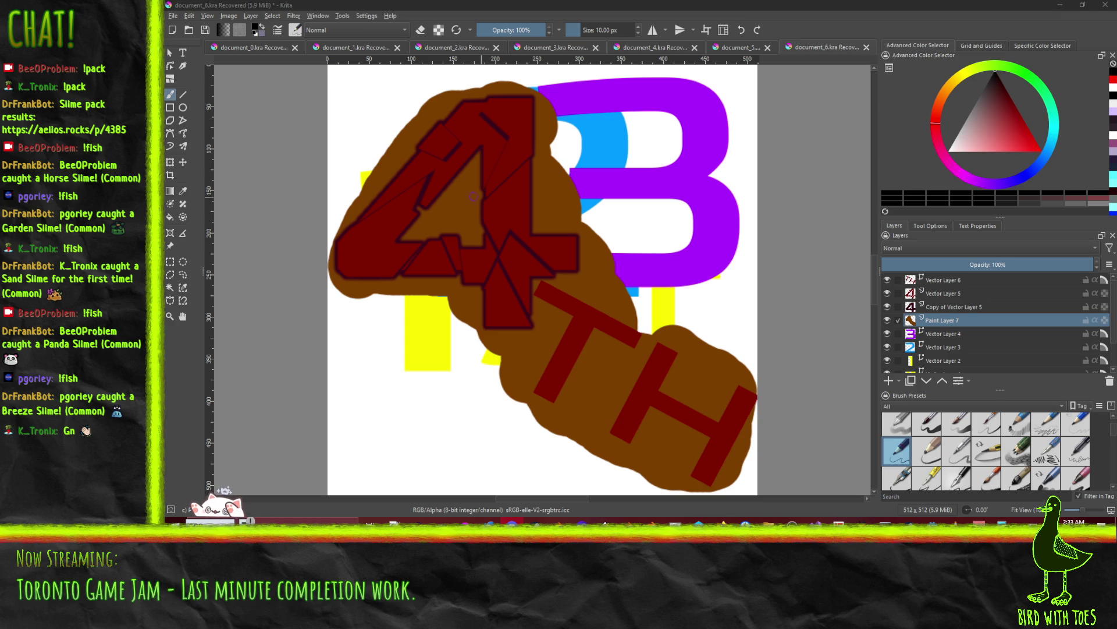
left_click(1060, 4)
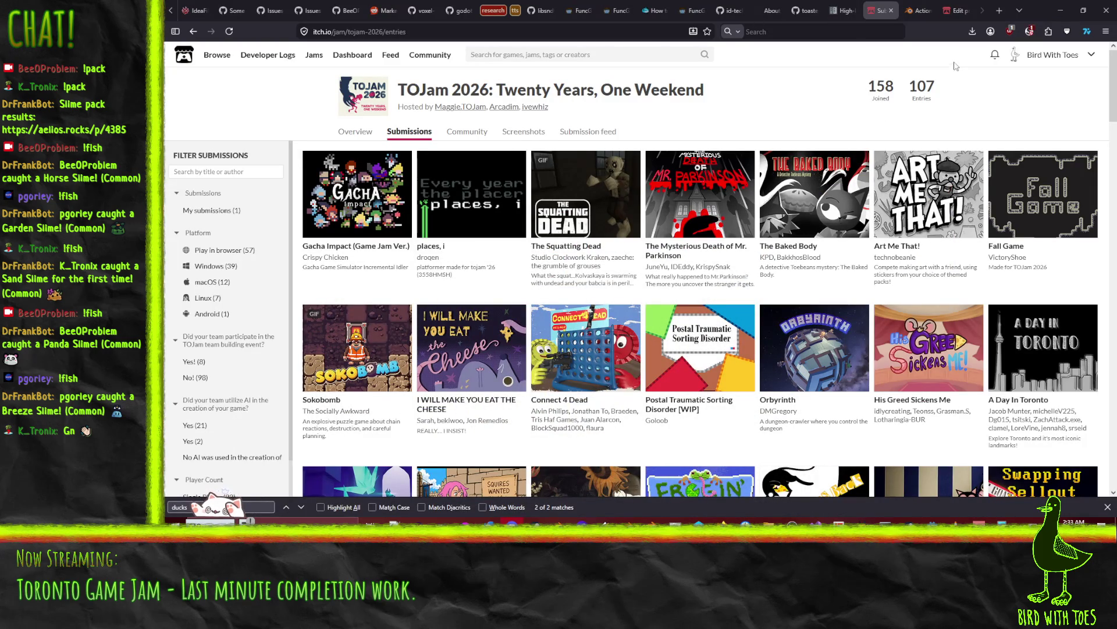
- On the edit page, replace the third Art by credit with the new artist's name
left_click(956, 10)
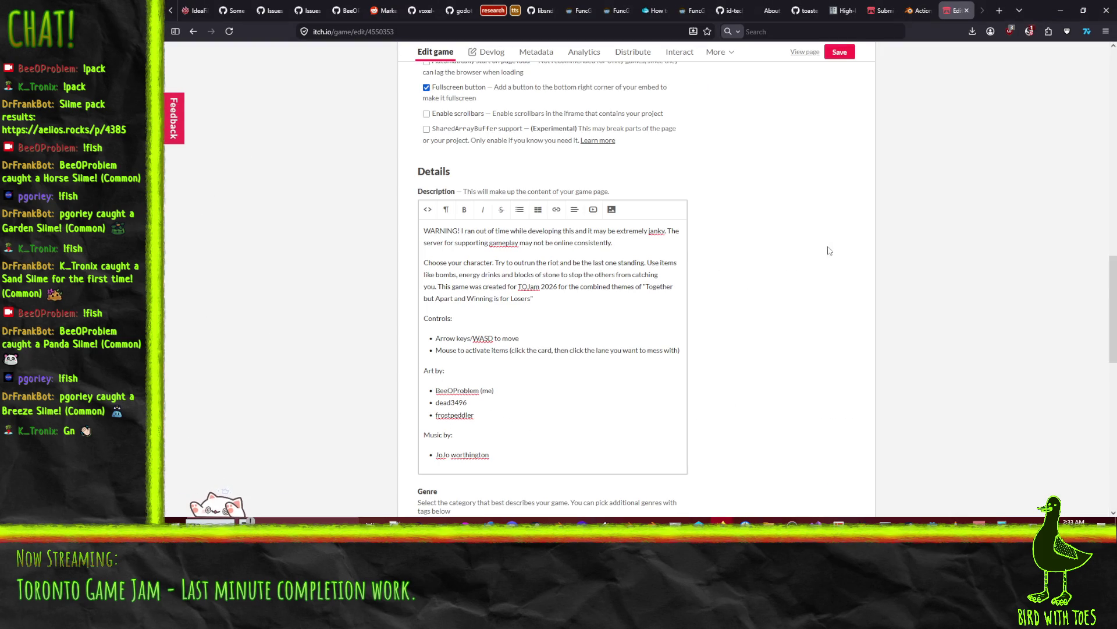
scroll(842, 224, "down", 2)
scroll(842, 223, "down", 2)
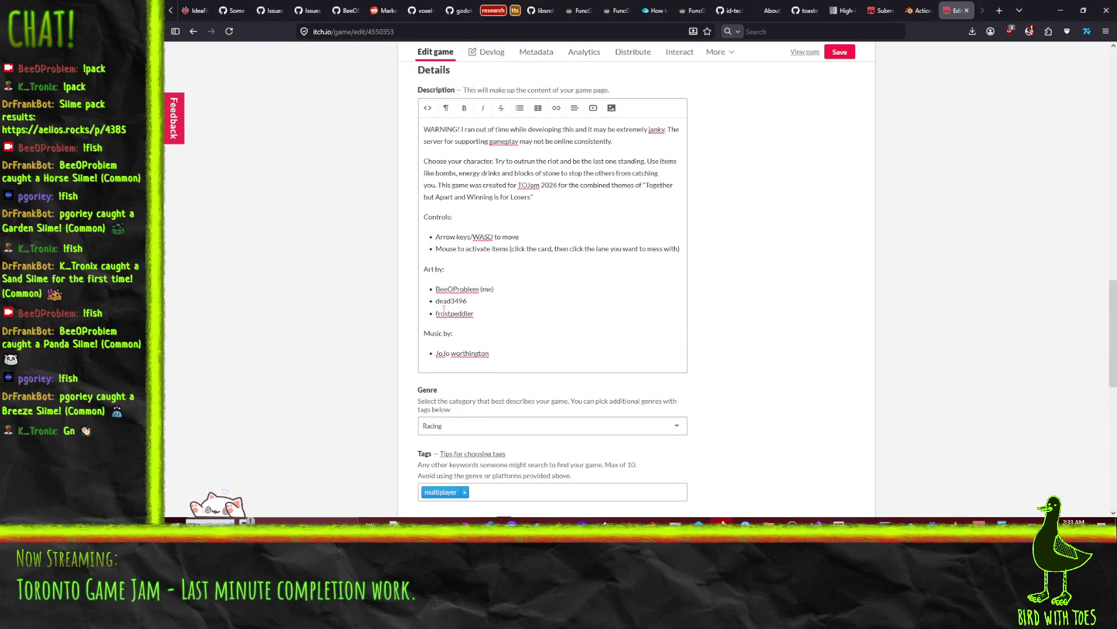
double_click(455, 316)
type("Nicholas Herstead")
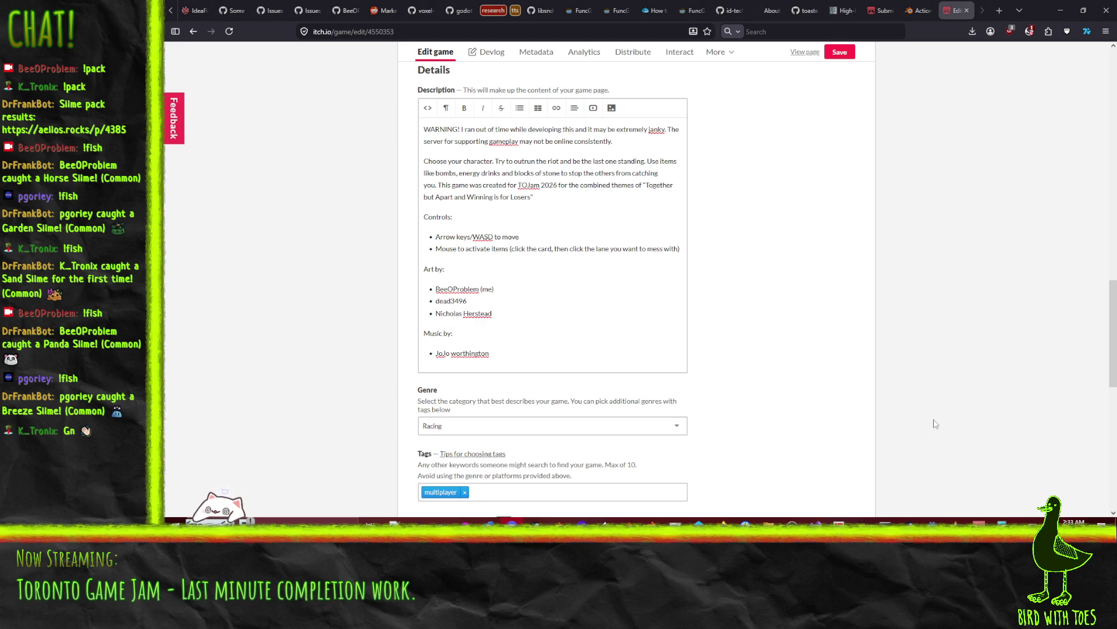
- Link the new artist's name to their ArtStation URL, opening in a new tab
left_click_drag(496, 314, 431, 315)
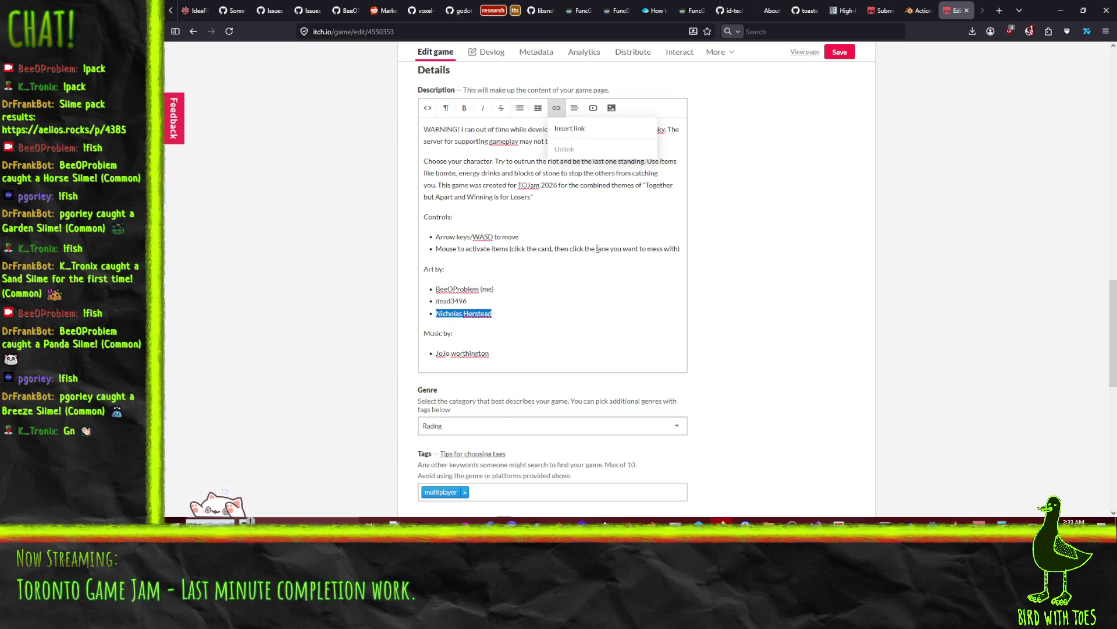
left_click(556, 109)
type("https://www.artstation.com/nicholasherstead")
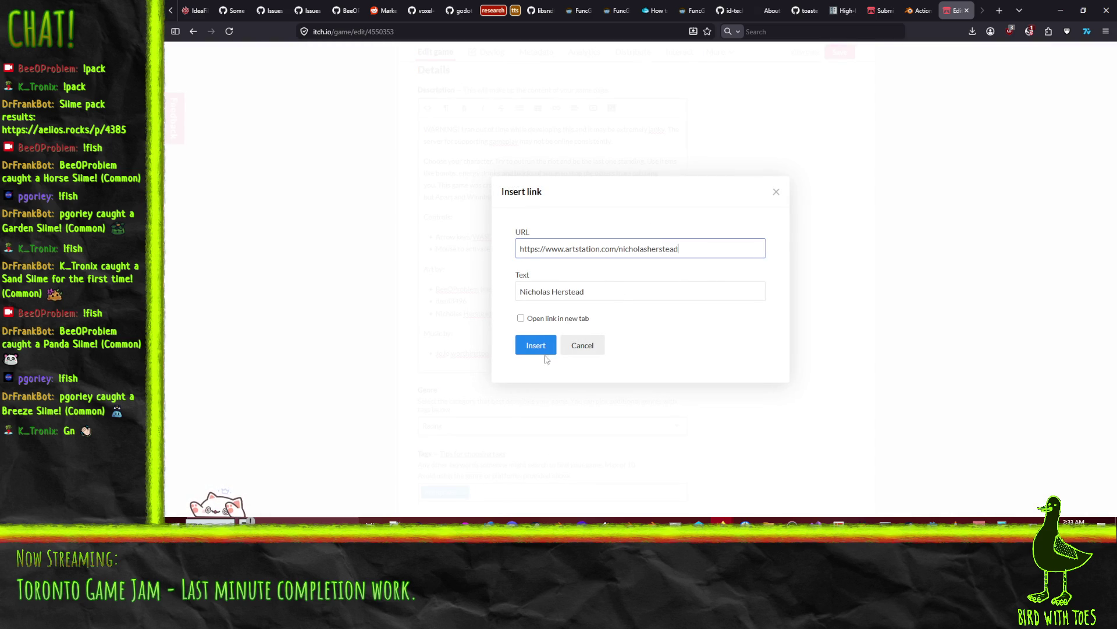
left_click(531, 345)
left_click(531, 320)
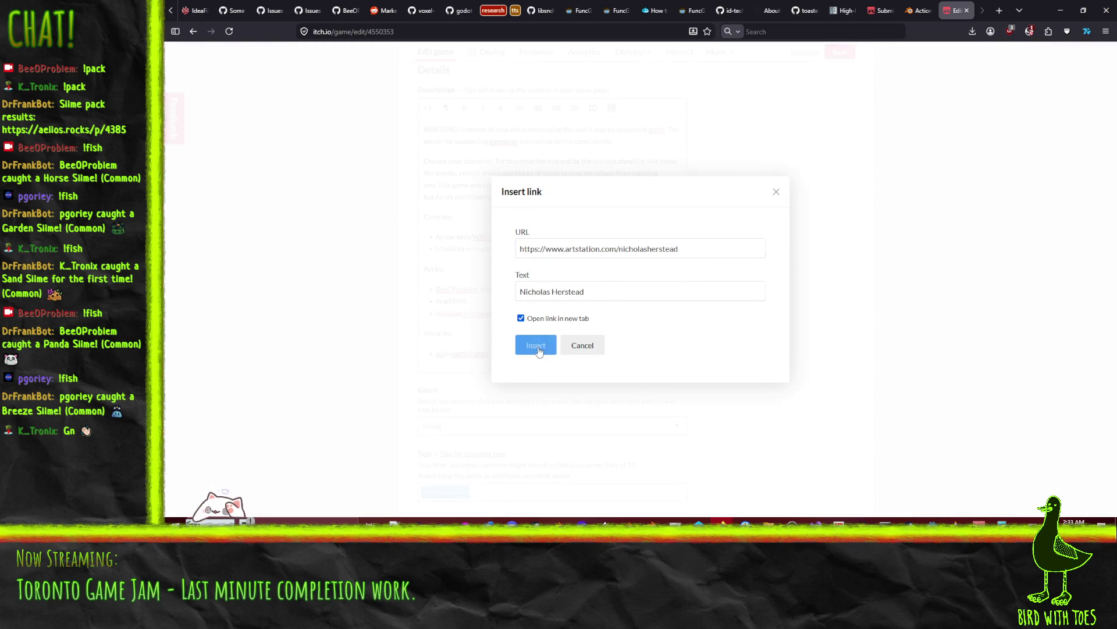
left_click(534, 343)
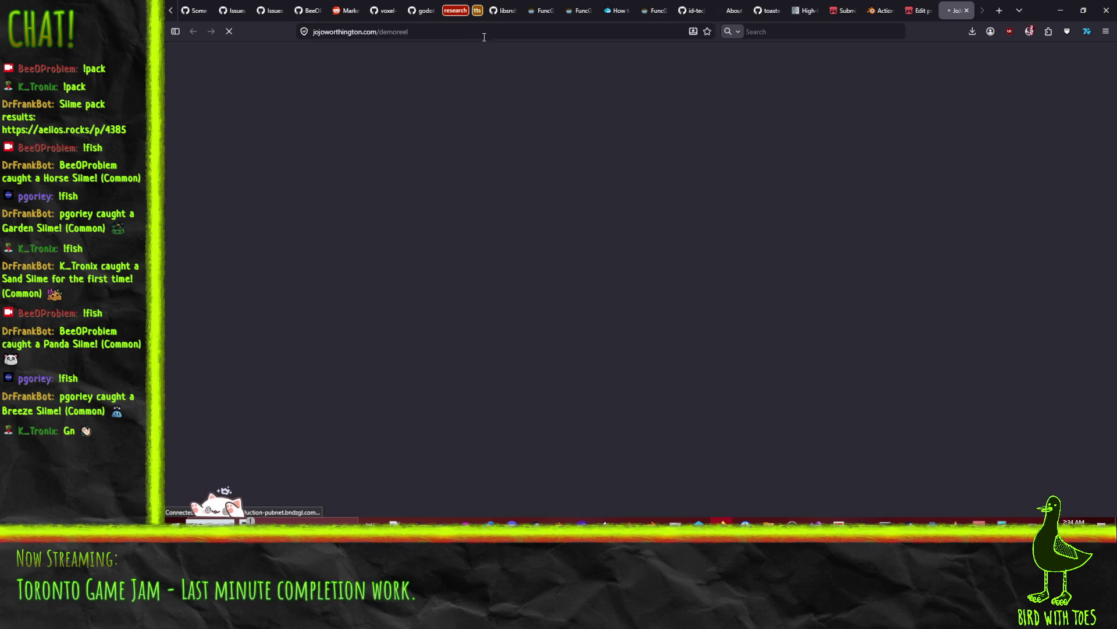
left_click(477, 37)
left_click(967, 10)
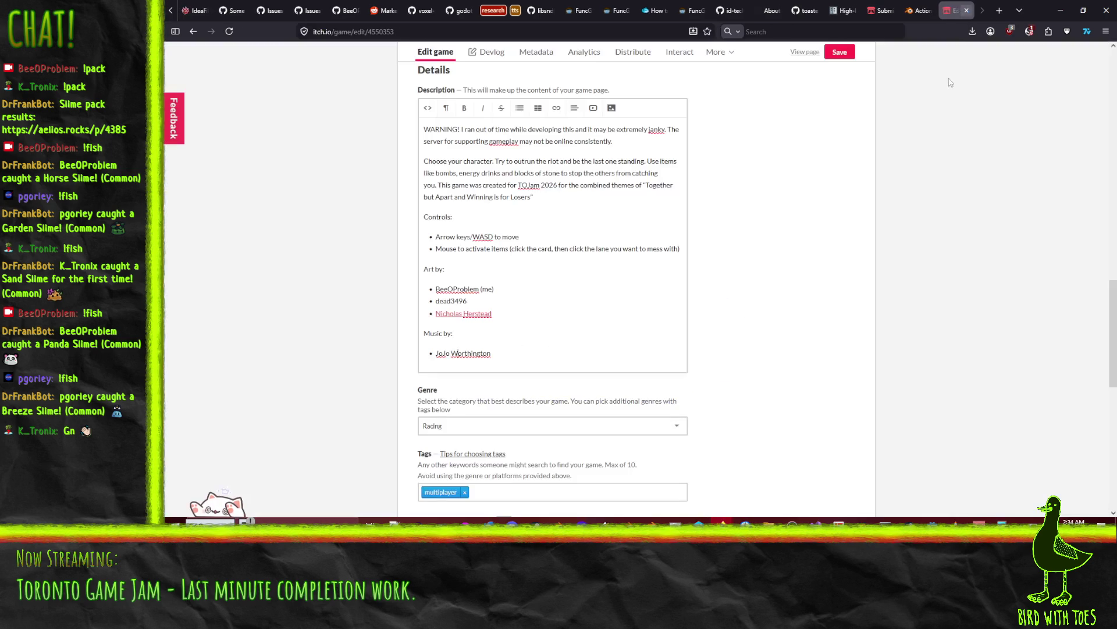
- Link the composer's name to the demo reel, then remove the faulty partial link on the surname
left_click_drag(437, 353, 492, 353)
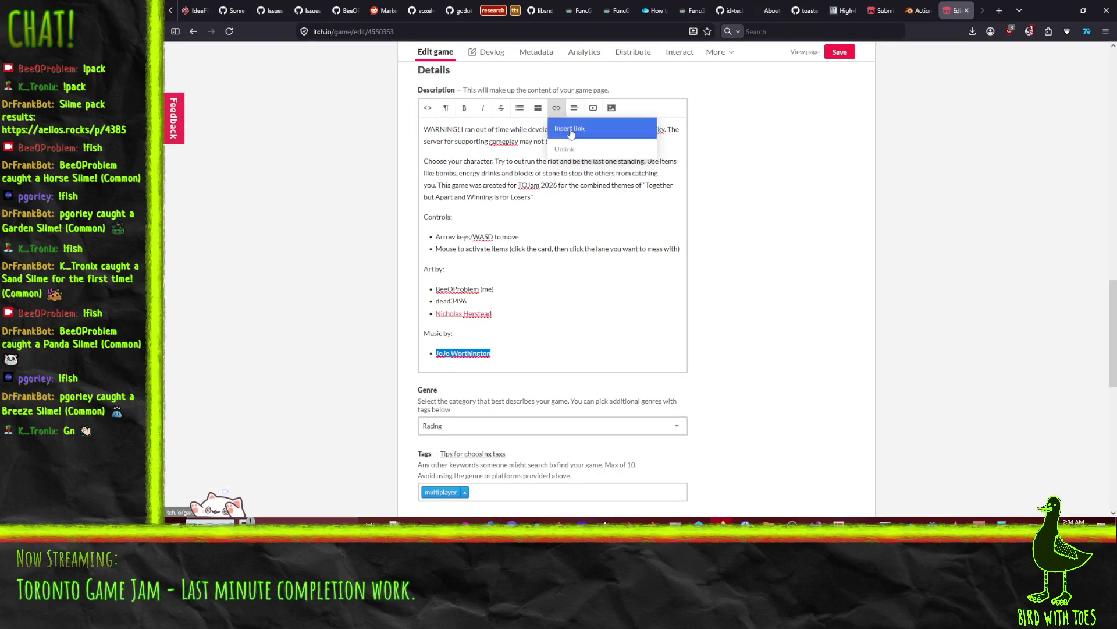
left_click(556, 108)
type("https://jojoworthington.com/demoreel")
left_click(529, 344)
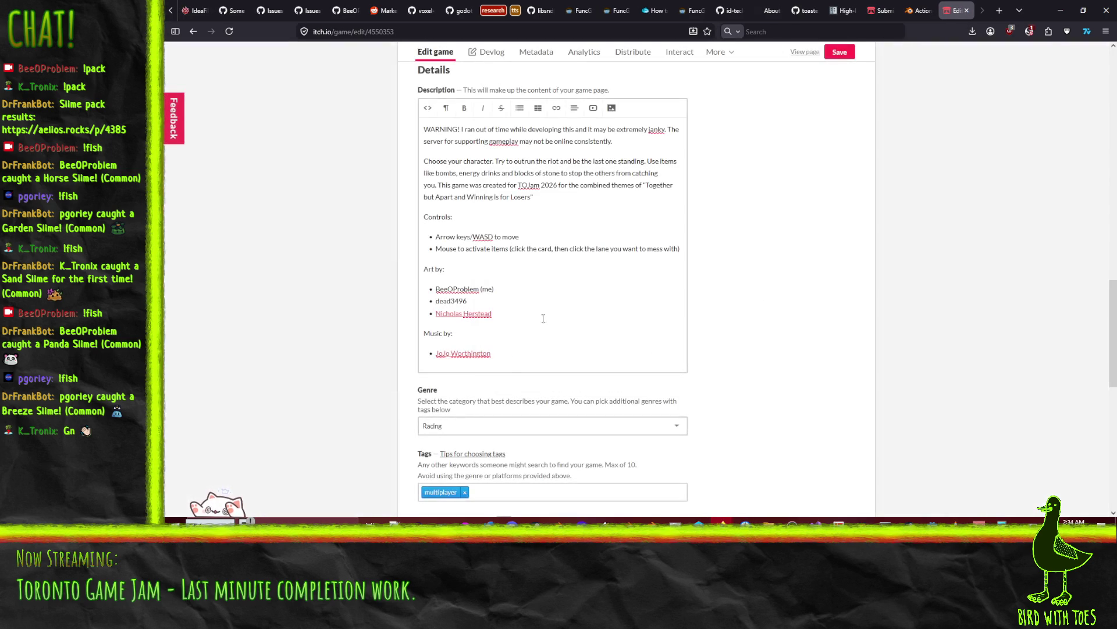
double_click(467, 354)
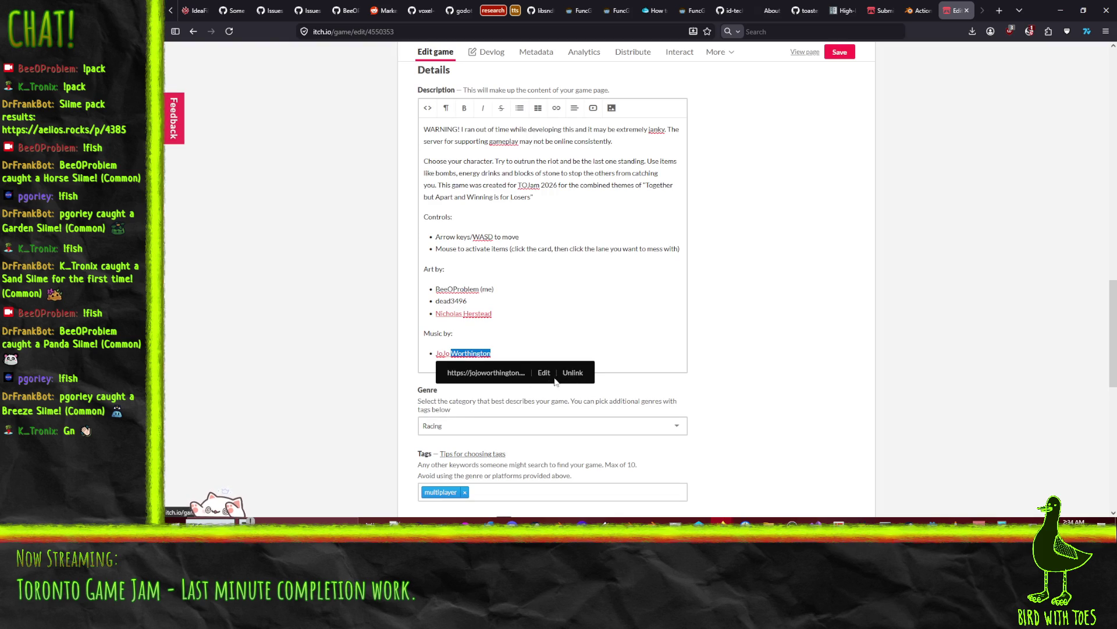
left_click(543, 372)
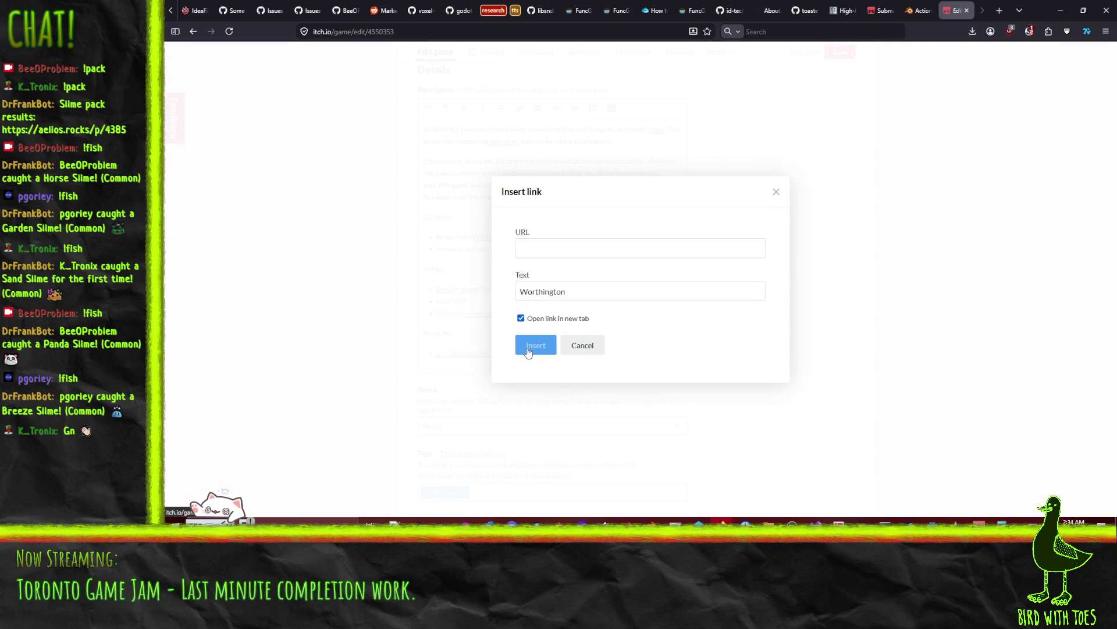
left_click(776, 192)
left_click(571, 232)
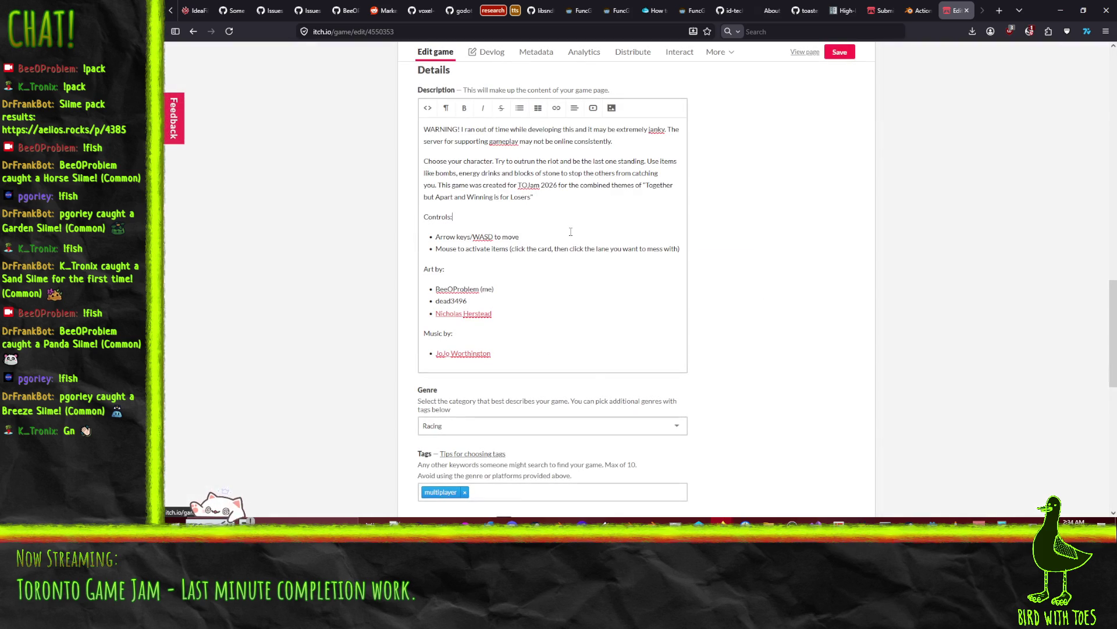
double_click(473, 353)
left_click(573, 373)
left_click(527, 355)
- Relink the full composer's name to the demo reel URL, opening in a new tab
left_click_drag(492, 354, 439, 357)
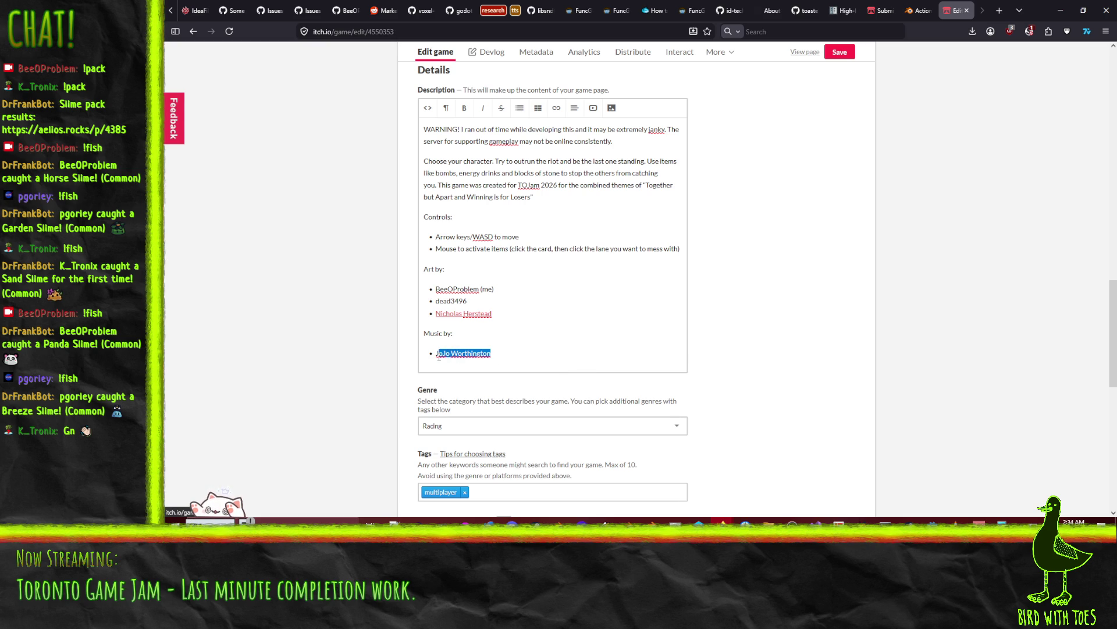
left_click(575, 108)
left_click_drag(574, 107, 543, 101)
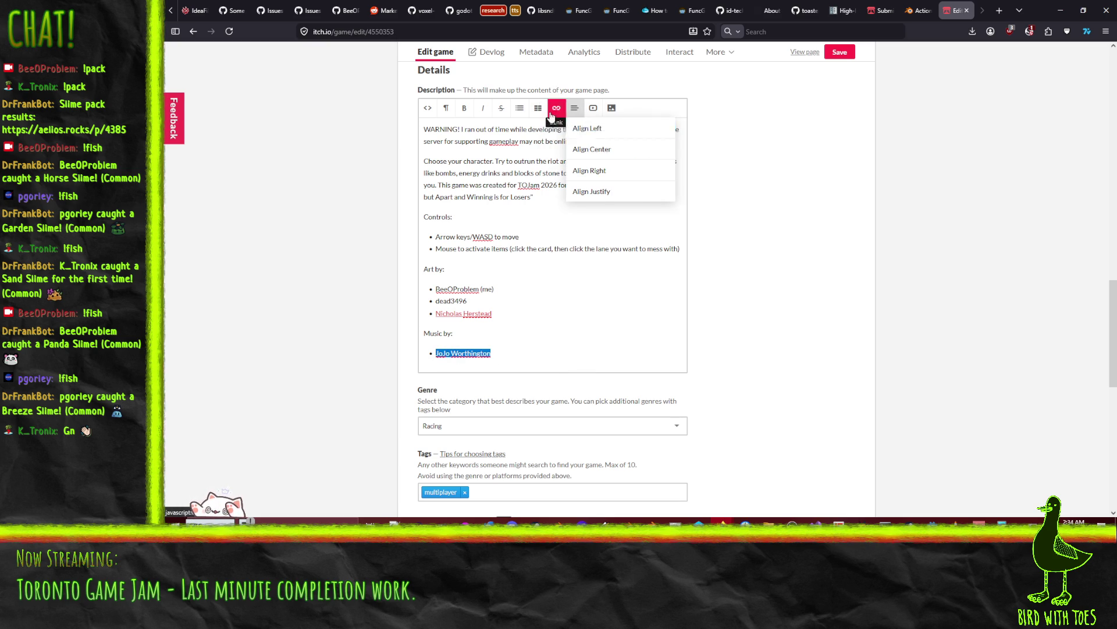
left_click(556, 107)
type("https://jojoworthington.com/demoreel")
left_click(521, 317)
left_click(538, 346)
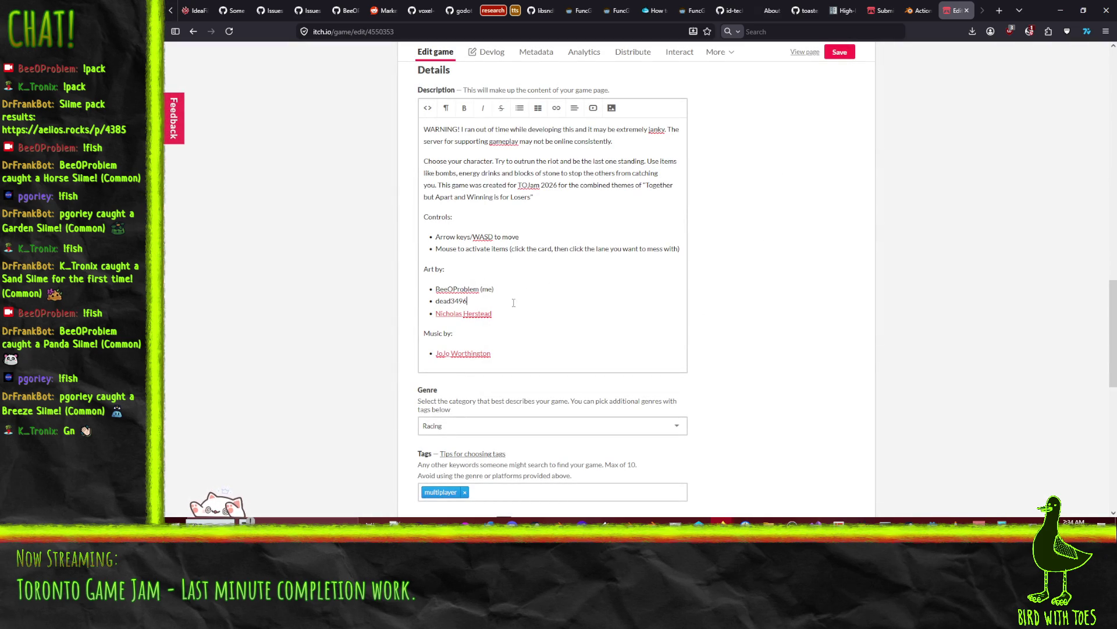
- Add a design credits paragraph with a bulleted credit entry below the Controls list
key("Return")
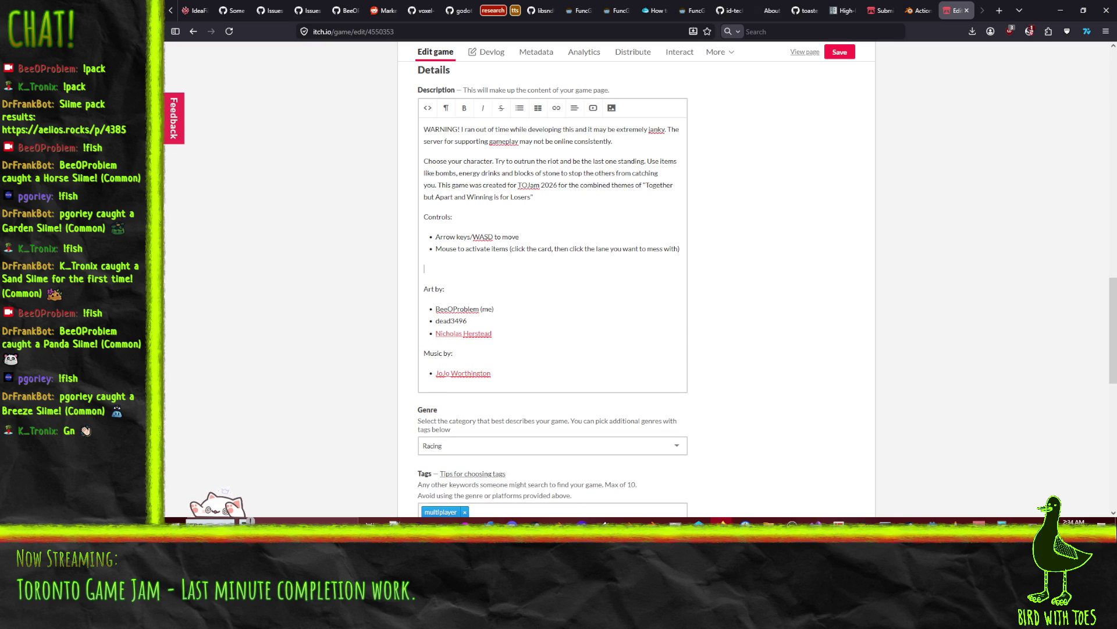
type("Game design and pr")
type("ogramming:")
key("Return")
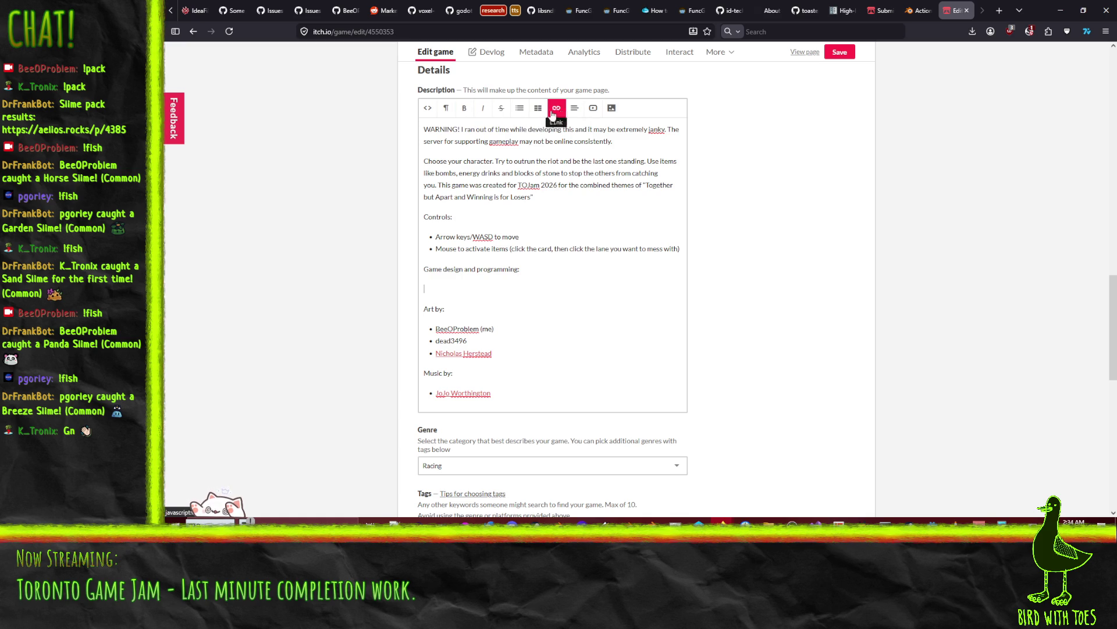
left_click(520, 109)
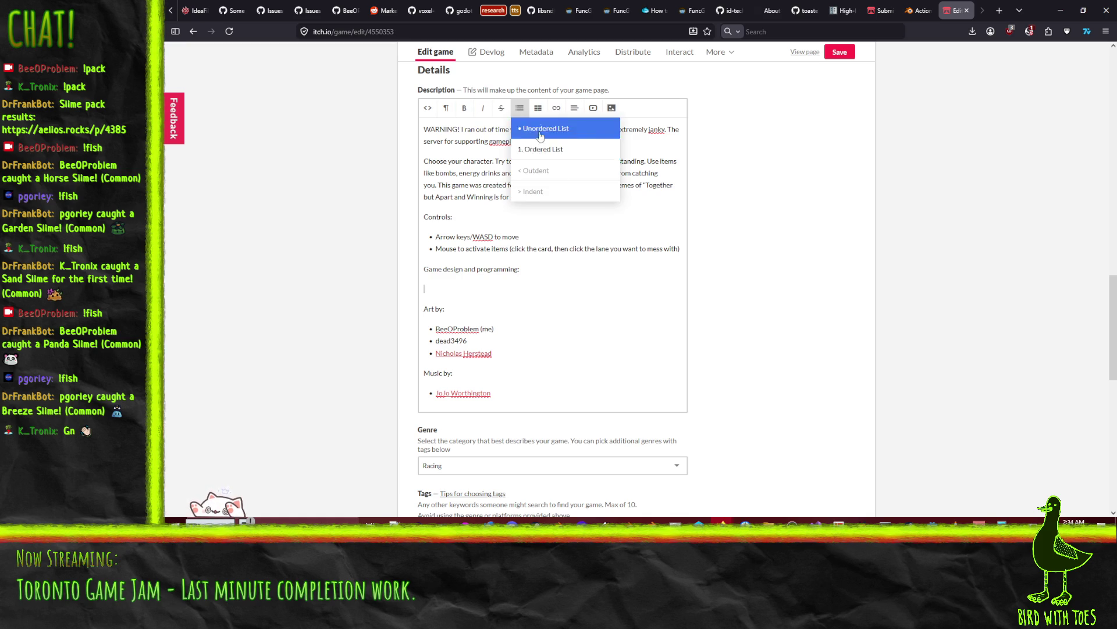
left_click(542, 128)
type("BeeOp")
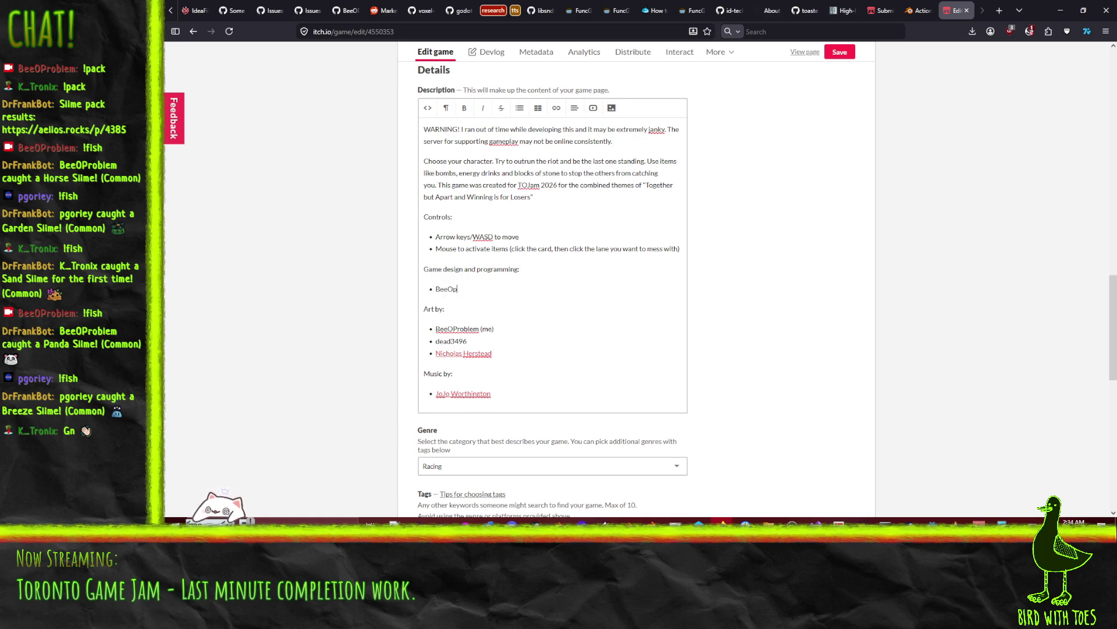
type("lem (me)")
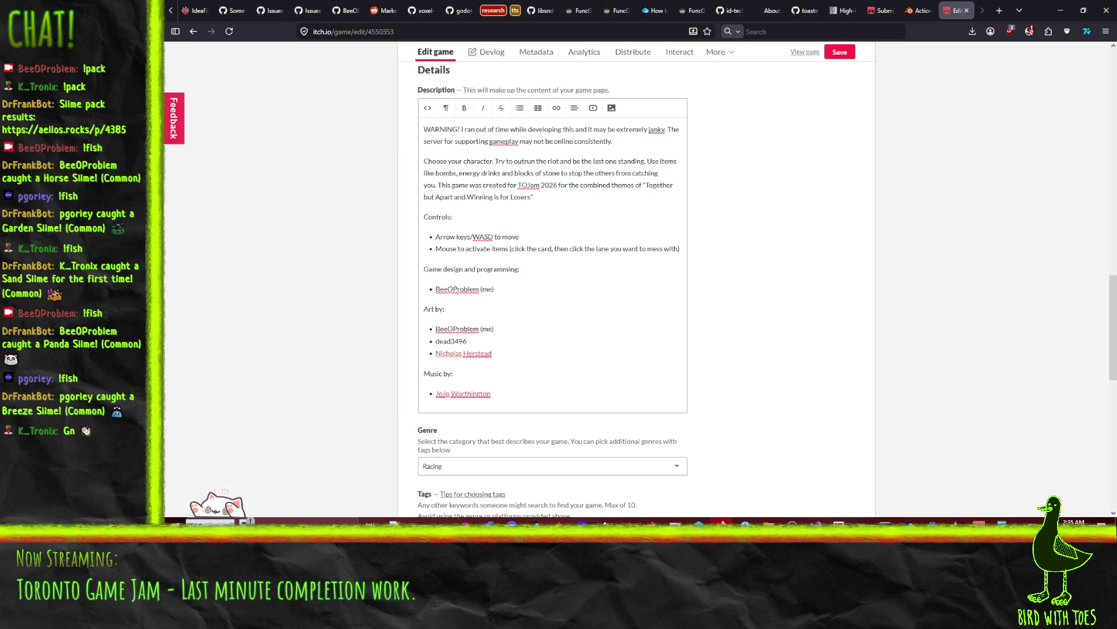
- Save the itch.io game page edits, scroll back to the top, and switch to Krita
left_click(840, 52)
left_click(627, 172)
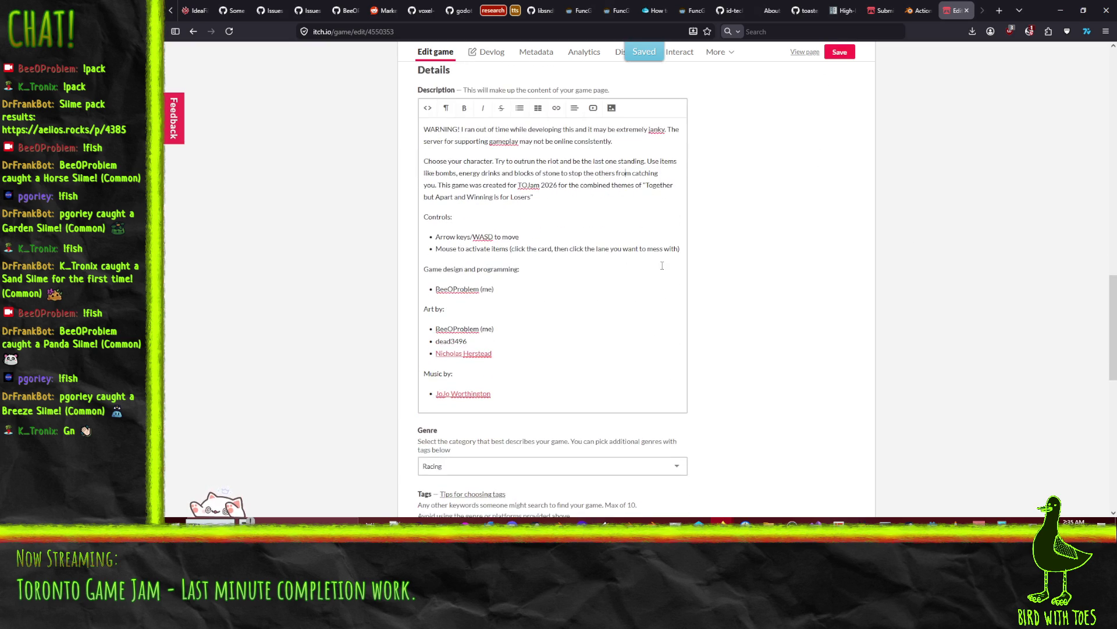
scroll(382, 157, "up", 1)
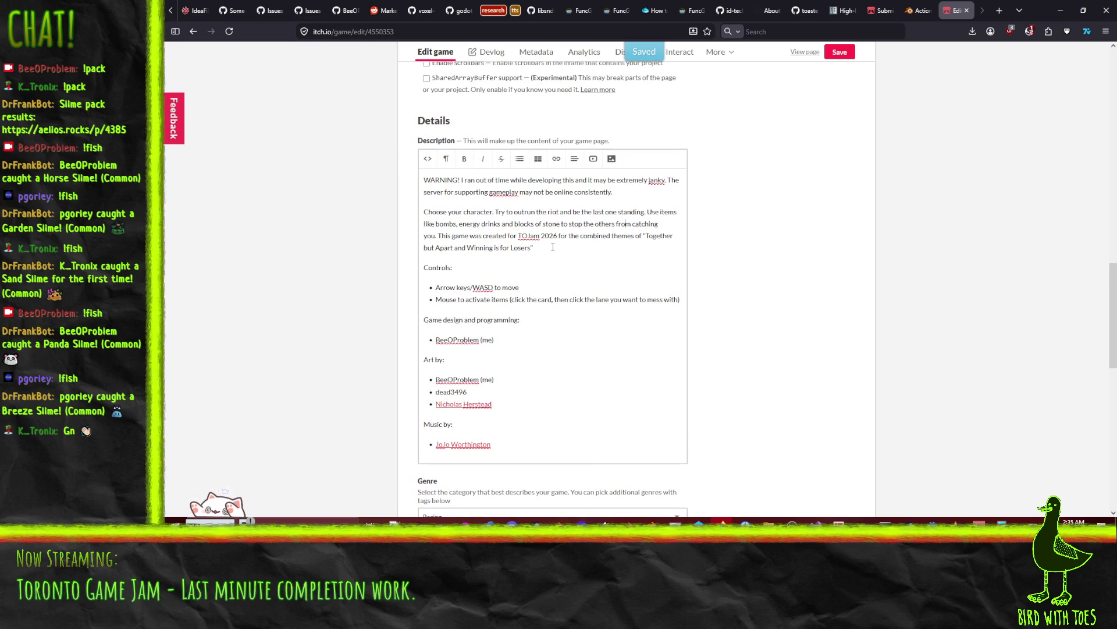
scroll(566, 260, "up", 10)
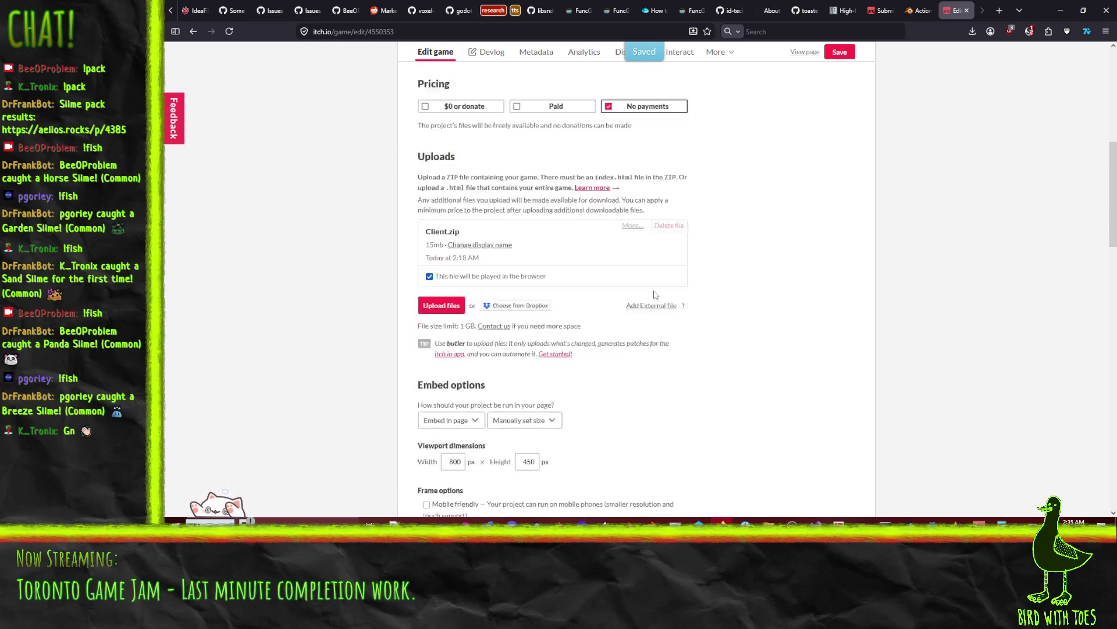
scroll(803, 436, "up", 6)
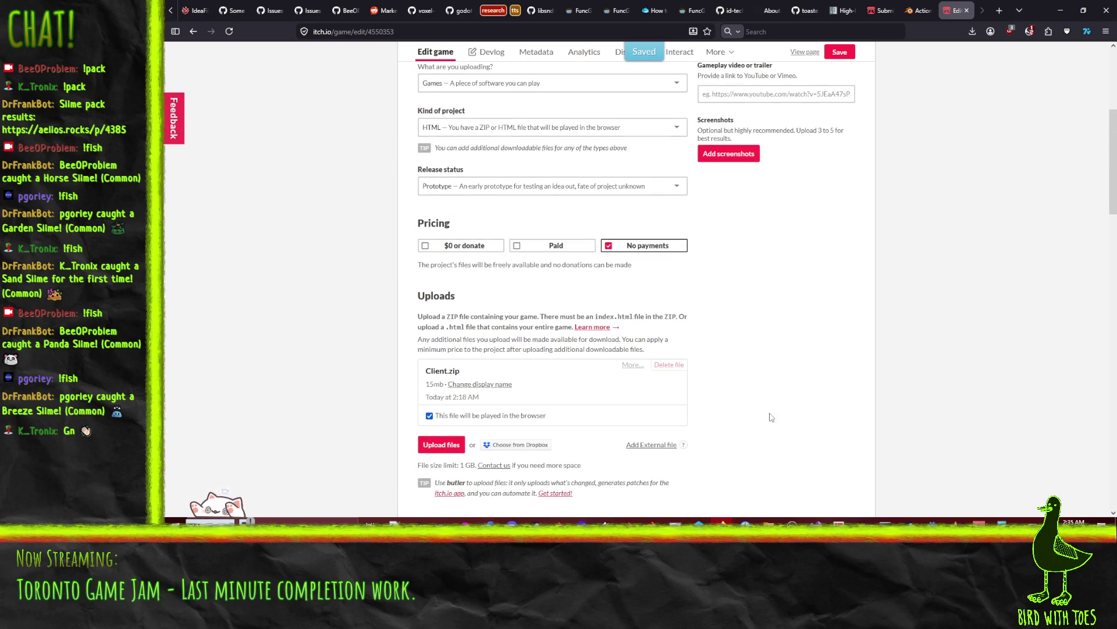
scroll(767, 421, "up", 2)
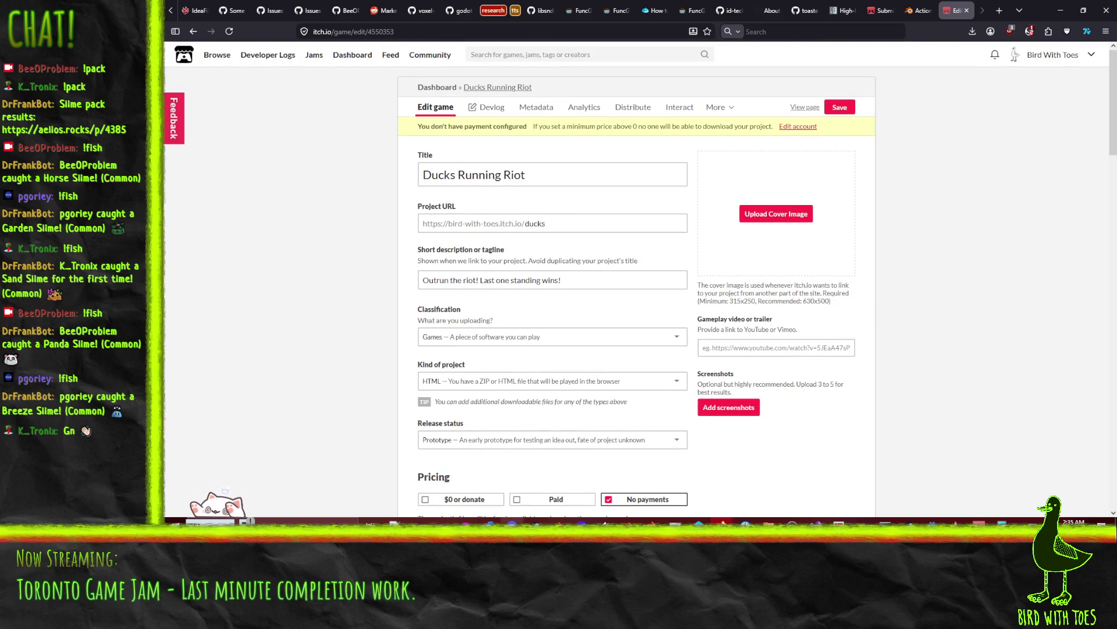
left_click(465, 520)
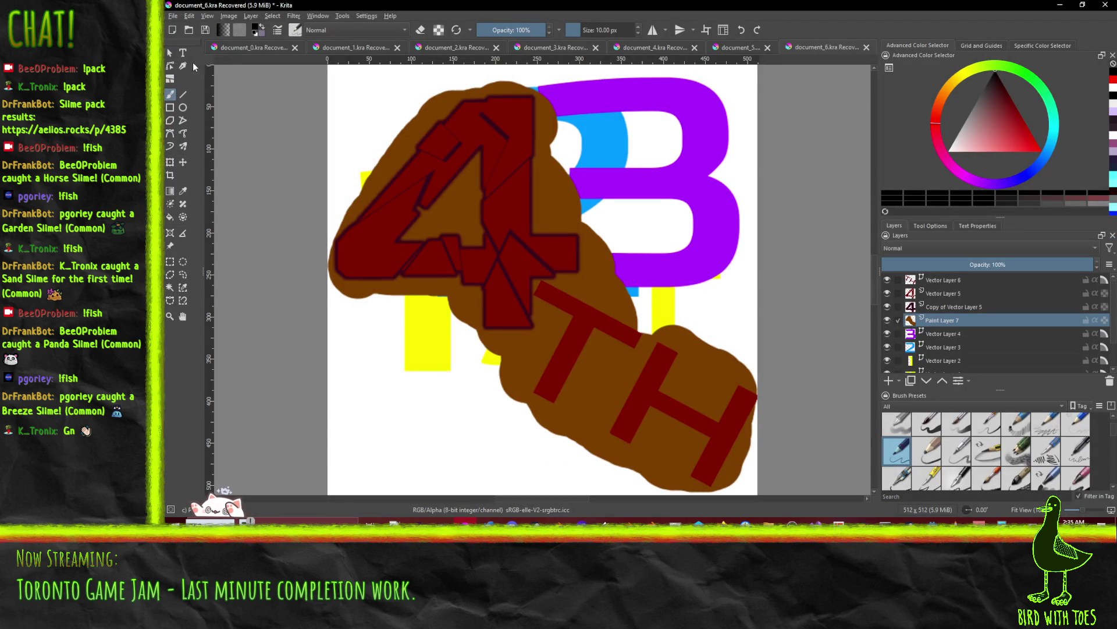
- Flatten the Ducks Running Riot title document into one layer, confirming the loss of hidden layers
left_click(253, 47)
left_click(355, 47)
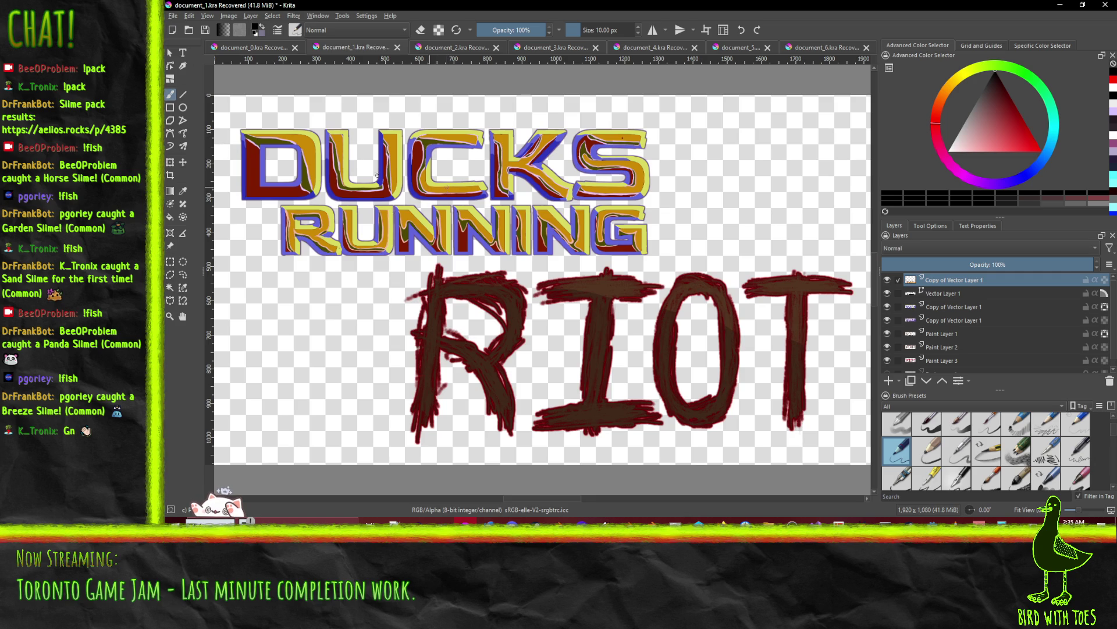
left_click(229, 16)
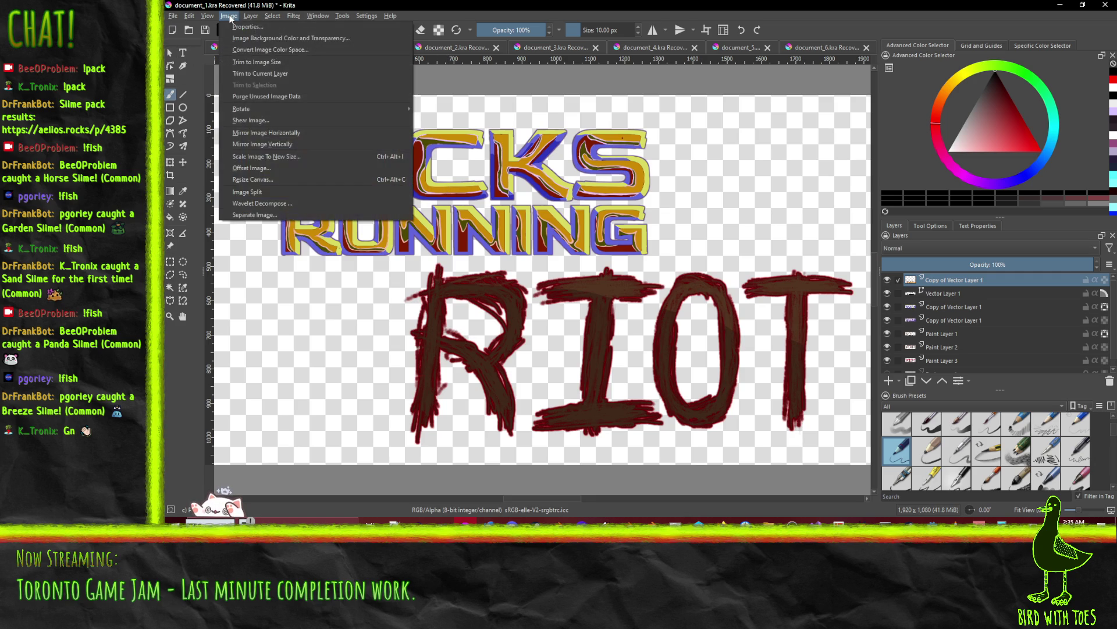
left_click(229, 16)
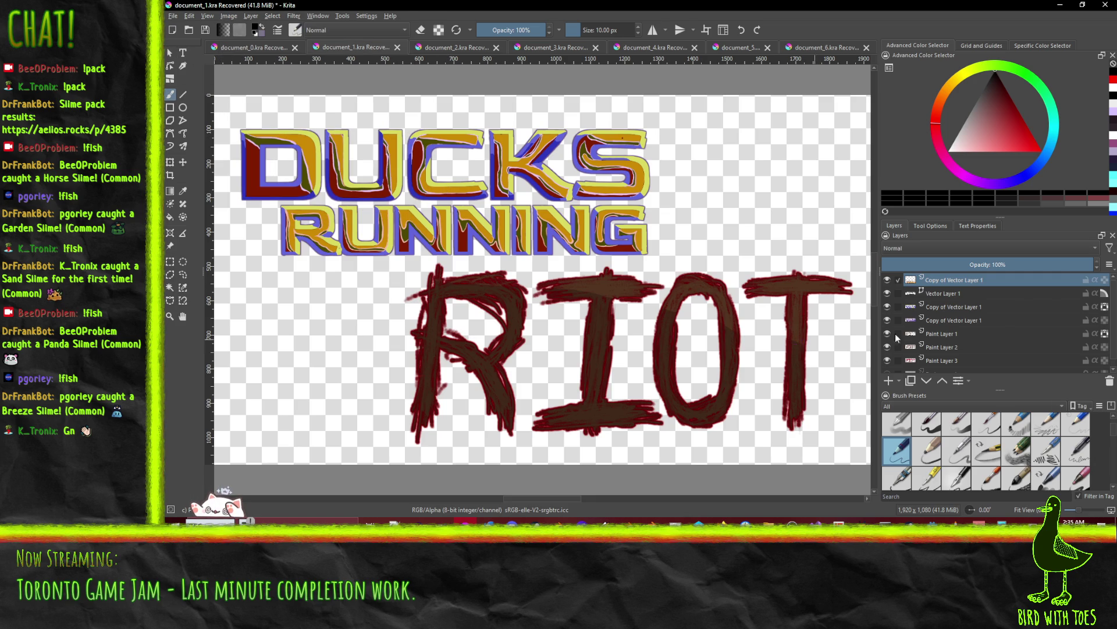
scroll(1042, 305, "down", 1)
left_click(228, 16)
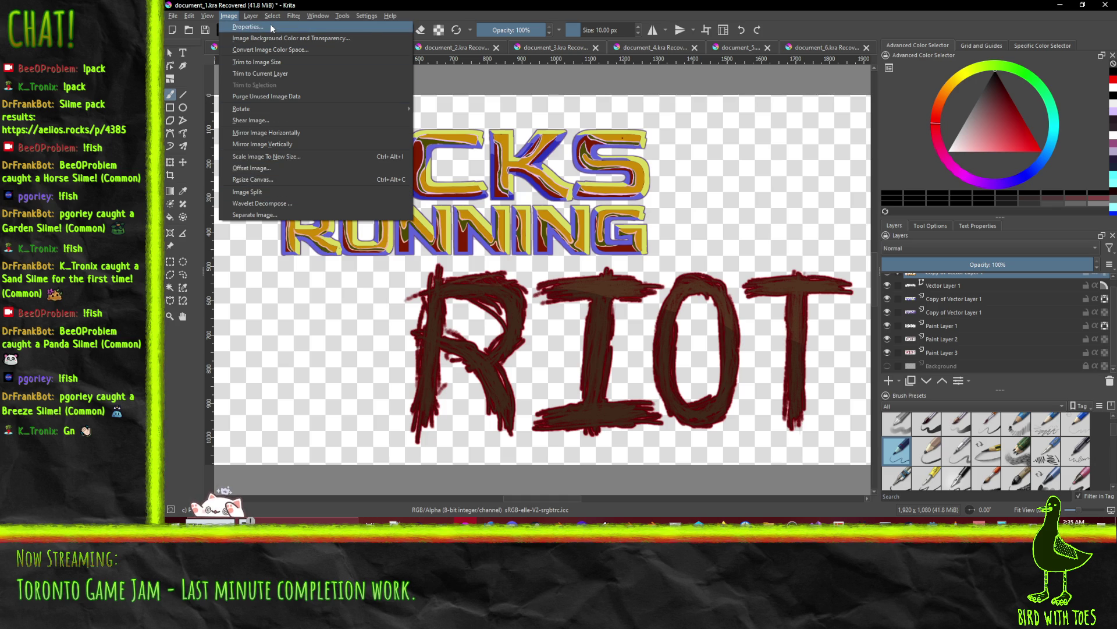
mouse_move(251, 16)
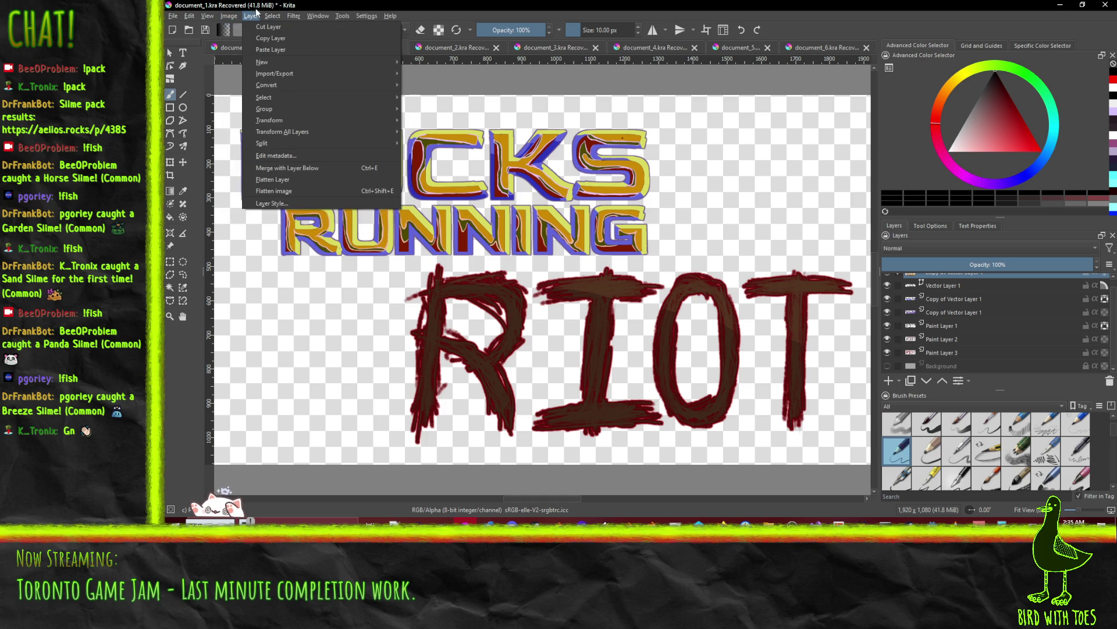
left_click(286, 192)
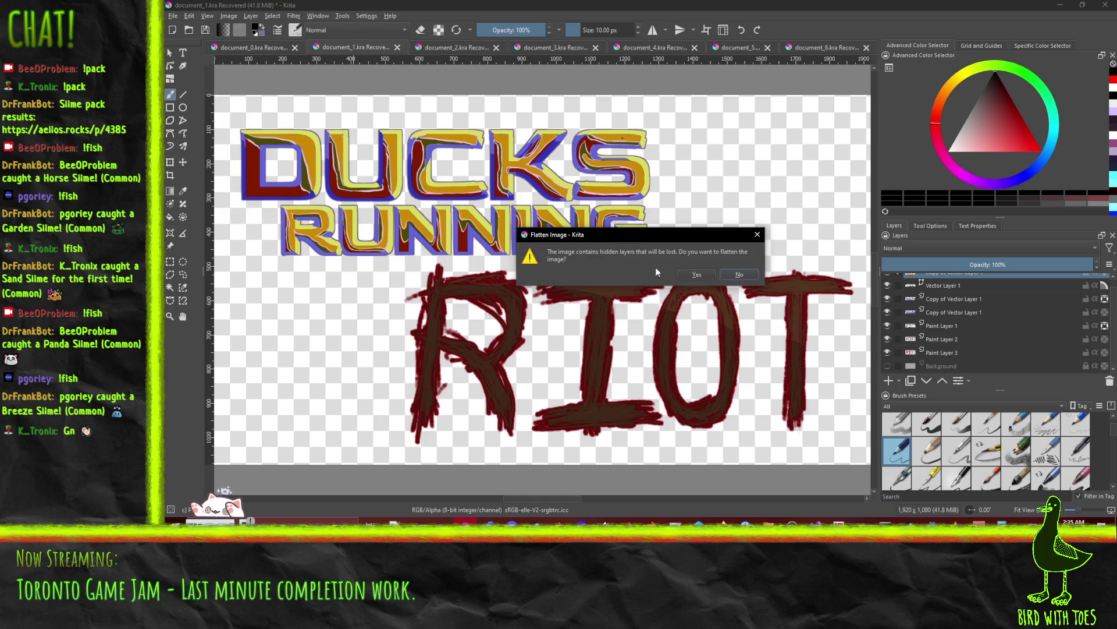
left_click(688, 277)
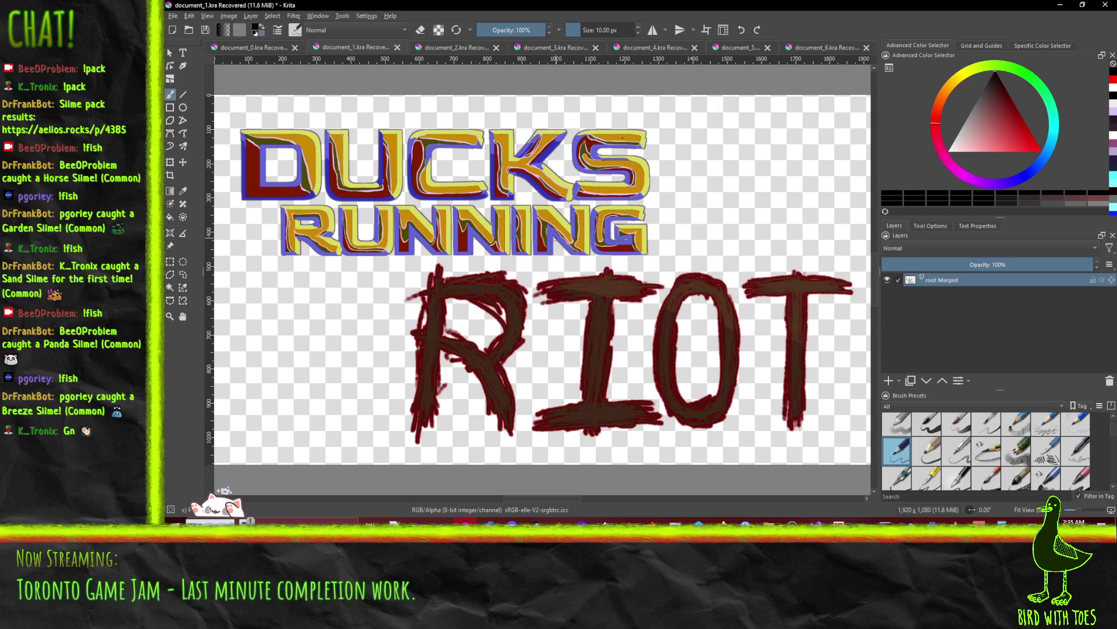
- Add a new paint layer and fill it black behind the title
left_click(888, 380)
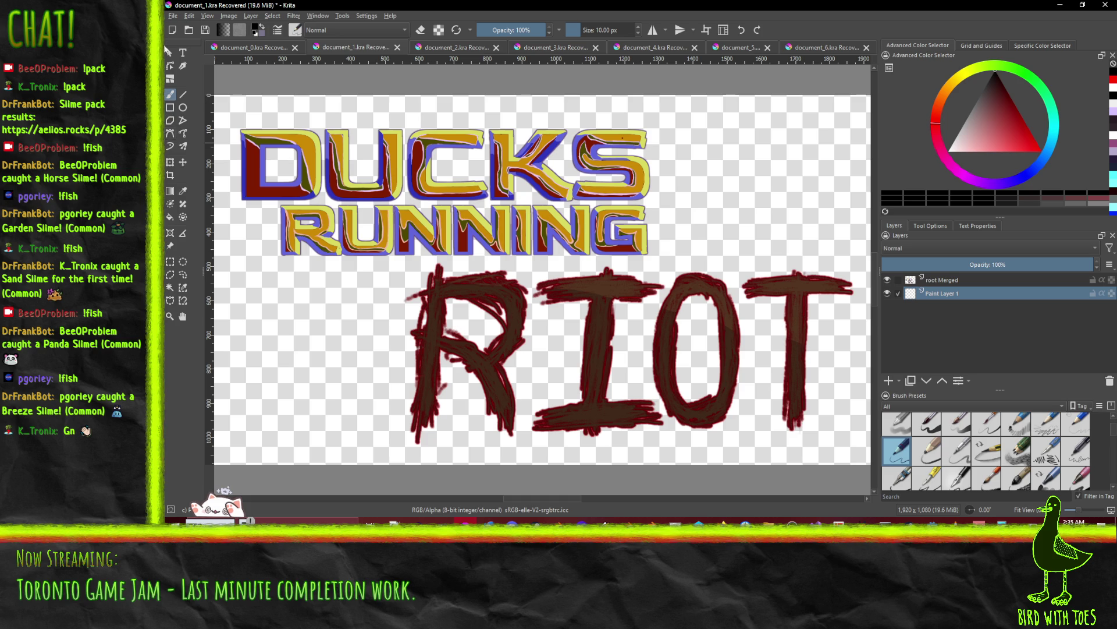
left_click(170, 216)
left_click(719, 195)
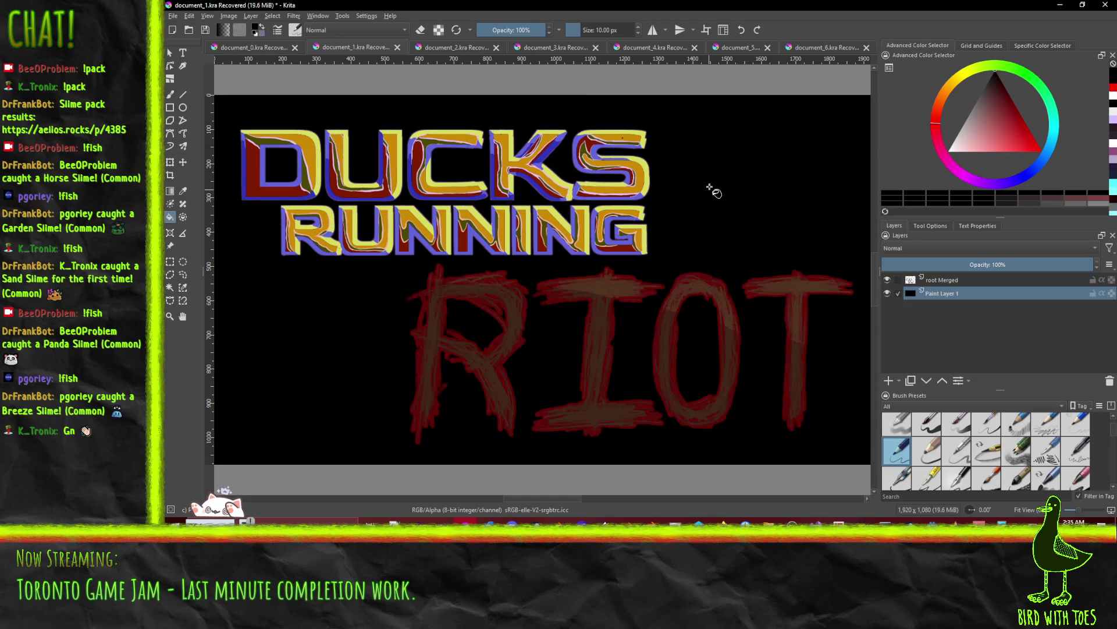
- Close the burst frame, document_5, 4TH and yellow blob drawings without saving
left_click(659, 51)
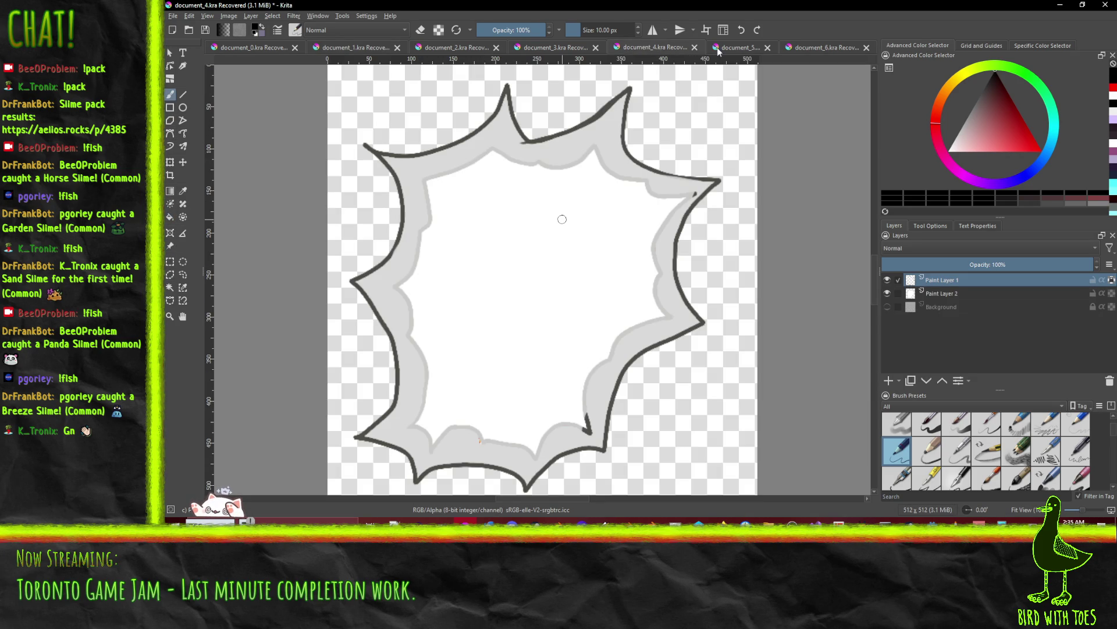
left_click(696, 50)
left_click(669, 273)
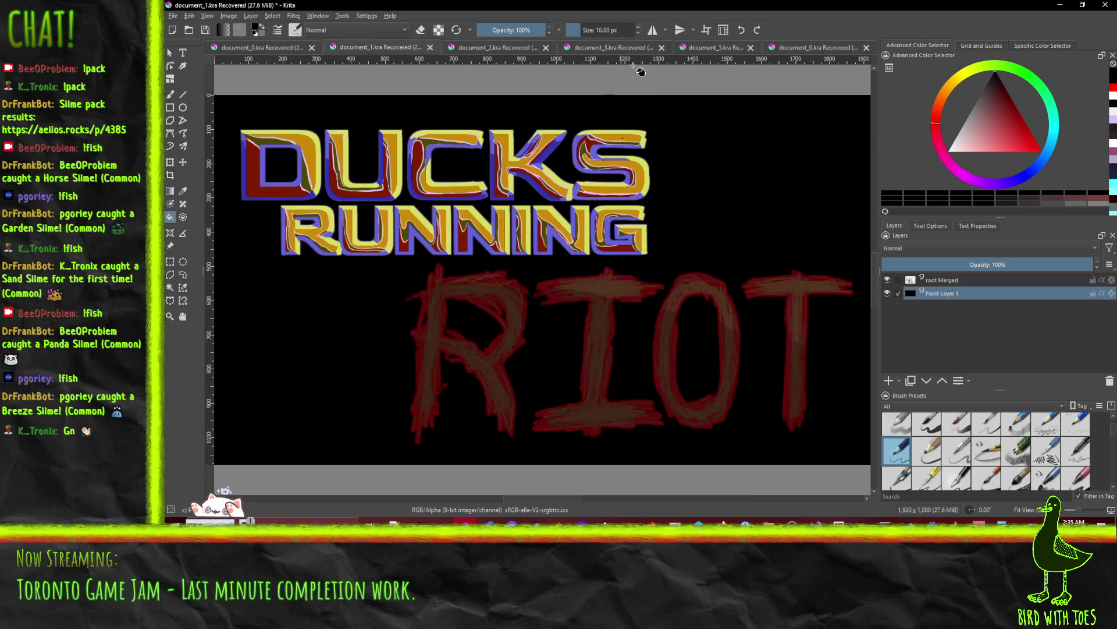
left_click(734, 50)
left_click(751, 47)
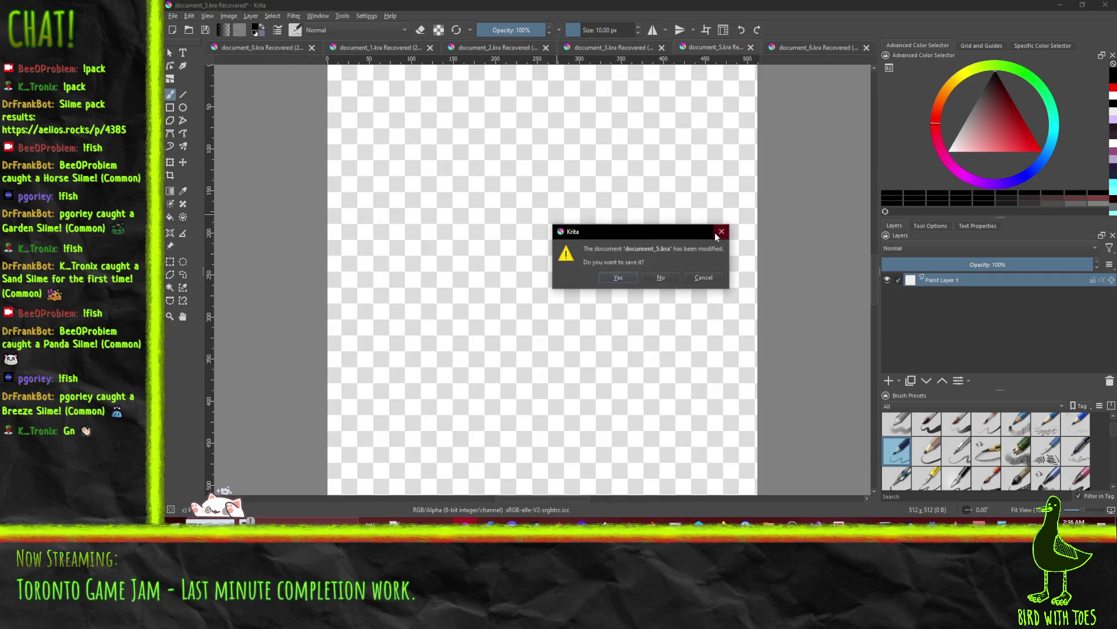
left_click(658, 285)
left_click(798, 48)
left_click(865, 47)
left_click(664, 286)
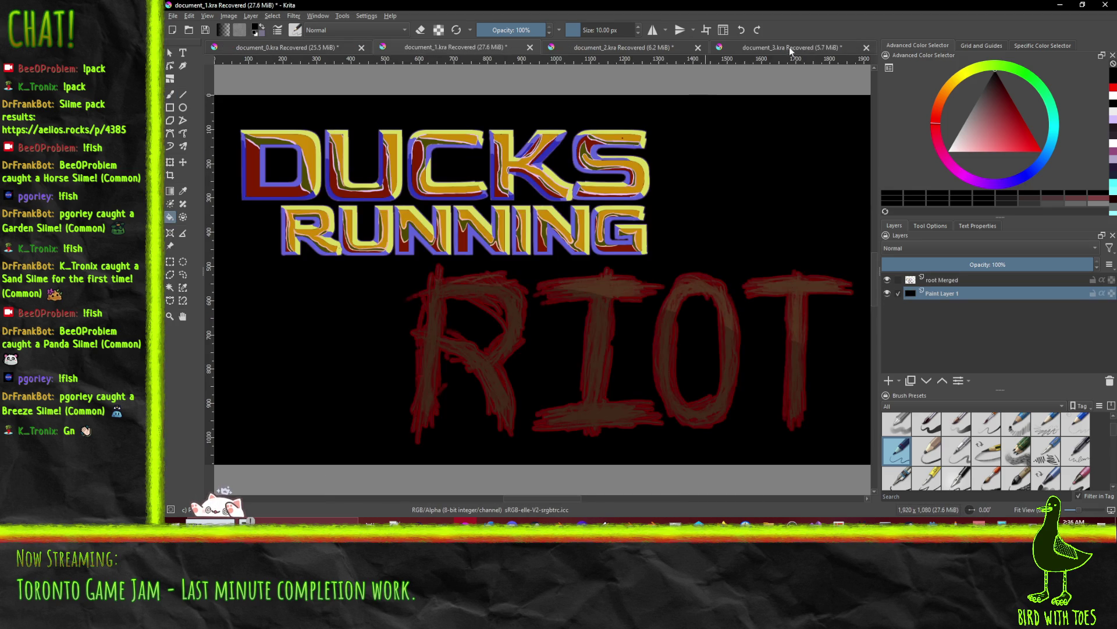
left_click(790, 49)
left_click(867, 47)
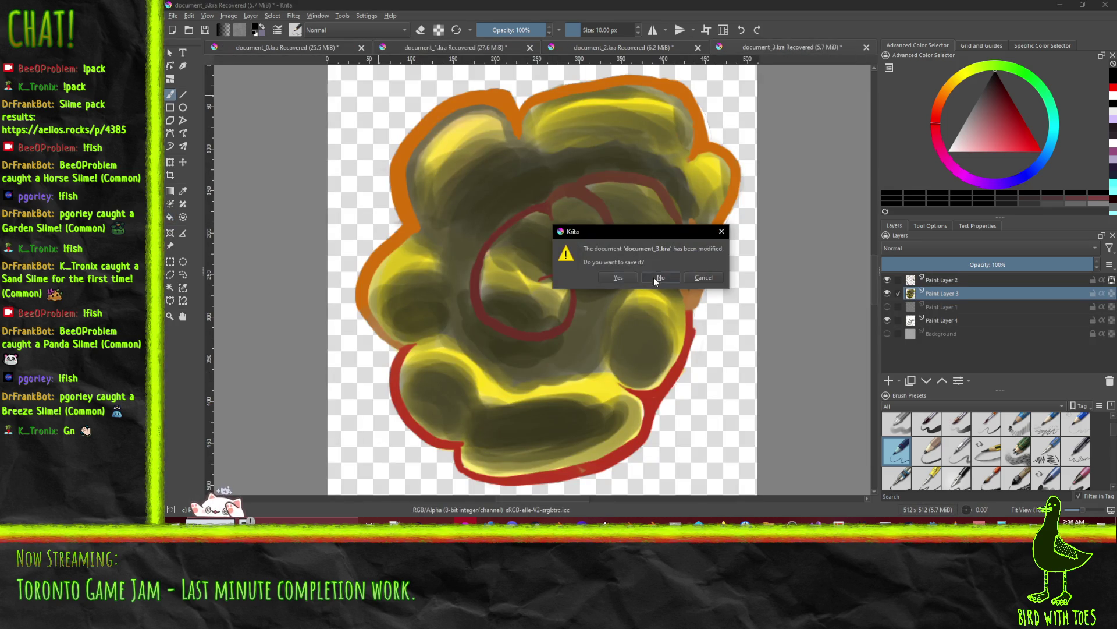
left_click(660, 277)
- In document_2, hide the other layers so only the red-bandana duck layer shows
left_click(765, 47)
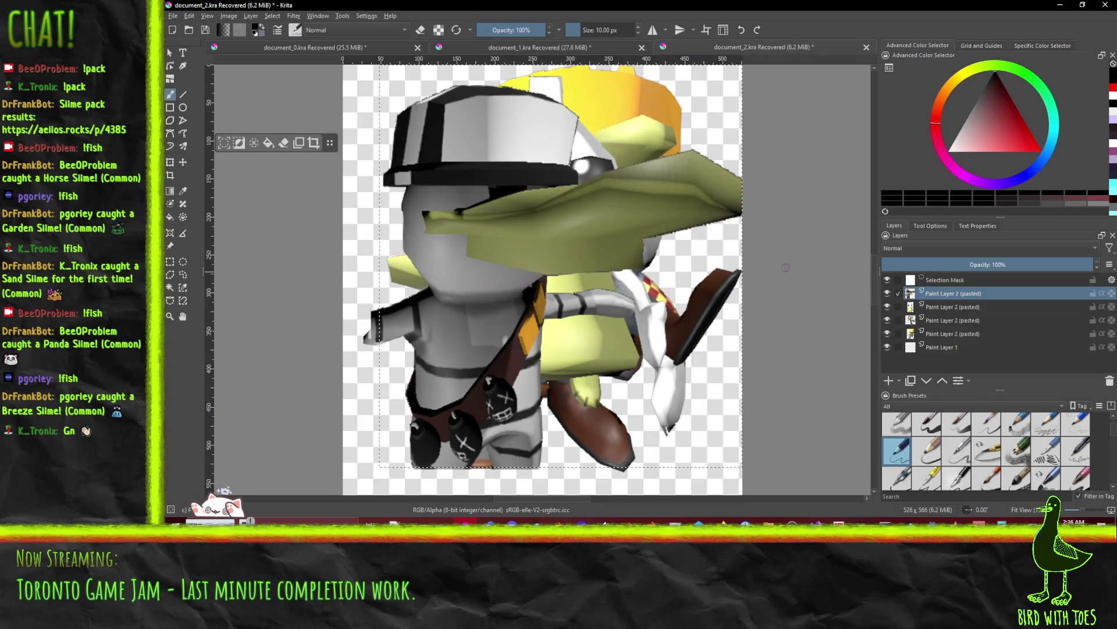
left_click(887, 293)
left_click(888, 306)
left_click(888, 307)
left_click(888, 307)
left_click(887, 280)
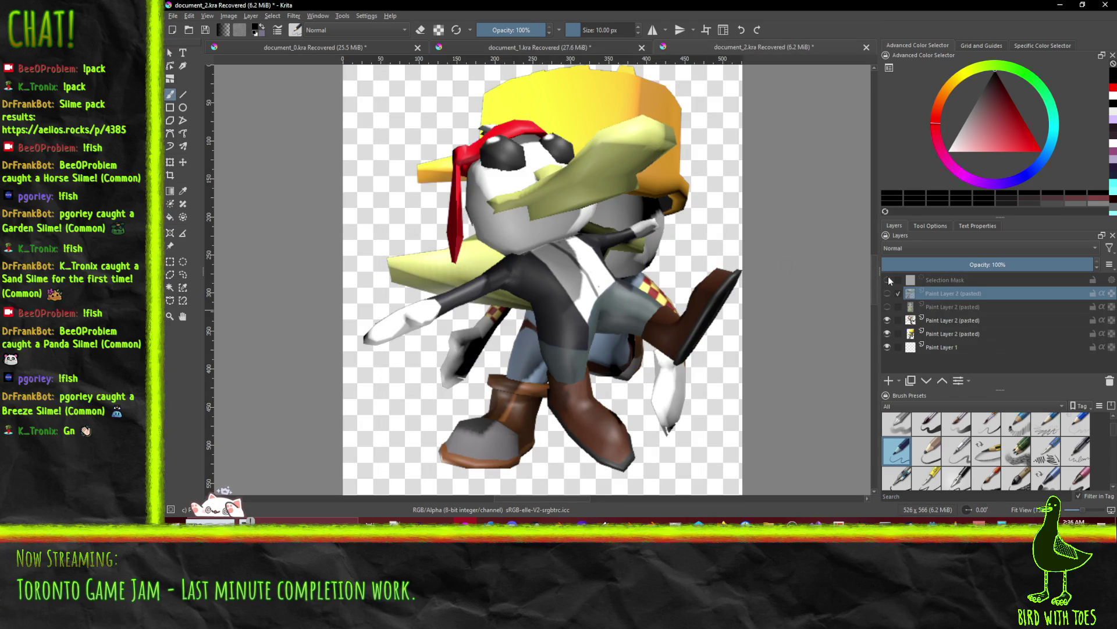
left_click(887, 334)
left_click(887, 320)
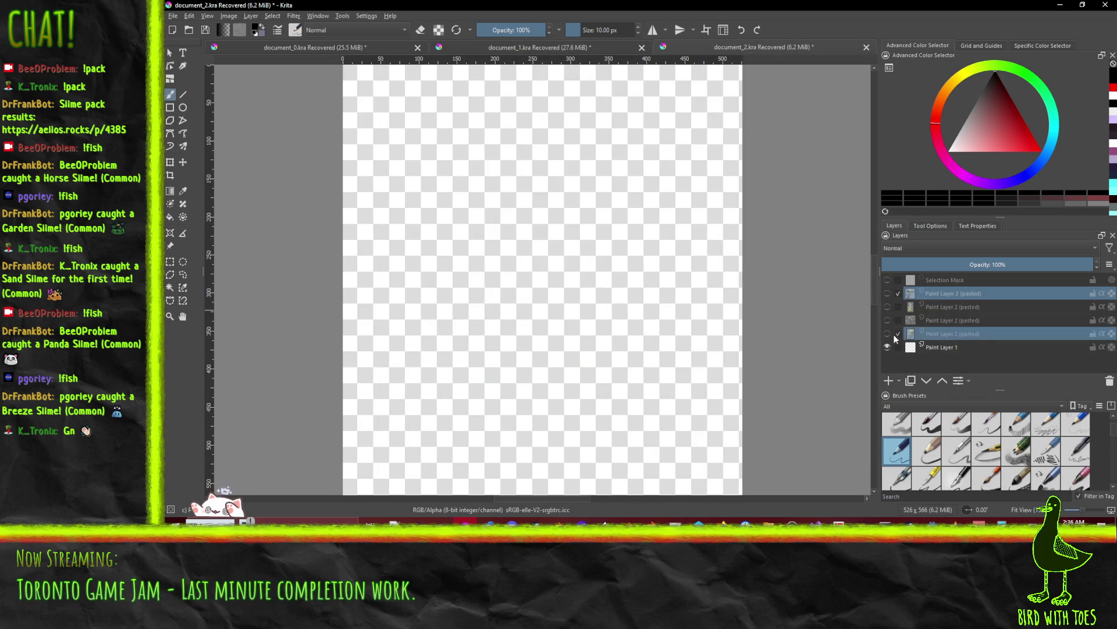
left_click(887, 333)
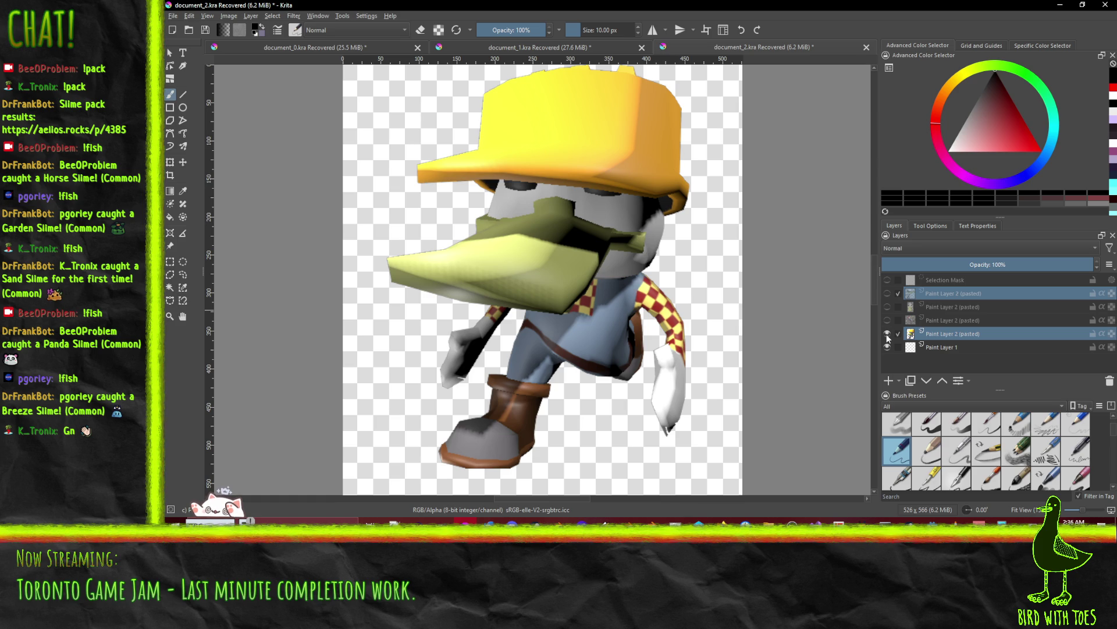
left_click(887, 334)
left_click(887, 320)
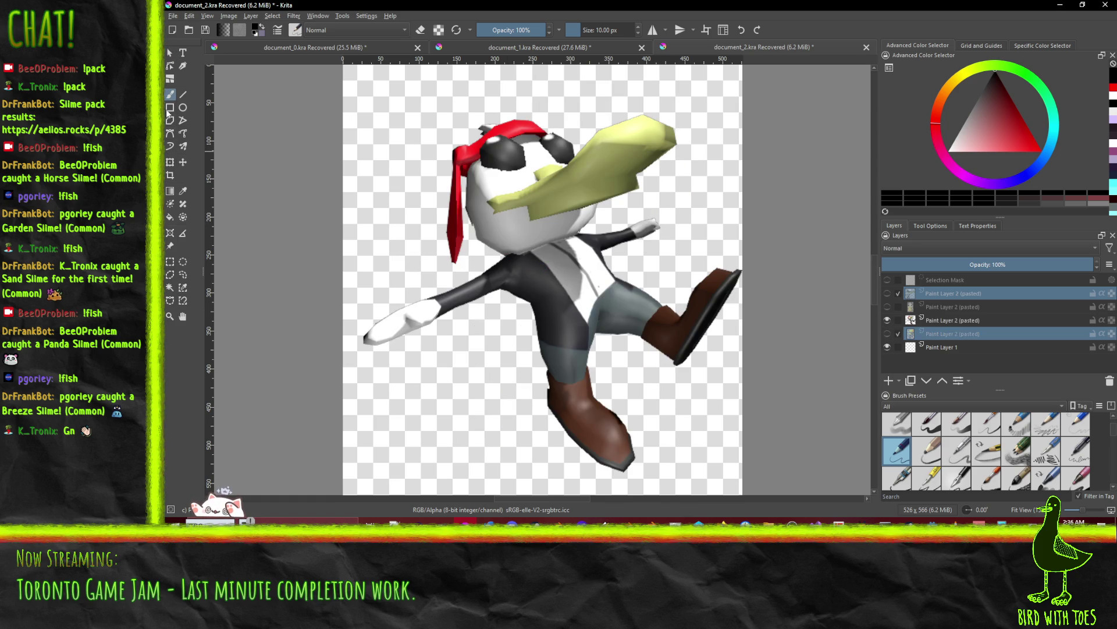
- Rectangle-select a 500 by 467 area around the duck and return to the title document
left_click(170, 262)
mouse_move(346, 79)
left_mouse_down()
mouse_move(582, 206)
mouse_move(760, 473)
left_mouse_up()
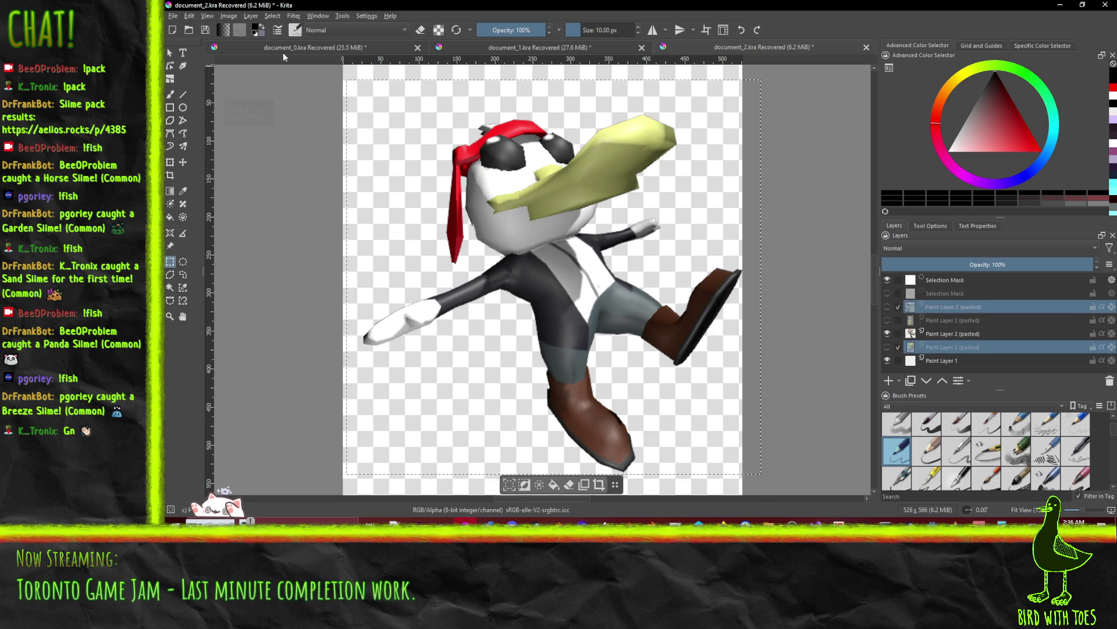
left_click(281, 48)
left_click(577, 48)
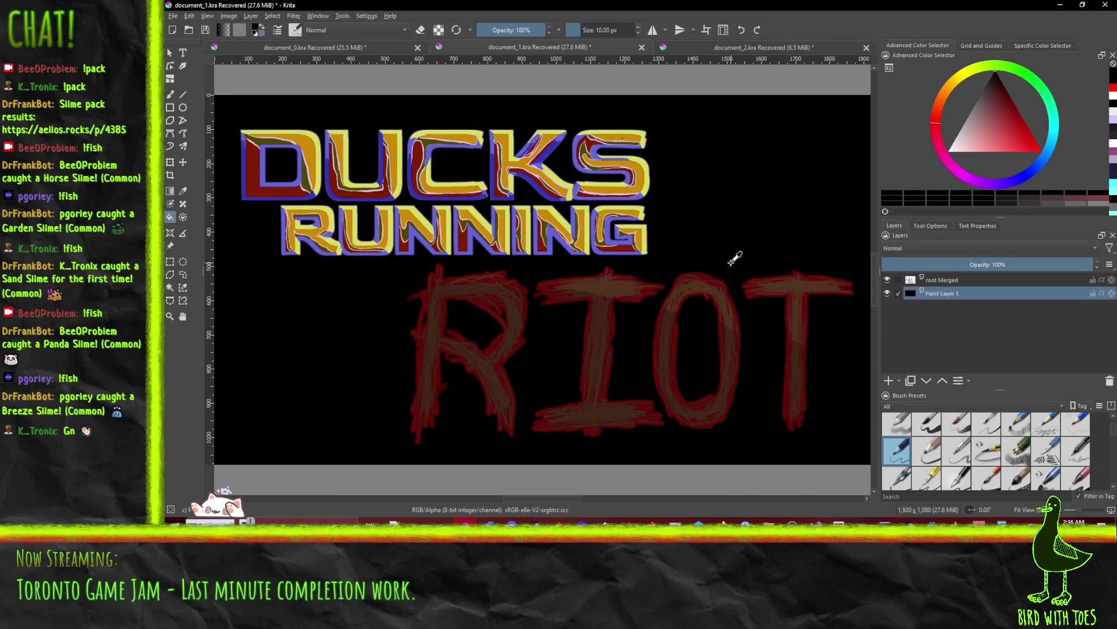
- Paste the duck into the title image, then delete the pasted layers and revisit the duck document
key("ctrl+v")
key("ctrl+v")
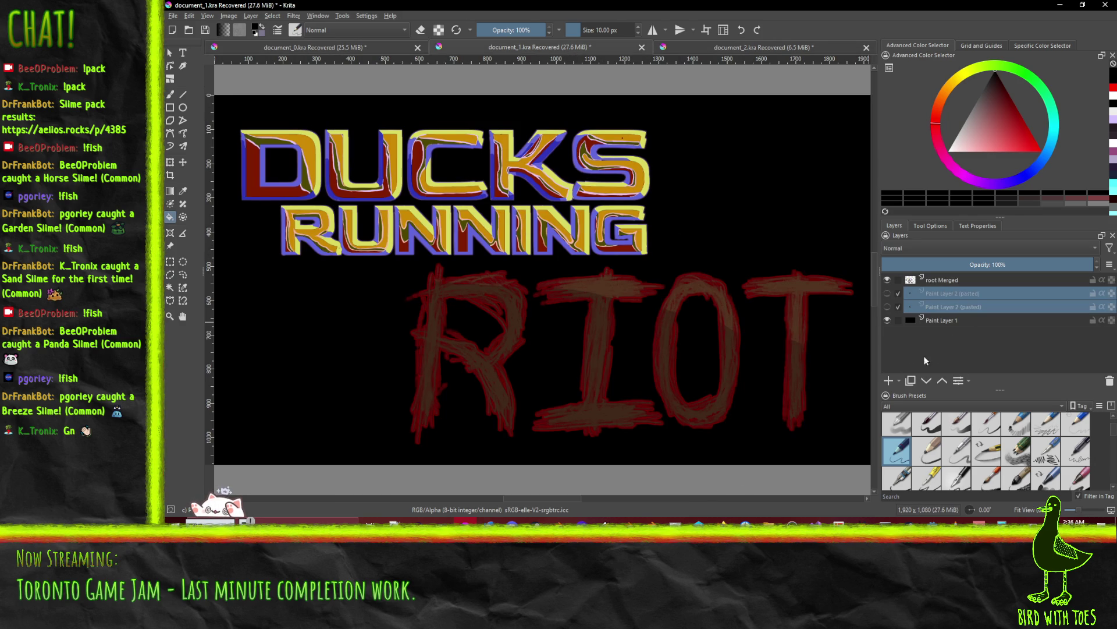
key("shift+Delete")
left_click(949, 265)
key("ctrl+z")
key("ctrl+z")
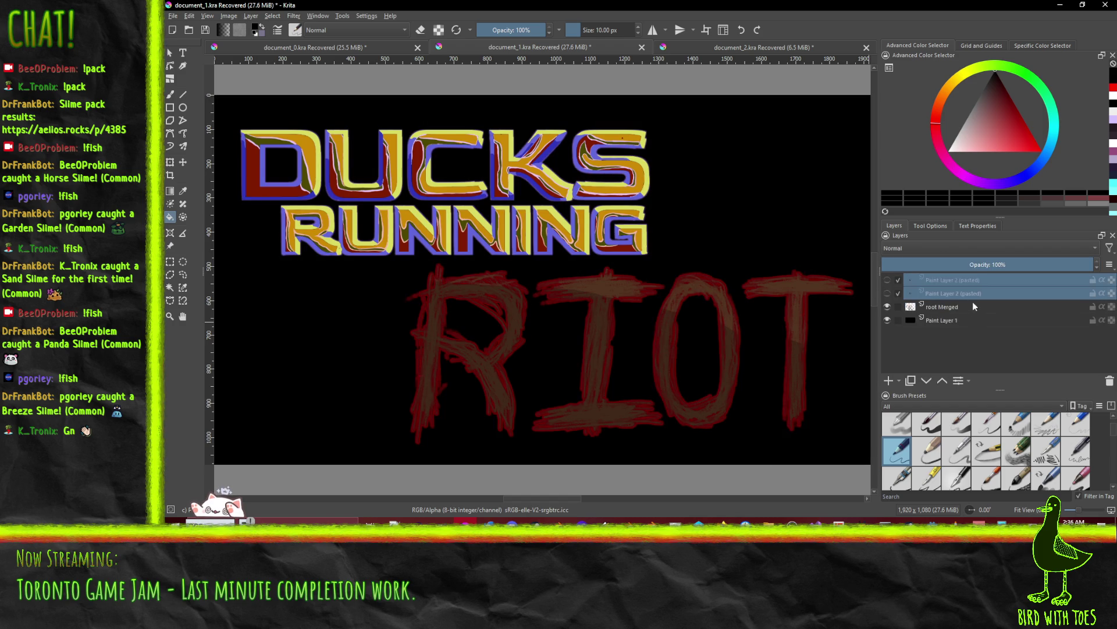
key("ctrl+g")
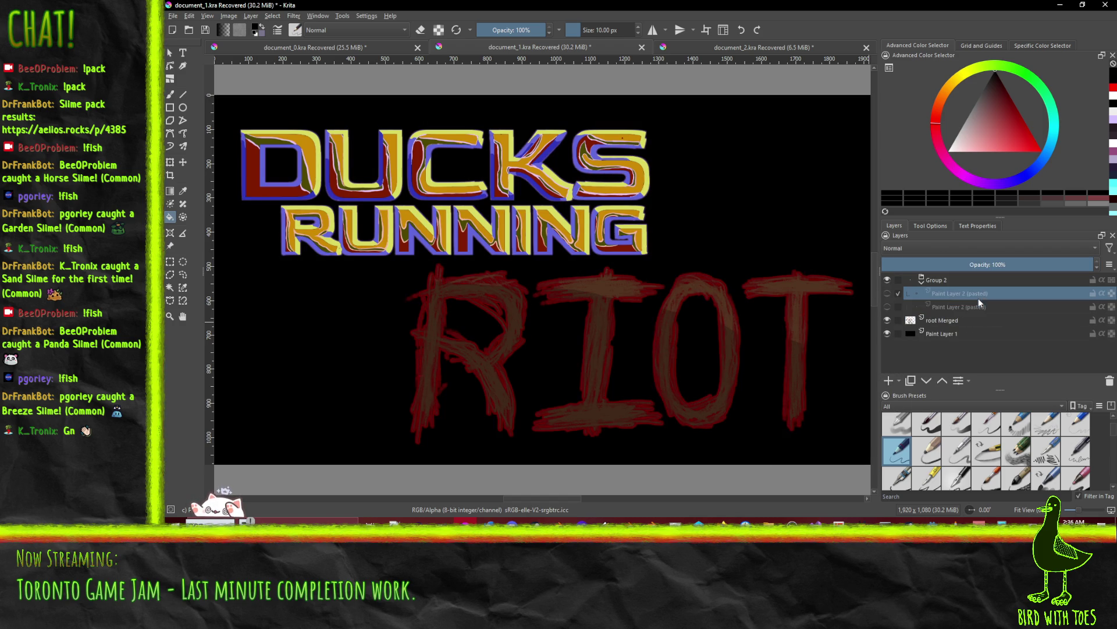
key("shift+Delete")
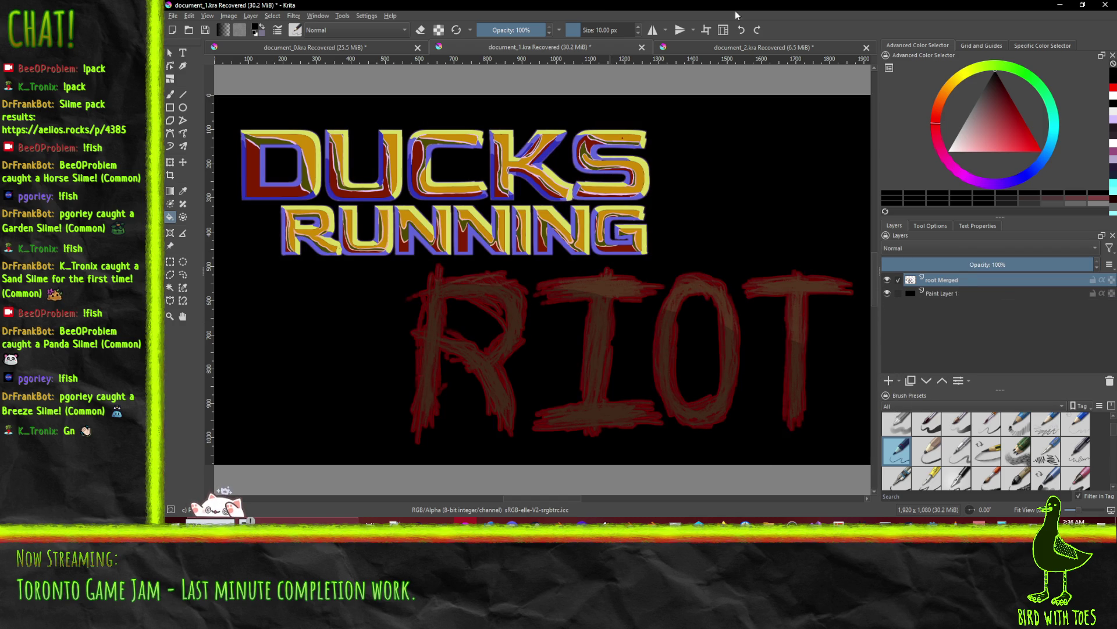
left_click(766, 49)
left_click(958, 335)
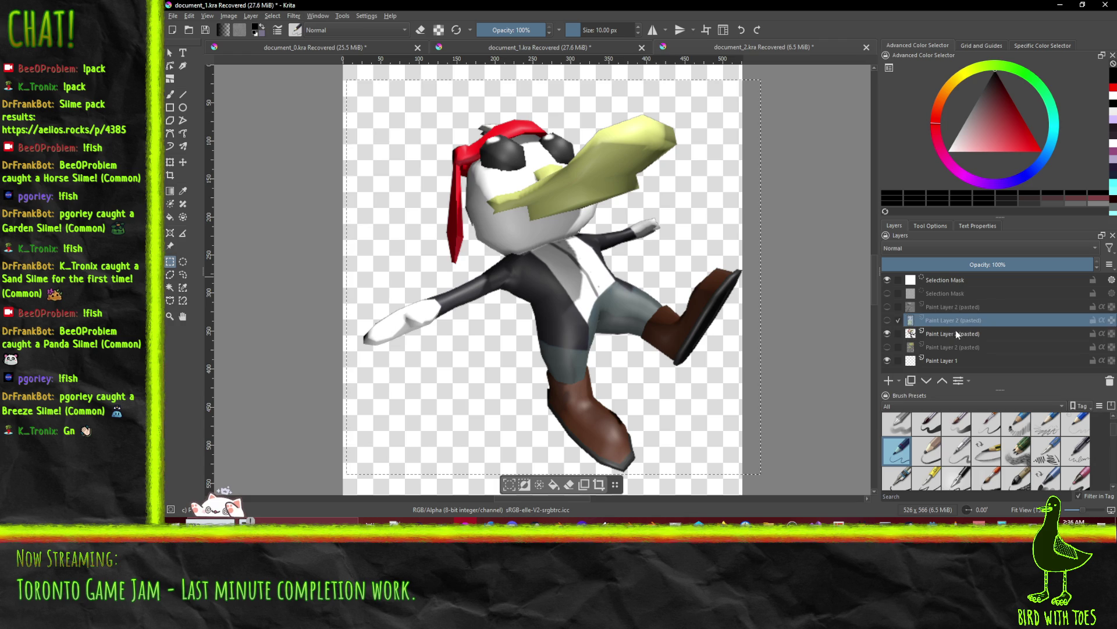
- Paste the duck again, move it onto RUNNING, and put its layer behind the lettering
left_click(355, 45)
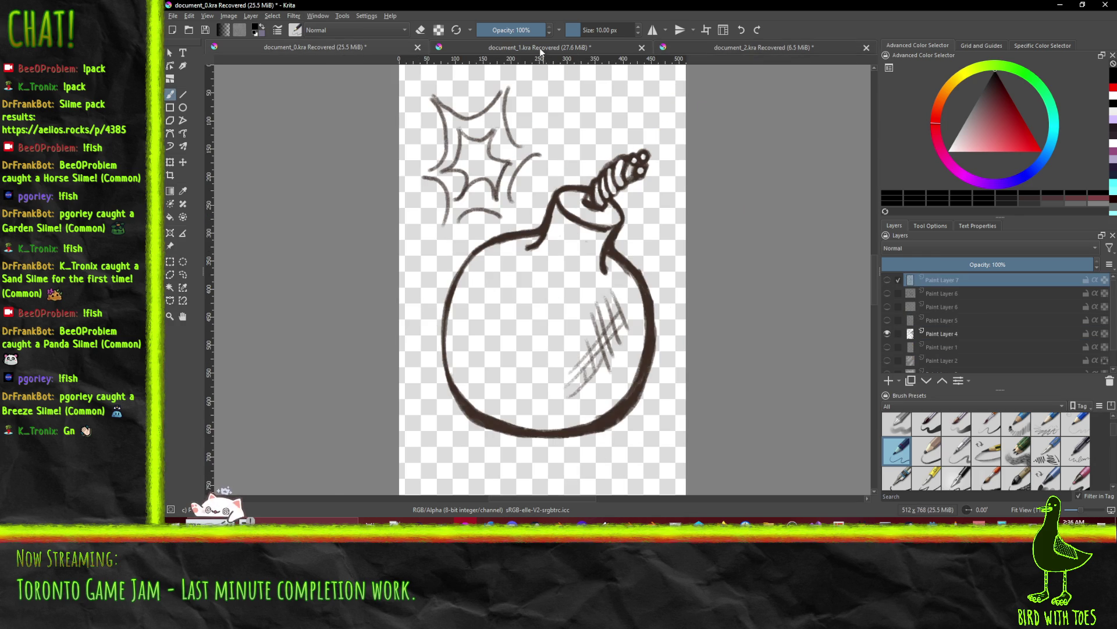
left_click(545, 53)
key("ctrl+v")
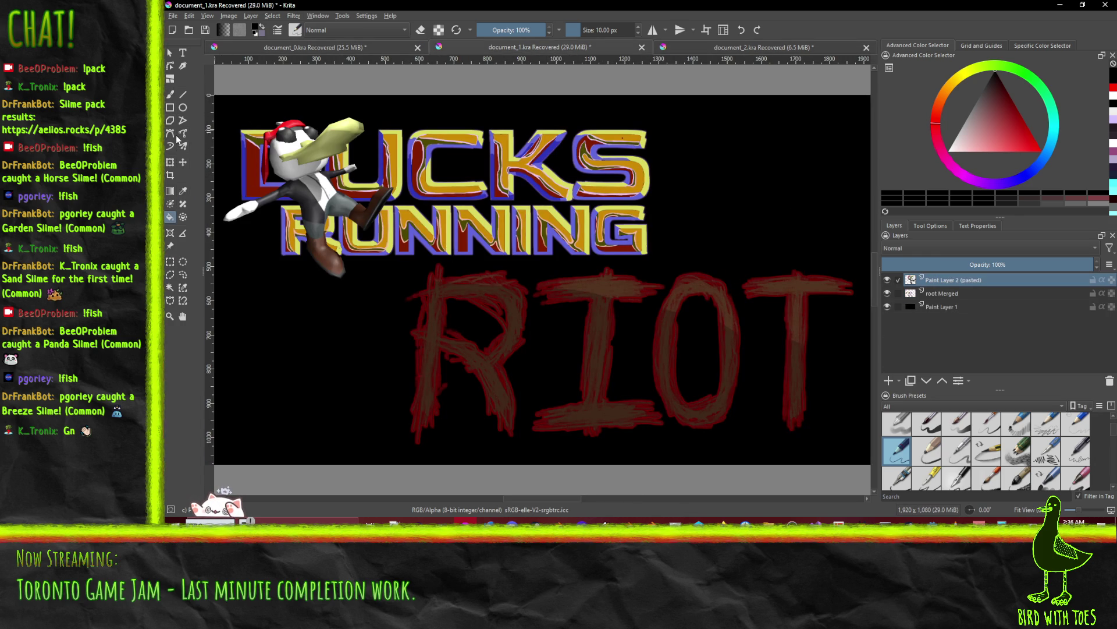
left_click(183, 162)
mouse_move(331, 166)
left_mouse_down()
mouse_move(417, 204)
mouse_move(636, 222)
mouse_move(576, 226)
left_mouse_up()
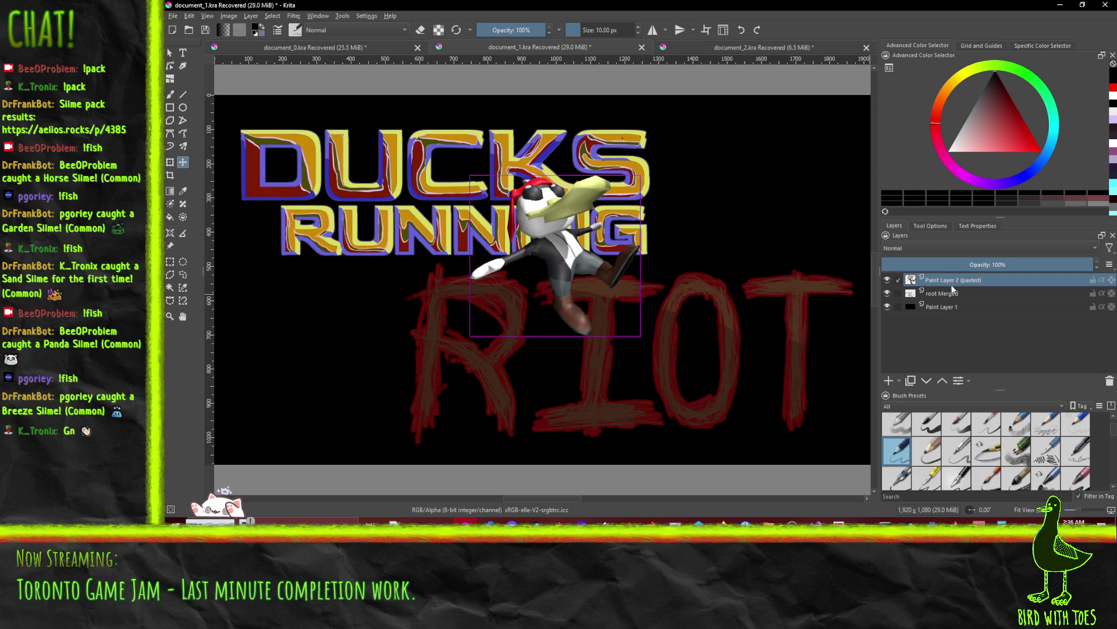
left_click_drag(952, 282, 948, 301)
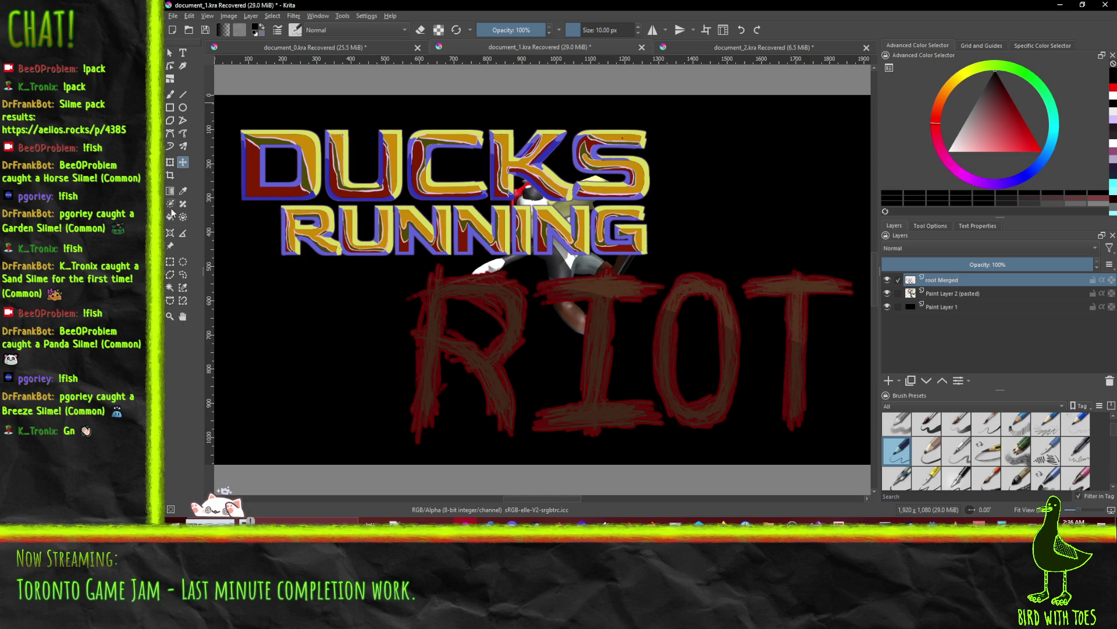
left_click(170, 164)
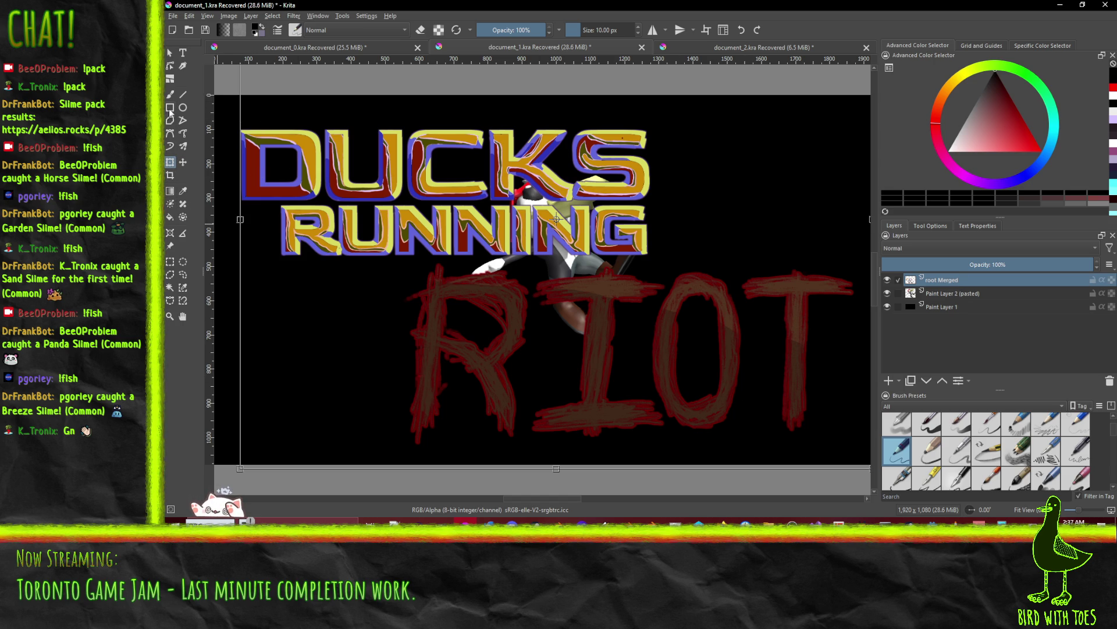
- Scale the DUCKS RUNNING title down toward the top-left
left_click(170, 261)
mouse_move(231, 123)
left_mouse_down()
mouse_move(652, 234)
mouse_move(668, 261)
left_mouse_up()
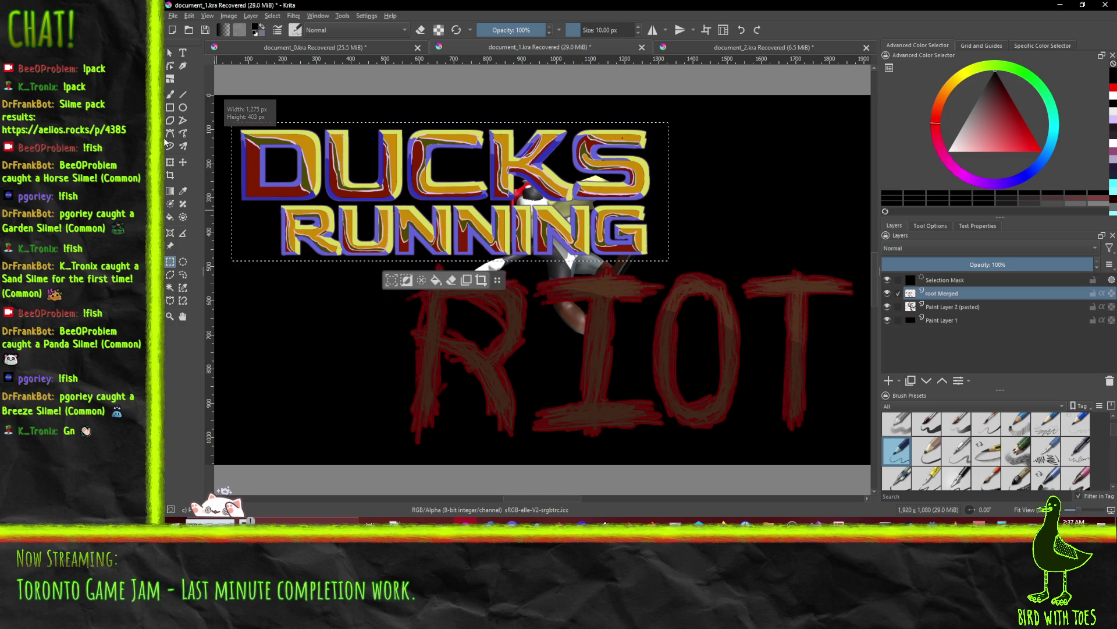
left_click(169, 162)
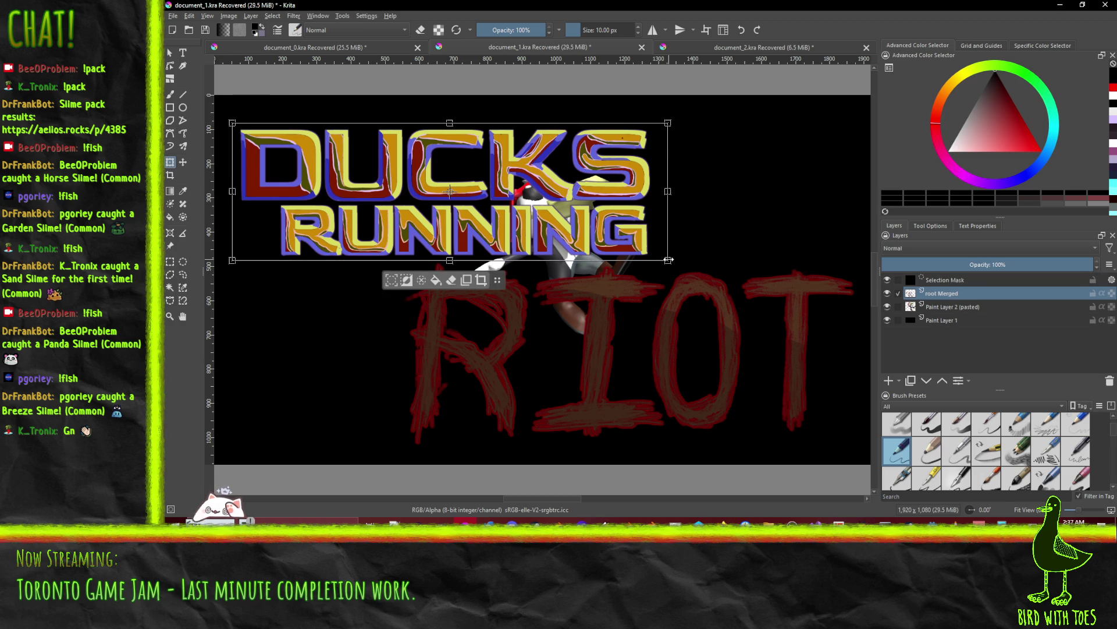
mouse_move(669, 262)
left_mouse_down()
mouse_move(463, 210)
mouse_move(490, 218)
left_mouse_up()
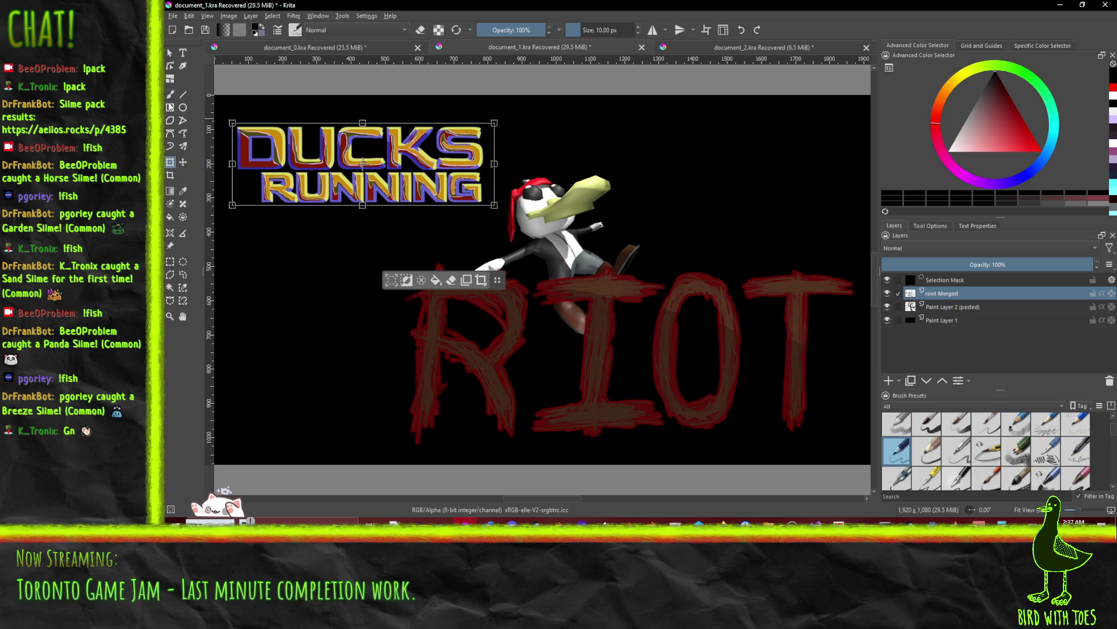
left_click(170, 263)
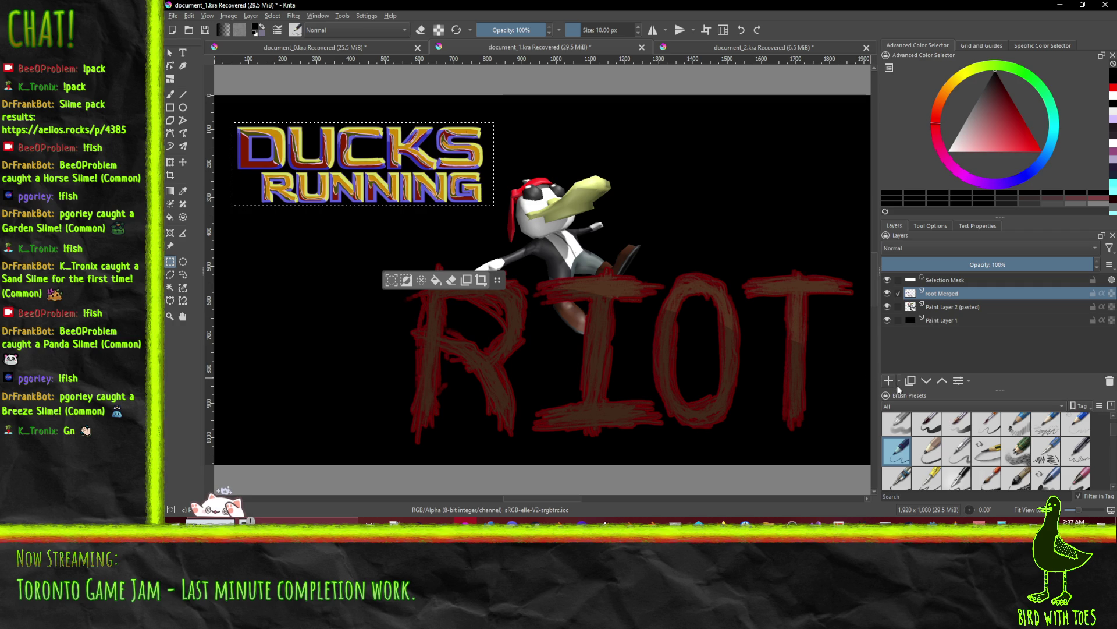
left_click(308, 271)
- Cut RIOT onto its own layer beneath the title, and move the duck up-left beside it
left_click_drag(396, 235, 862, 447)
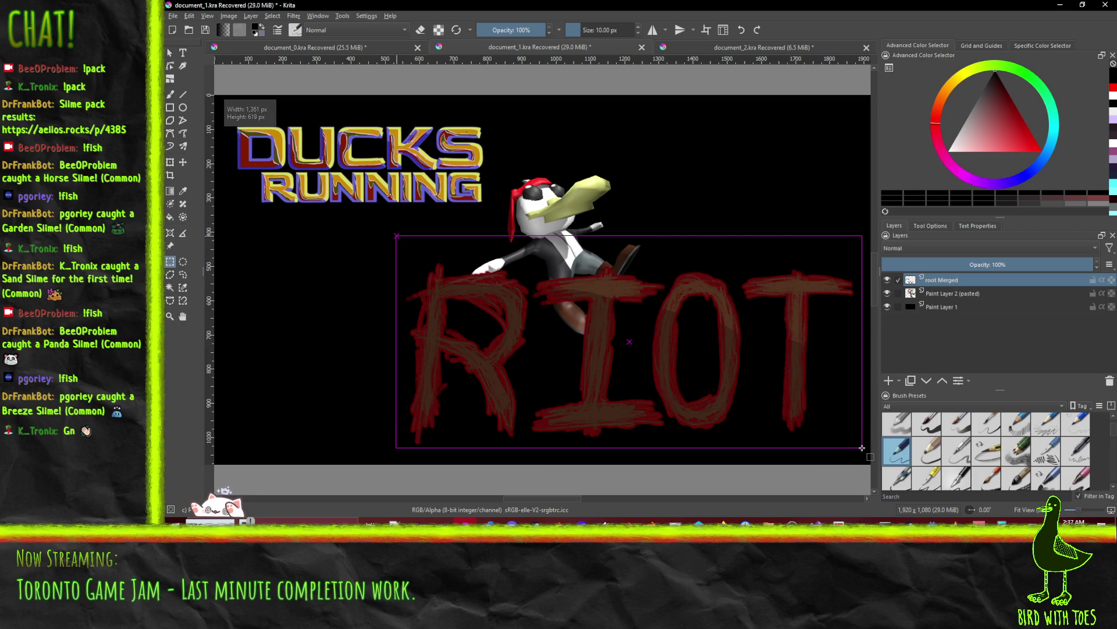
key("ctrl+shift+j")
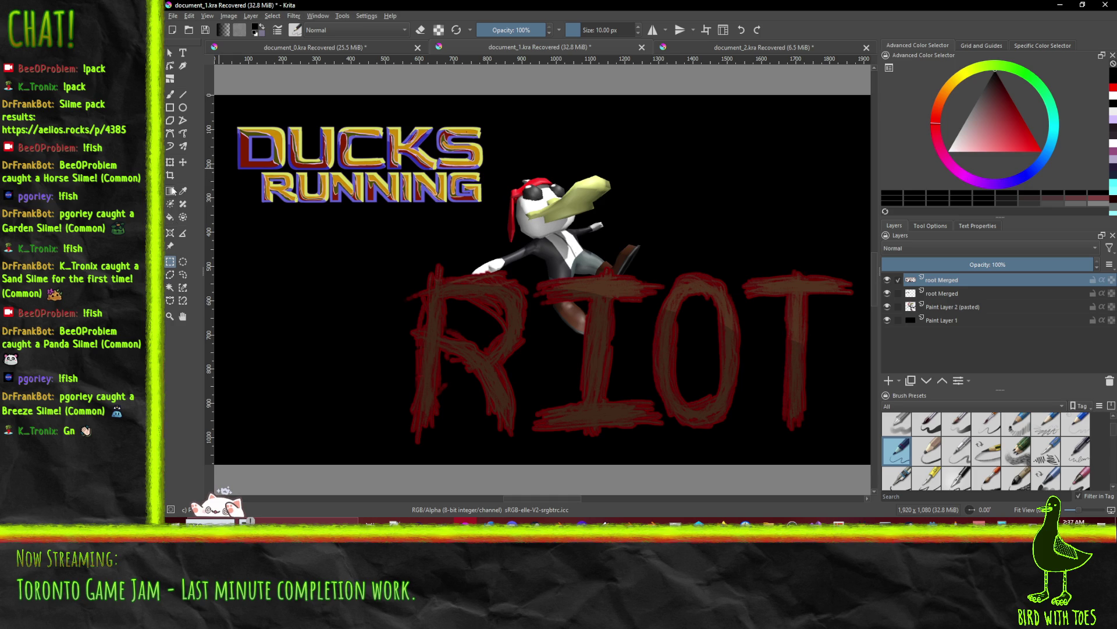
mouse_move(530, 303)
left_mouse_down()
mouse_move(420, 278)
mouse_move(415, 193)
mouse_move(412, 208)
left_mouse_up()
left_click_drag(949, 284, 942, 308)
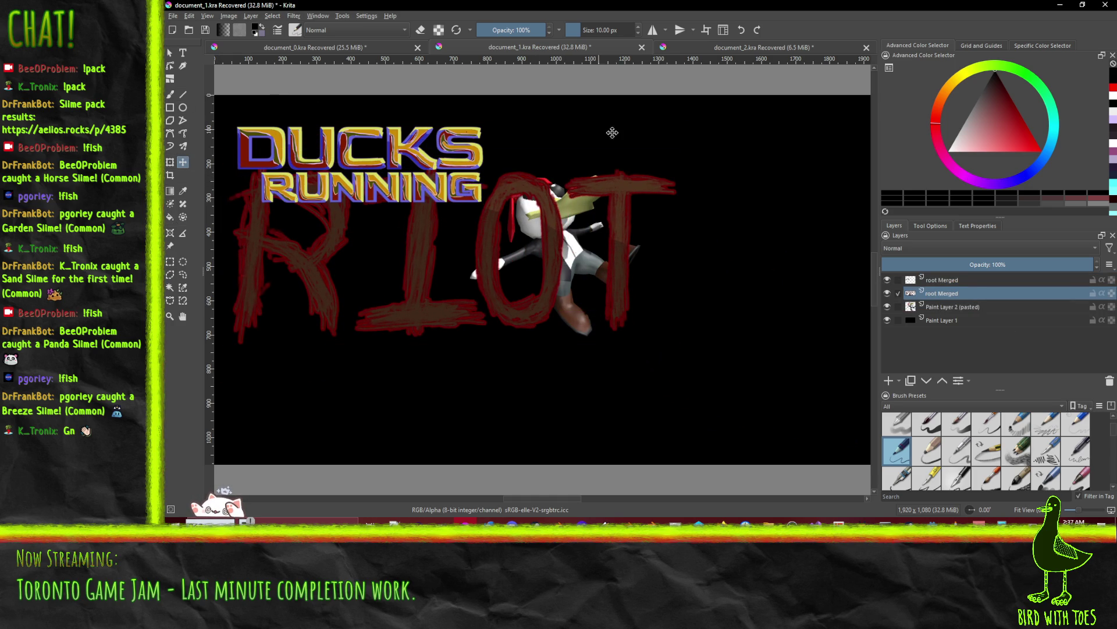
left_click(616, 193)
left_click(953, 308)
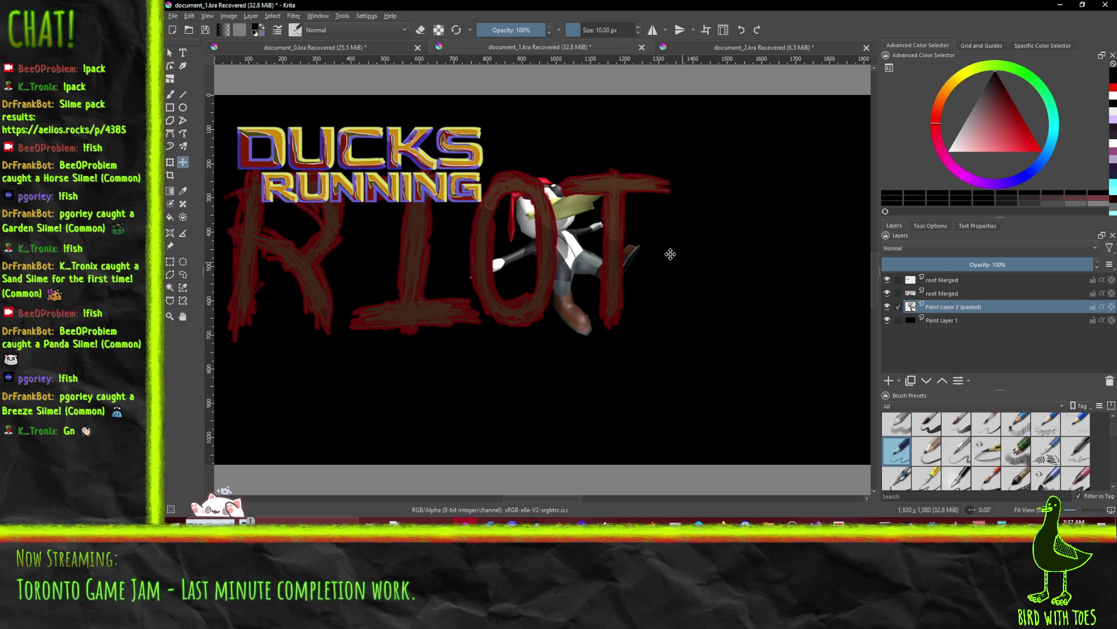
left_click_drag(563, 195, 536, 128)
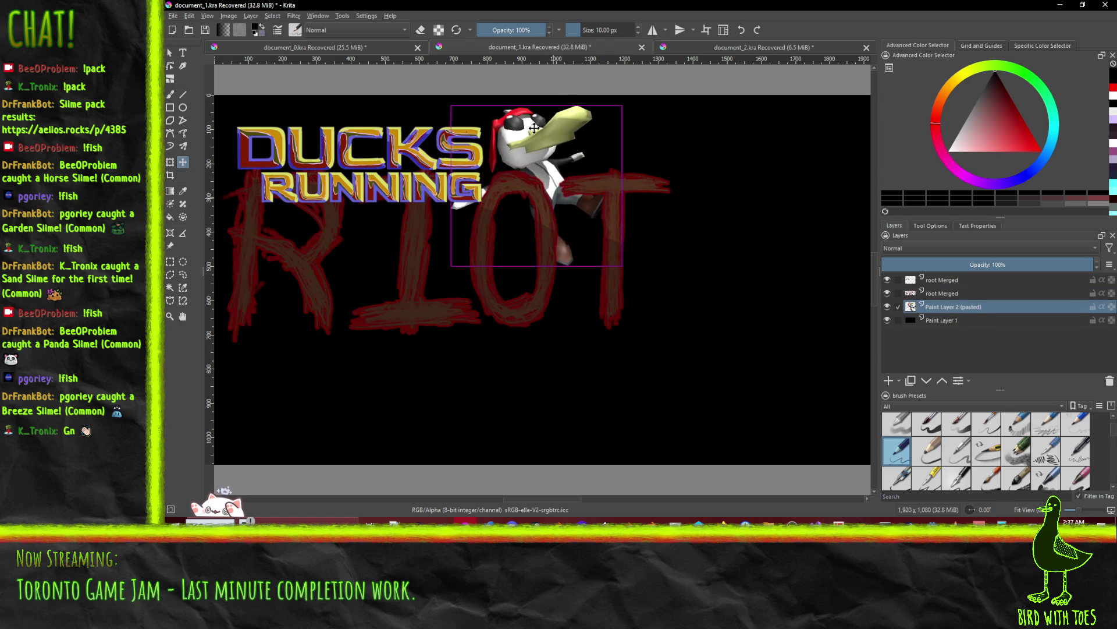
- Shrink the RIOT lettering and nudge it just under DUCKS RUNNING
left_click(948, 279)
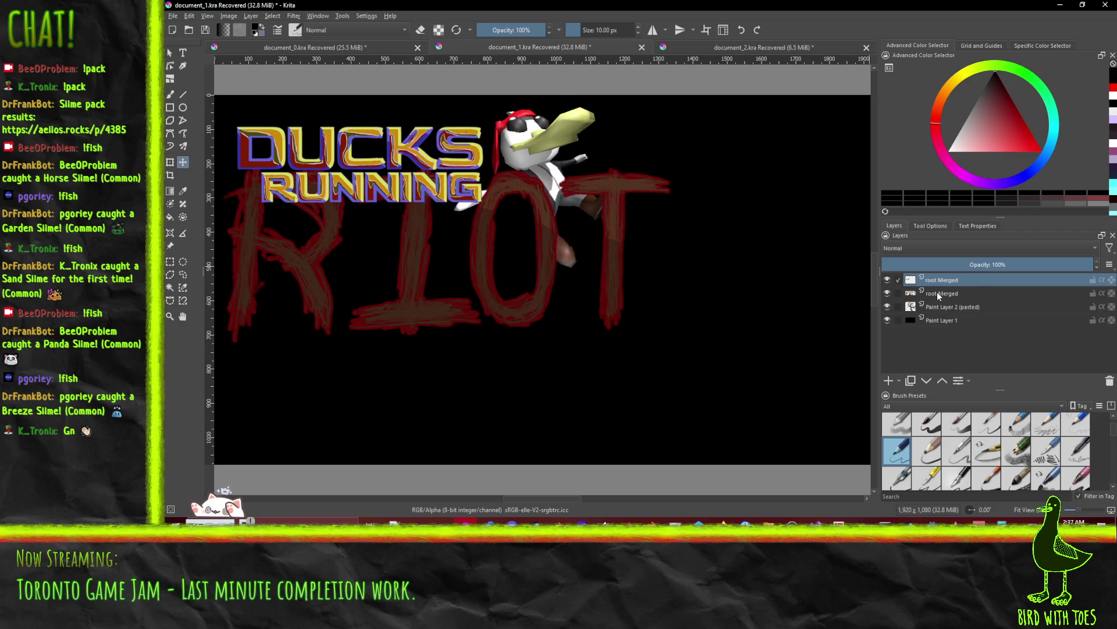
left_click(937, 293)
left_click(886, 292)
left_click(886, 292)
left_click(169, 163)
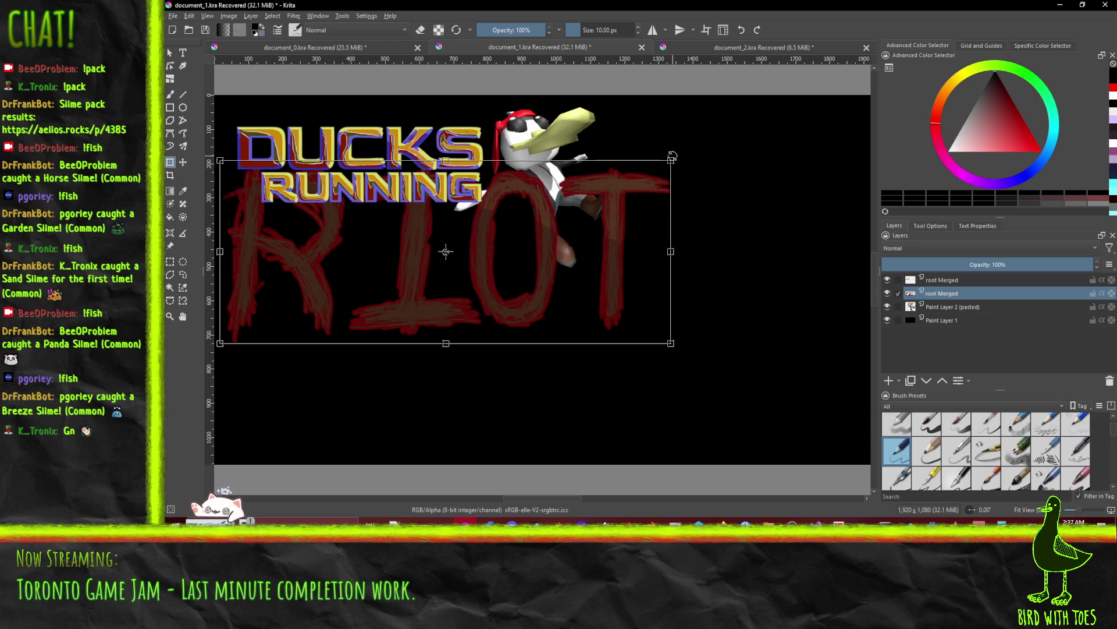
left_click_drag(672, 163, 556, 214)
left_click_drag(372, 298, 417, 284)
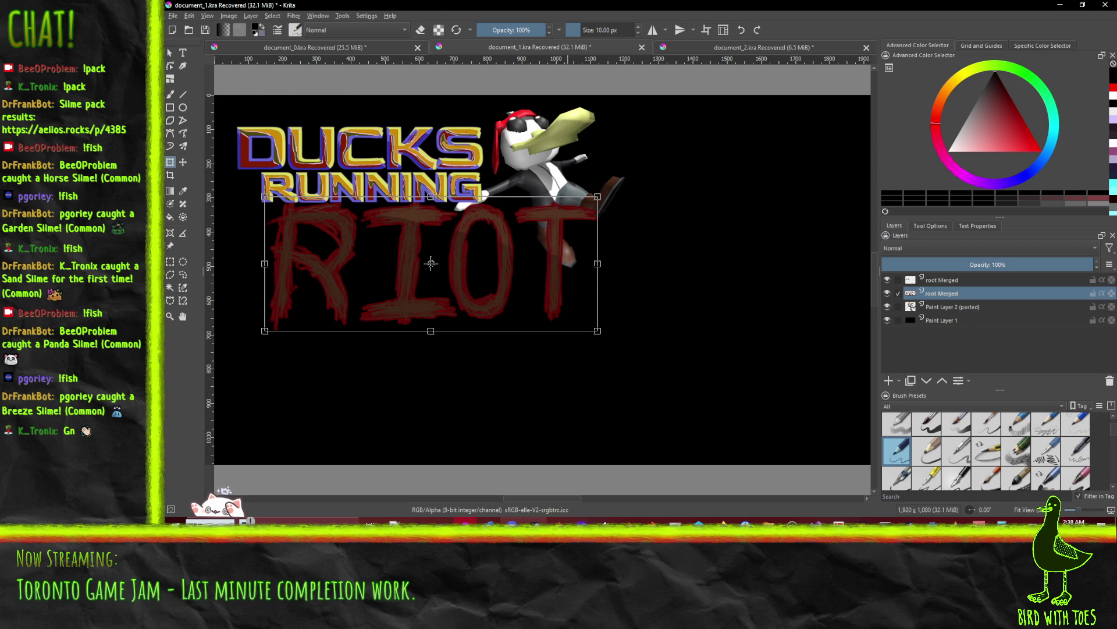
mouse_move(721, 522)
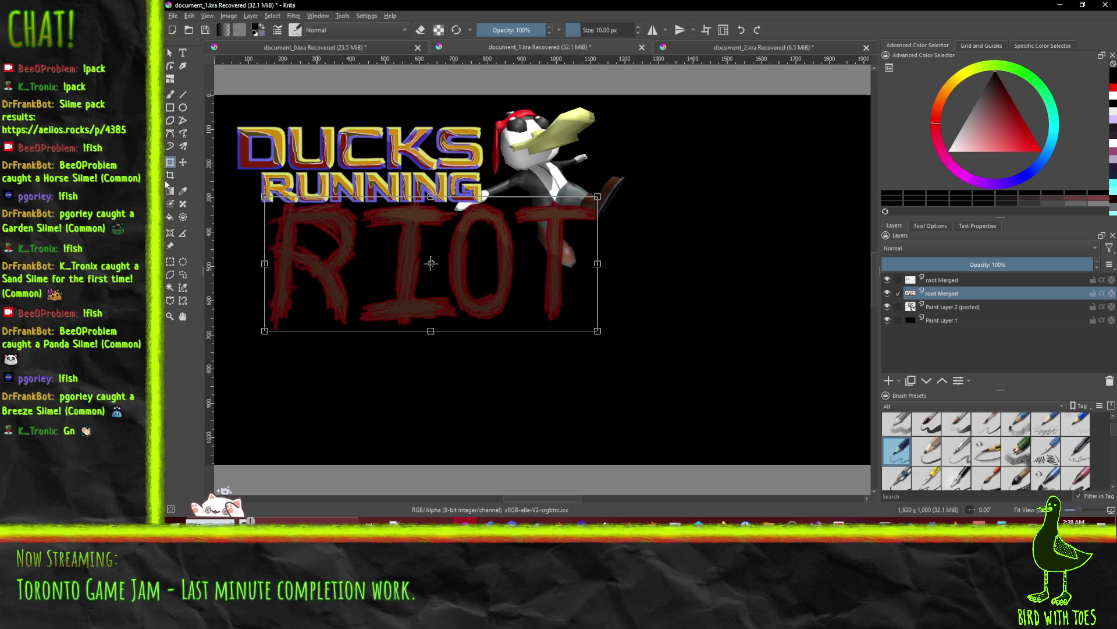
left_click(170, 262)
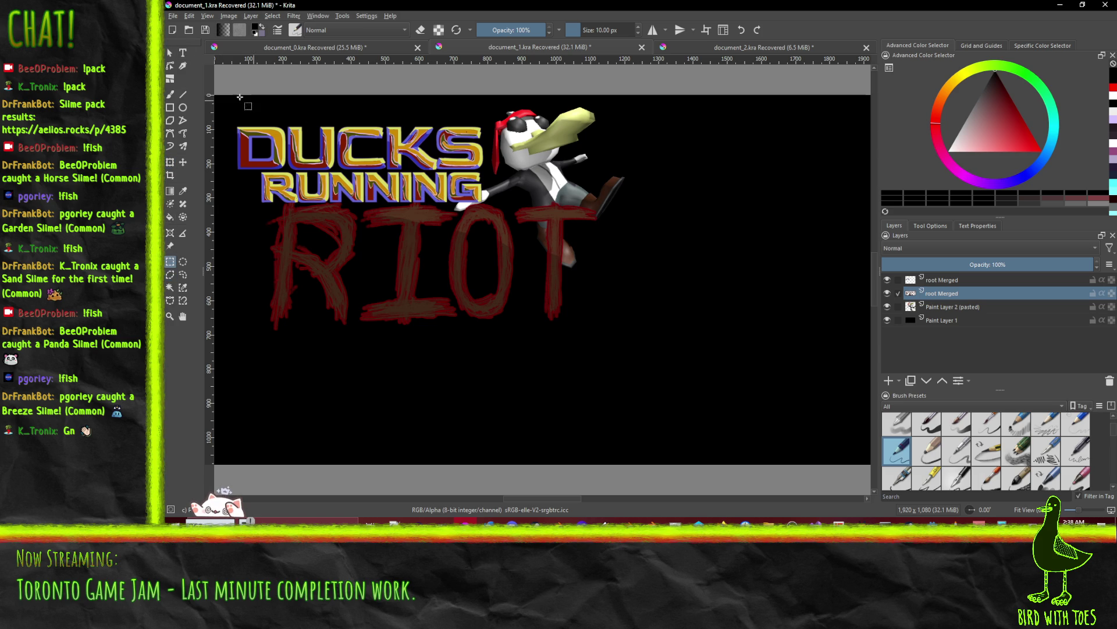
- Fill a roughly 630×500 top-left selection with red on a new layer
mouse_move(234, 94)
left_mouse_down()
mouse_move(374, 191)
mouse_move(449, 279)
mouse_move(462, 266)
mouse_move(450, 265)
left_mouse_up()
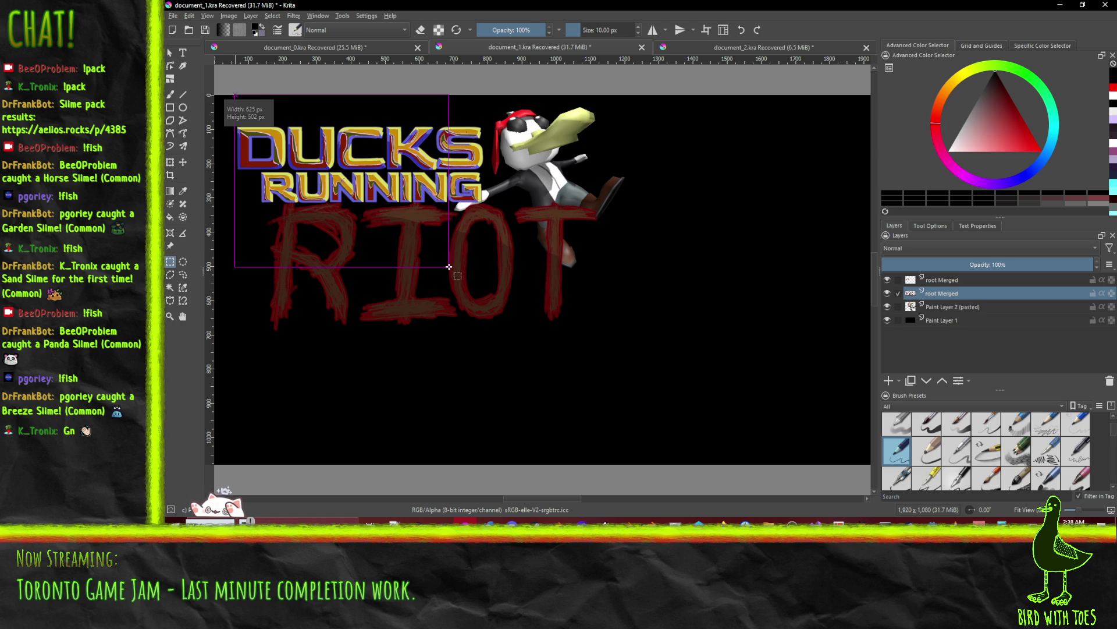
left_click_drag(450, 267, 451, 265)
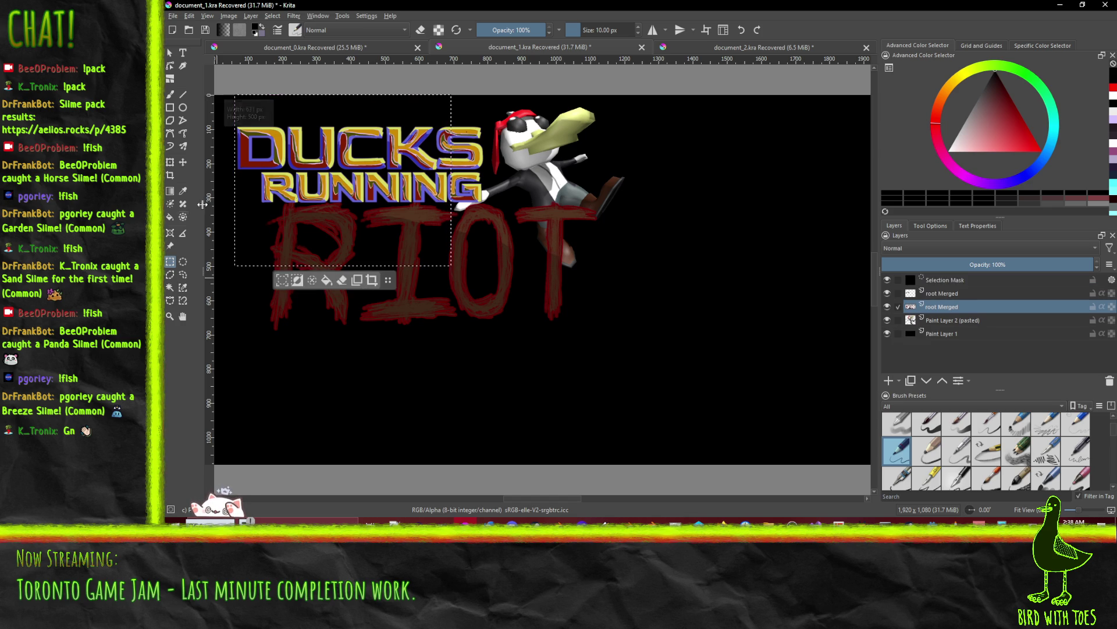
left_click(888, 380)
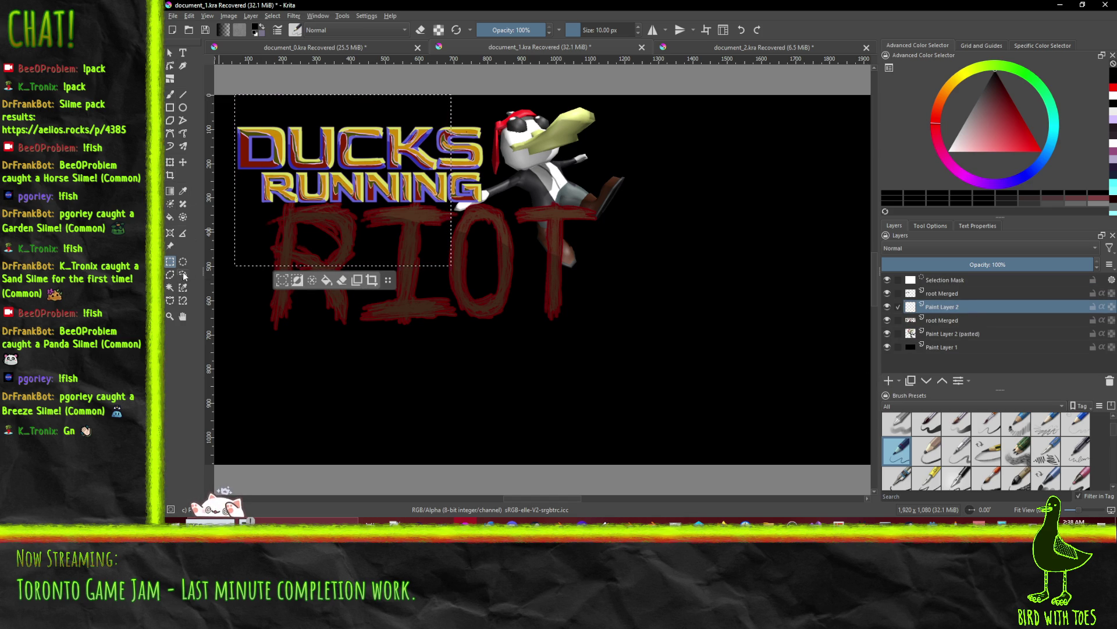
left_click(1042, 150)
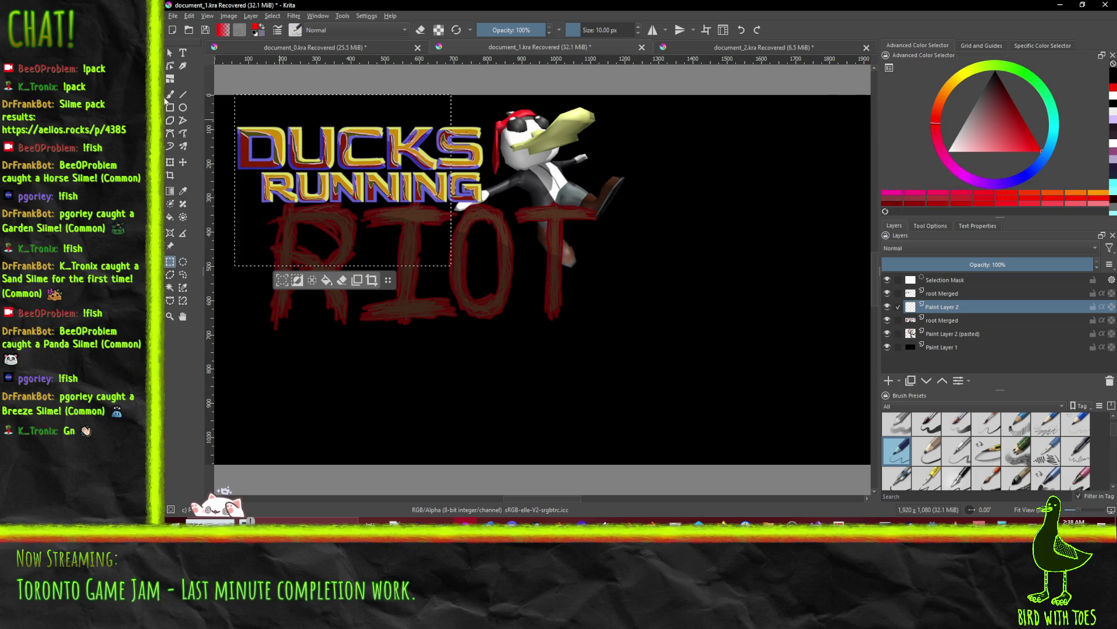
left_click(173, 217)
left_click(398, 191)
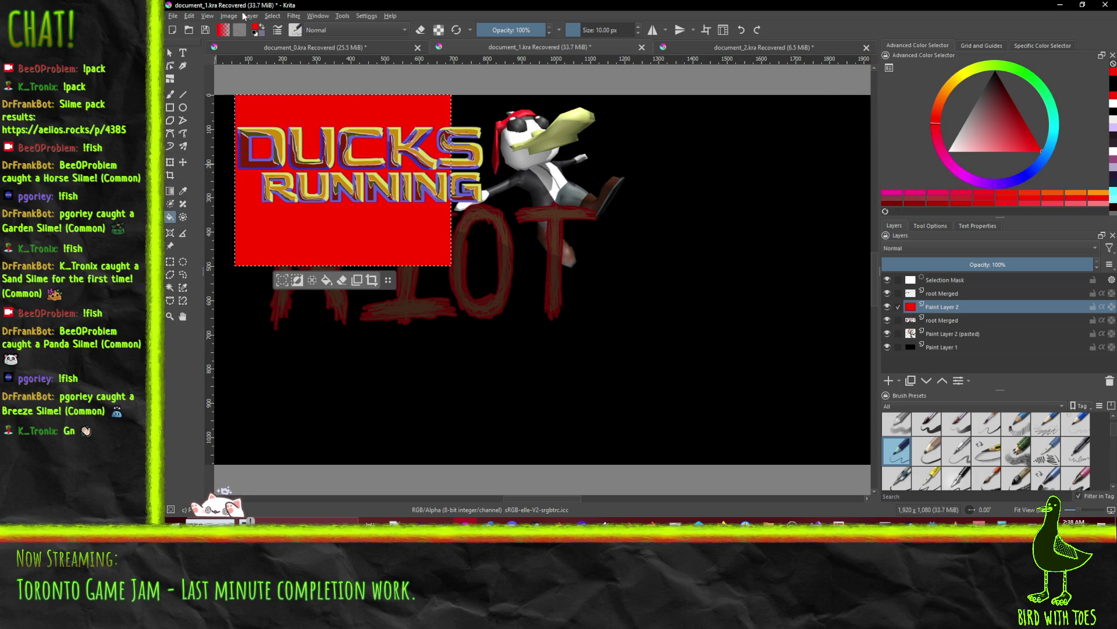
- Enlarge the red rectangle with the Transform tool
left_click(273, 16)
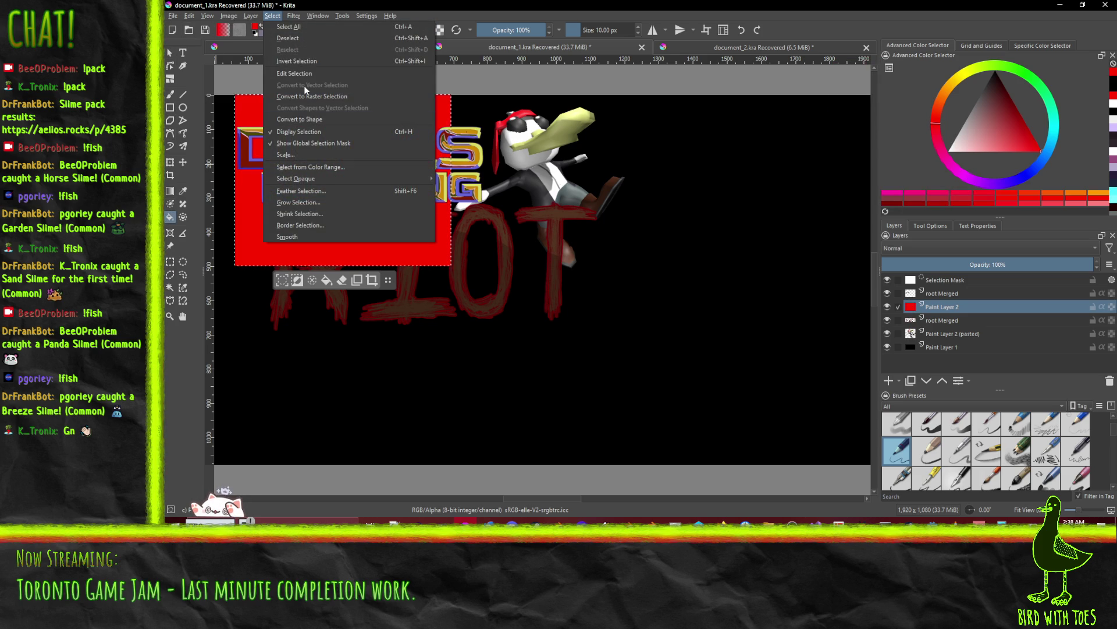
left_click(205, 208)
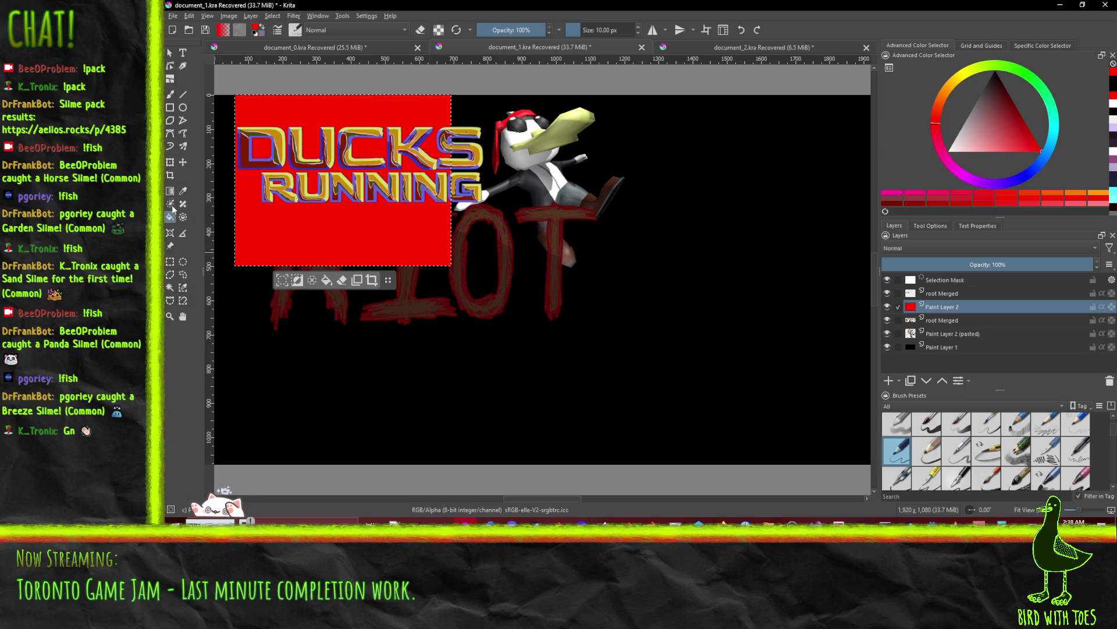
left_click(174, 166)
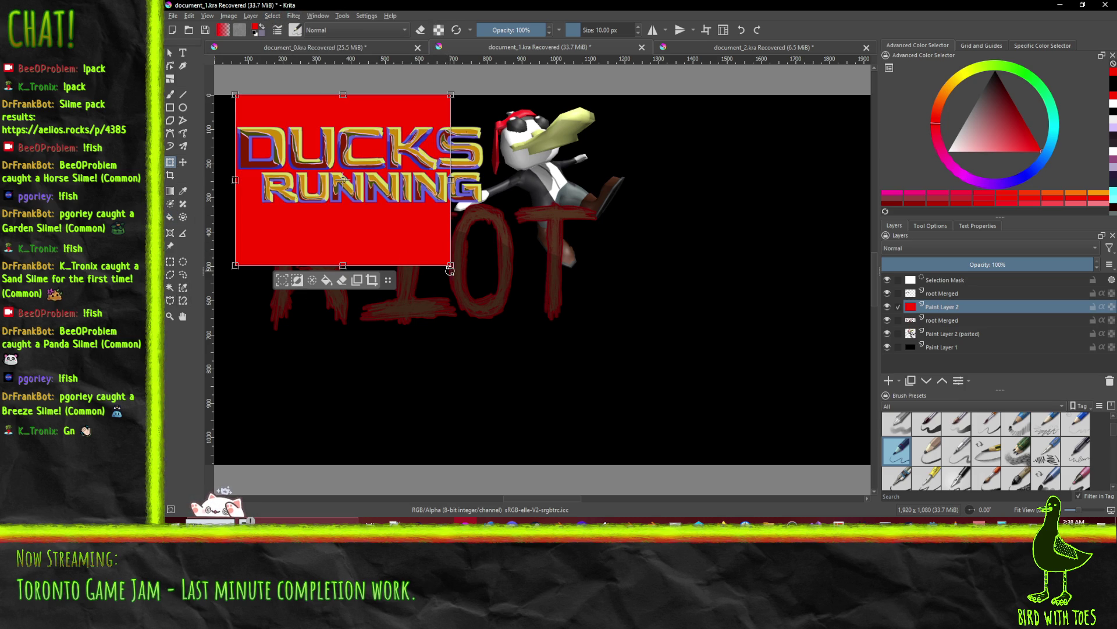
mouse_move(451, 265)
left_mouse_down()
mouse_move(624, 353)
mouse_move(584, 309)
mouse_move(613, 321)
left_mouse_up()
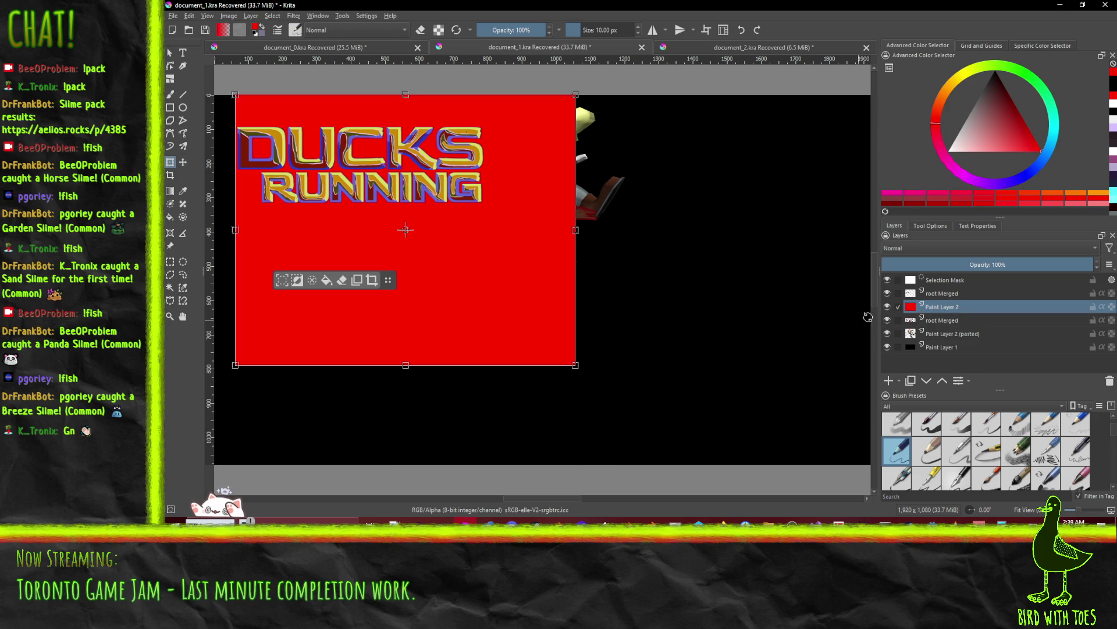
- Place the red rectangle layer behind the duck and RIOT and enlarge it further
left_click_drag(945, 308, 930, 347)
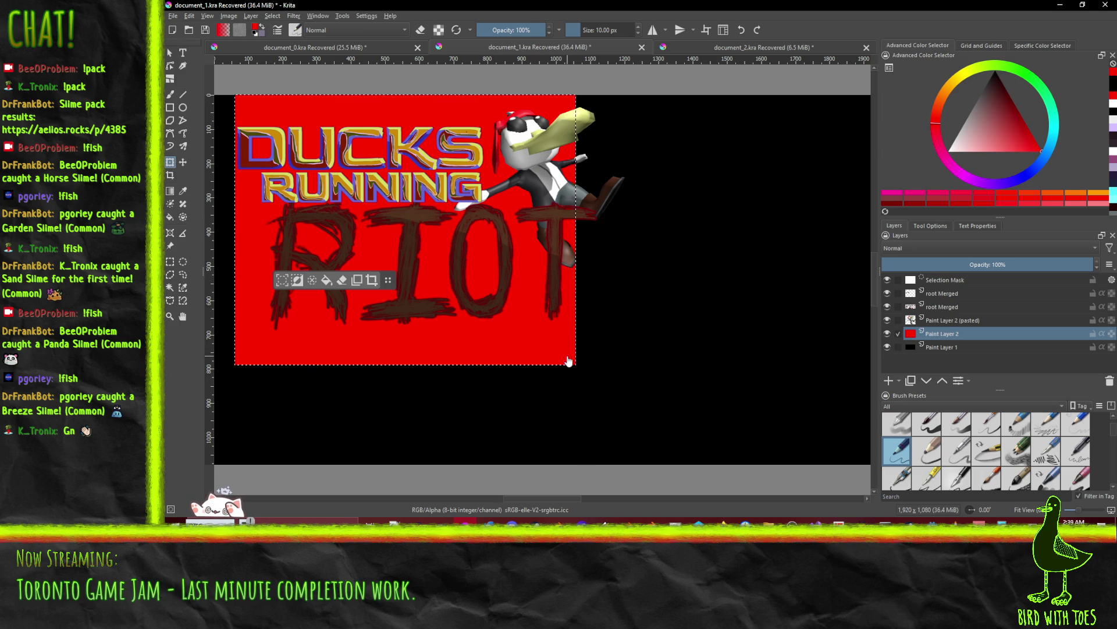
left_click(170, 162)
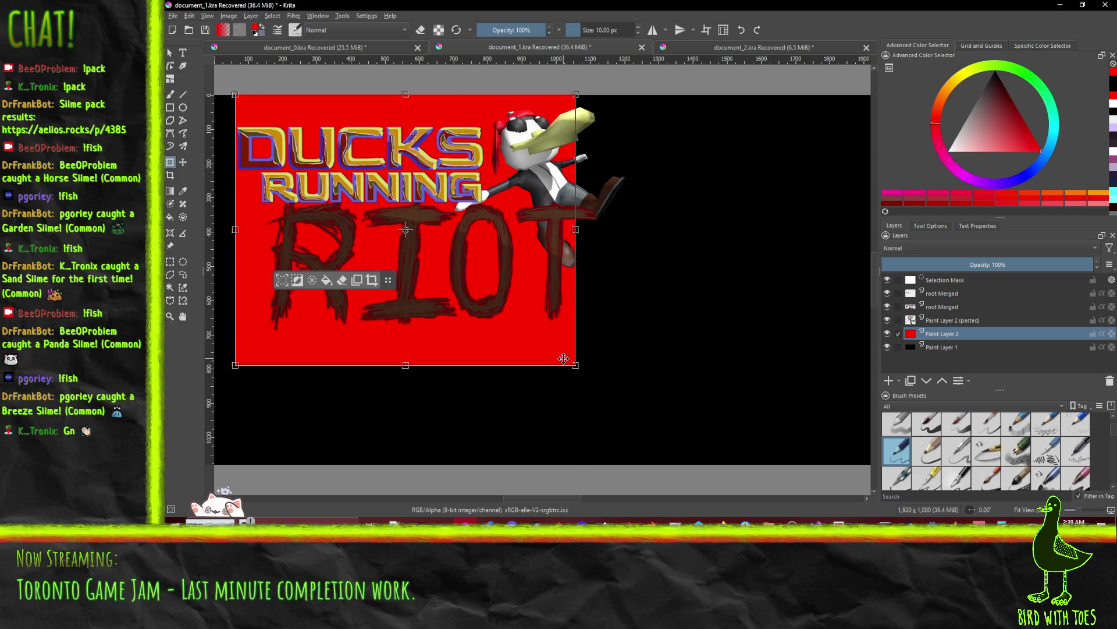
left_click_drag(575, 365, 598, 382)
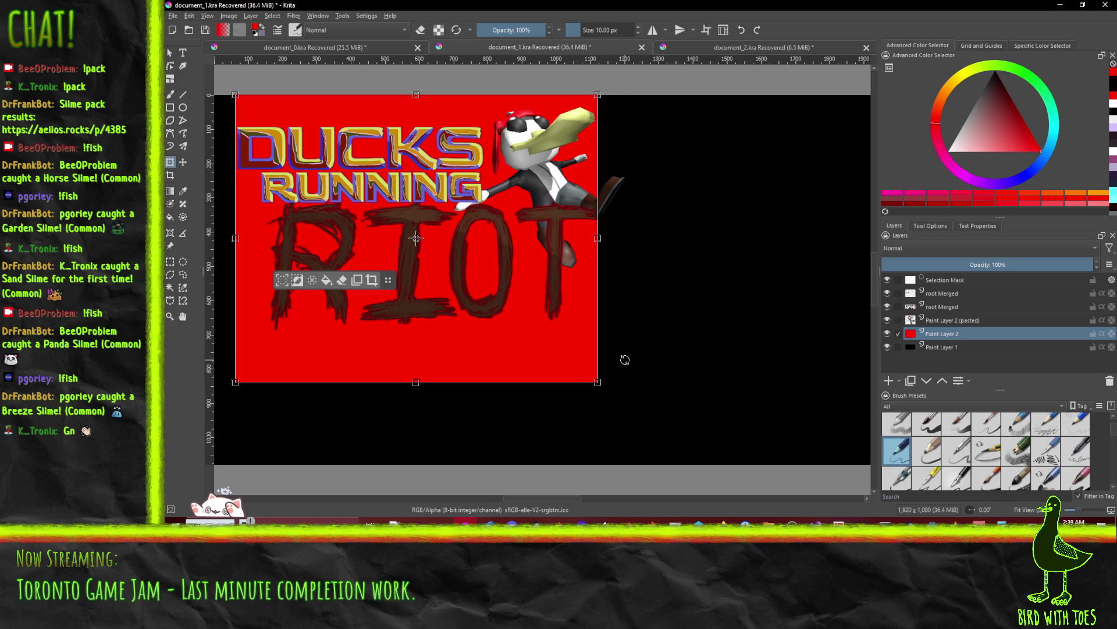
left_click_drag(598, 383, 636, 402)
- Select both root Merged layers and shift the title artwork about 56 px down
left_click(970, 320)
left_click(965, 306)
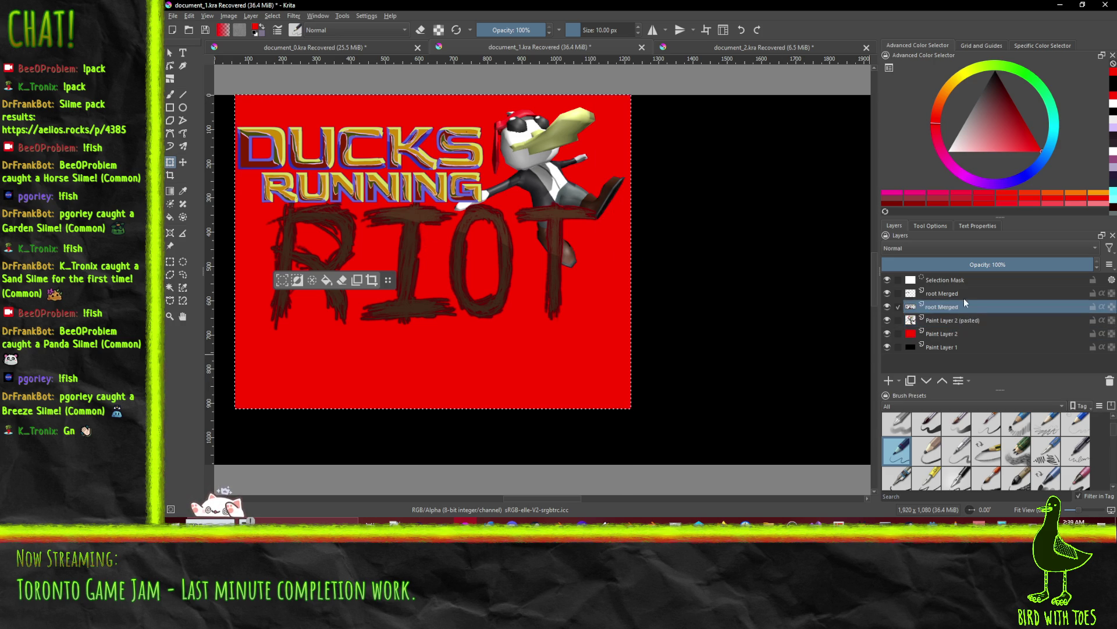
left_click(955, 293)
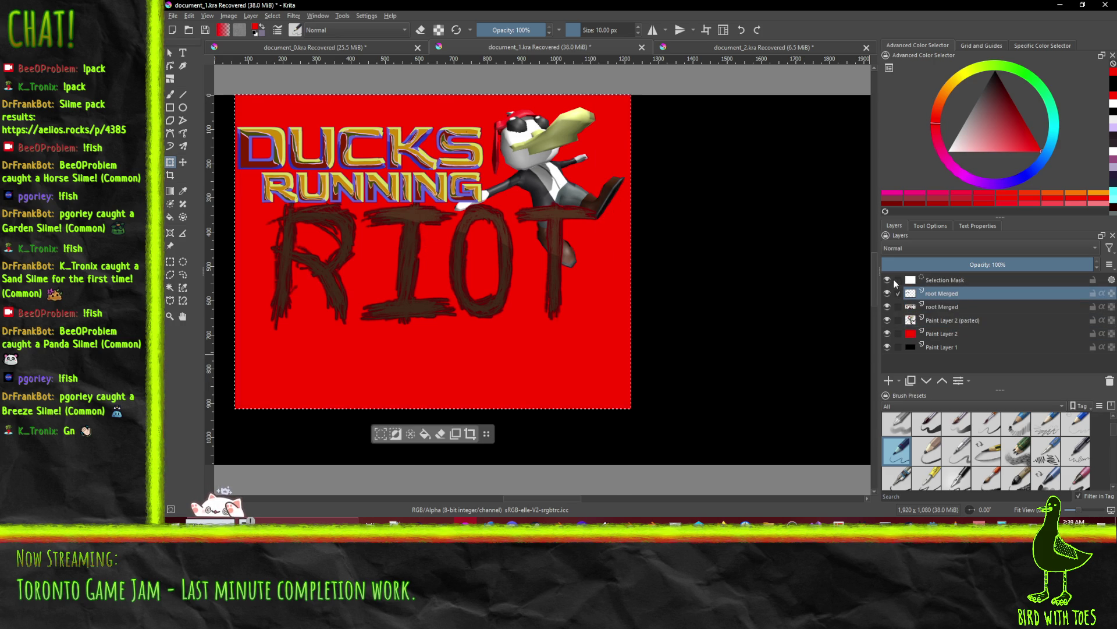
left_click(899, 306)
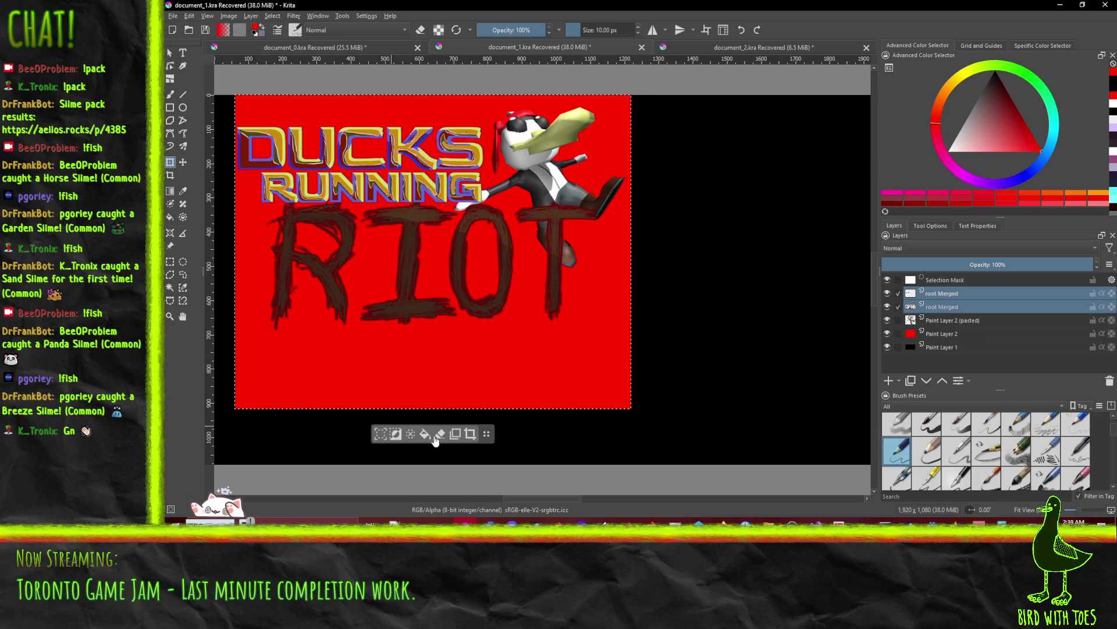
left_click(383, 437)
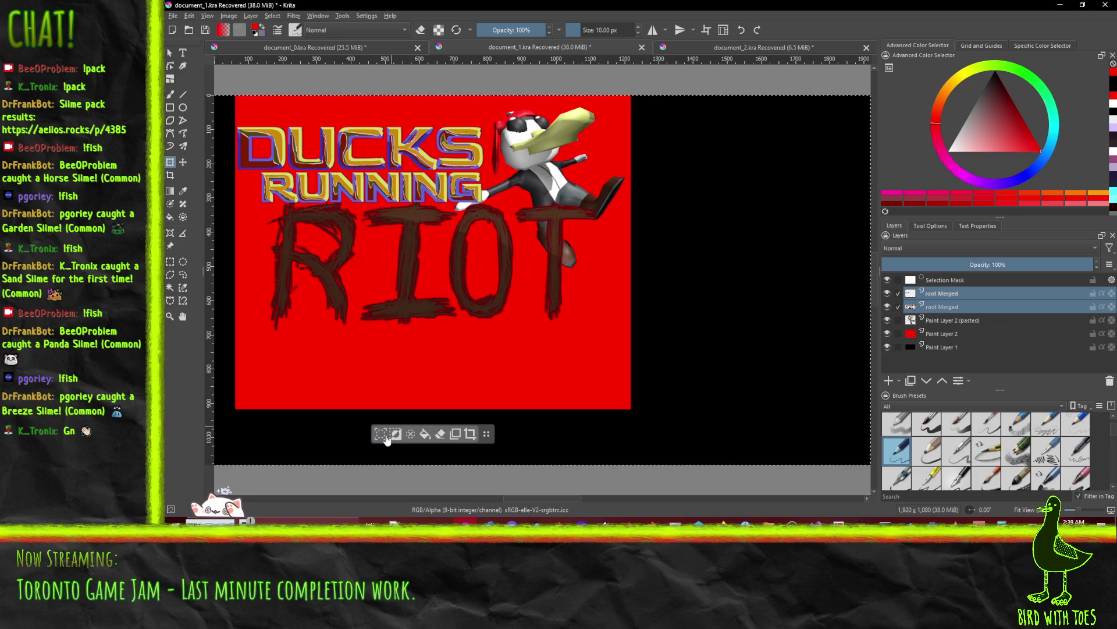
left_click(395, 434)
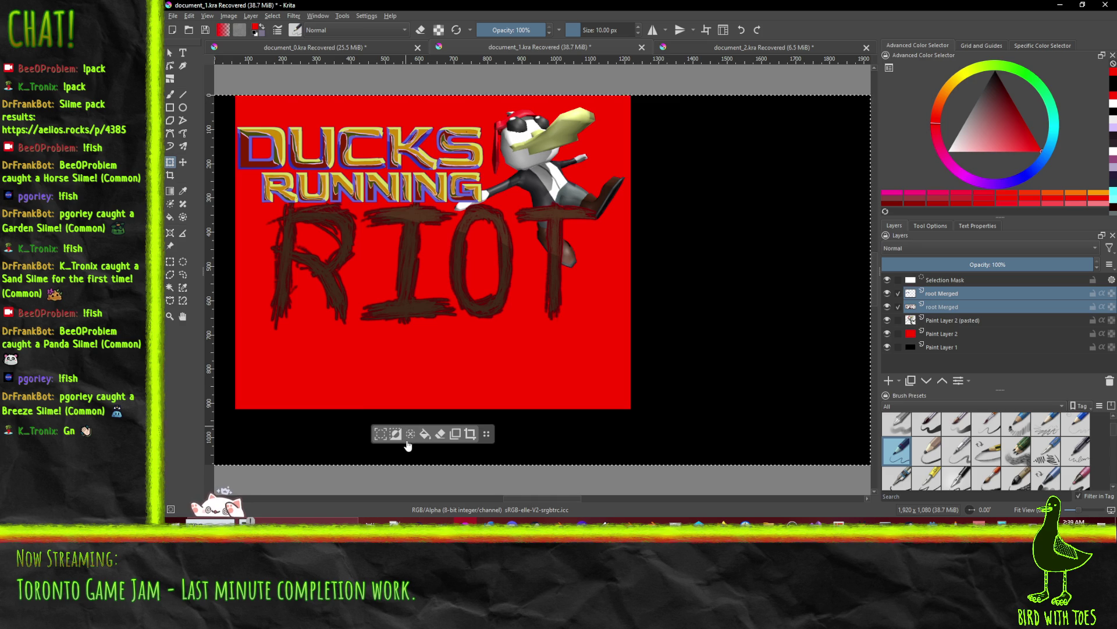
left_click(414, 438)
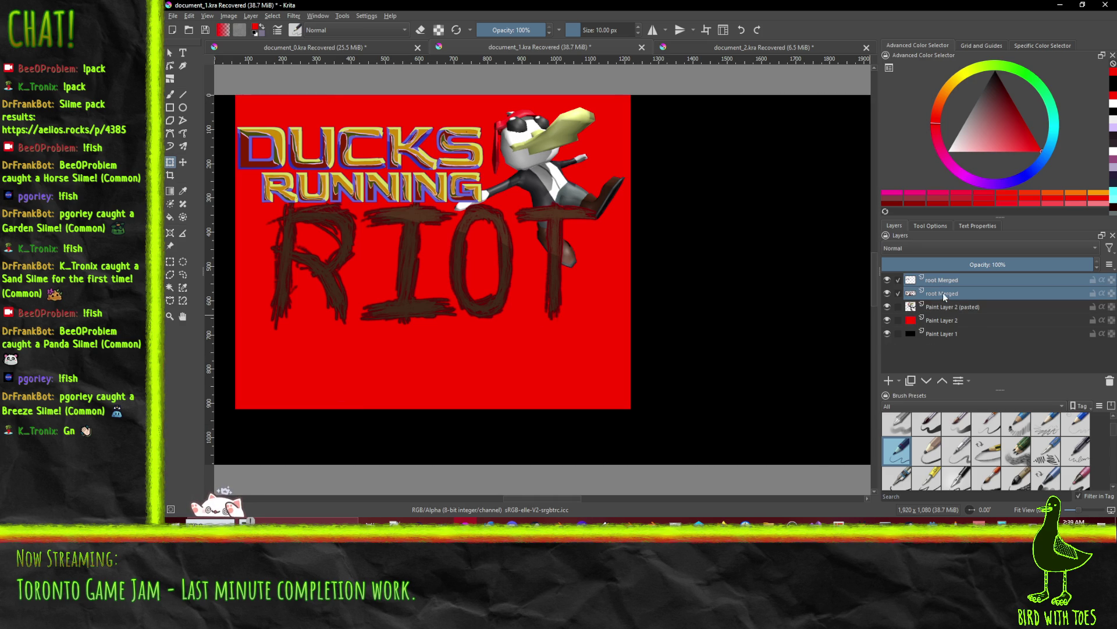
left_click(183, 162)
mouse_move(414, 166)
left_mouse_down()
mouse_move(392, 159)
mouse_move(415, 198)
mouse_move(402, 173)
mouse_move(414, 184)
left_mouse_up()
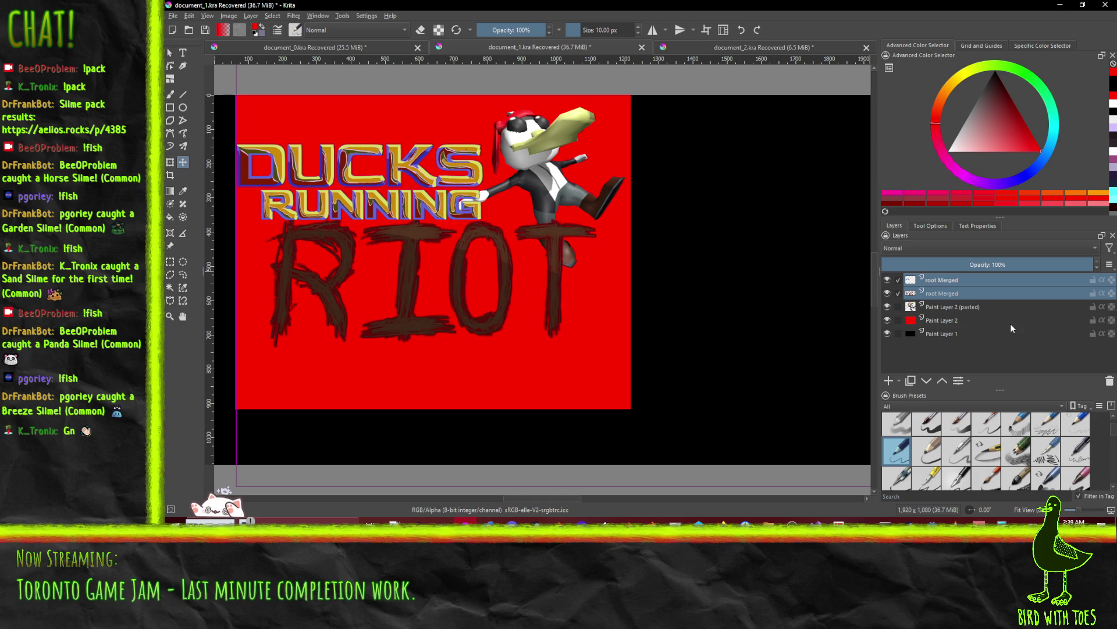
- Move the duck about 140 px down and lower the DUCKS RUNNING and RIOT text about 48 px
left_click(949, 306)
mouse_move(588, 166)
left_mouse_down()
mouse_move(597, 288)
mouse_move(590, 158)
left_mouse_up()
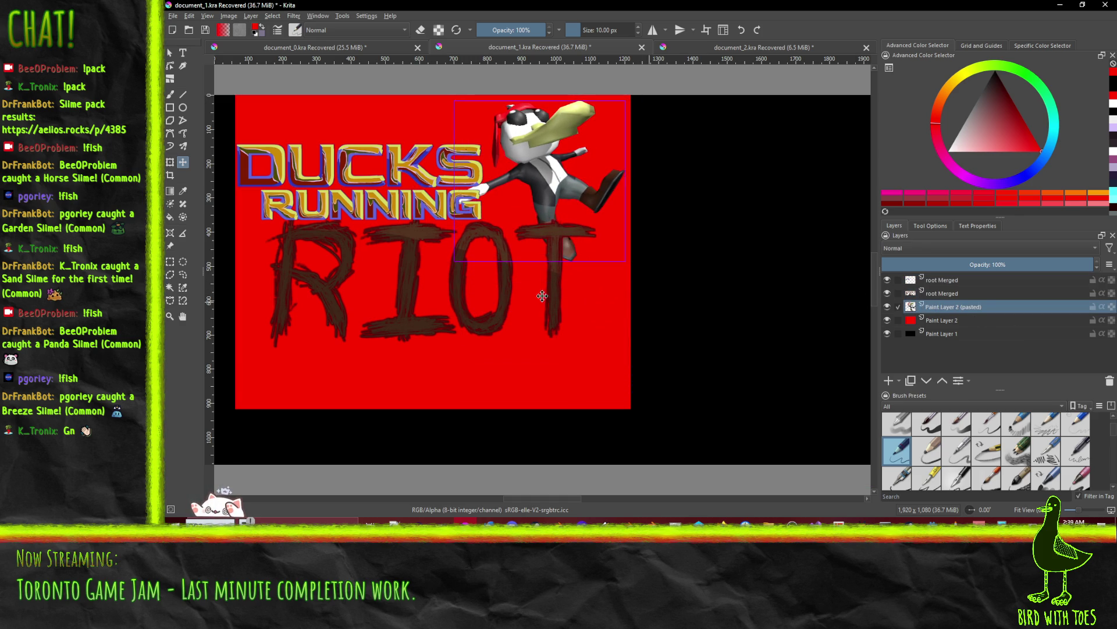
left_click(944, 295)
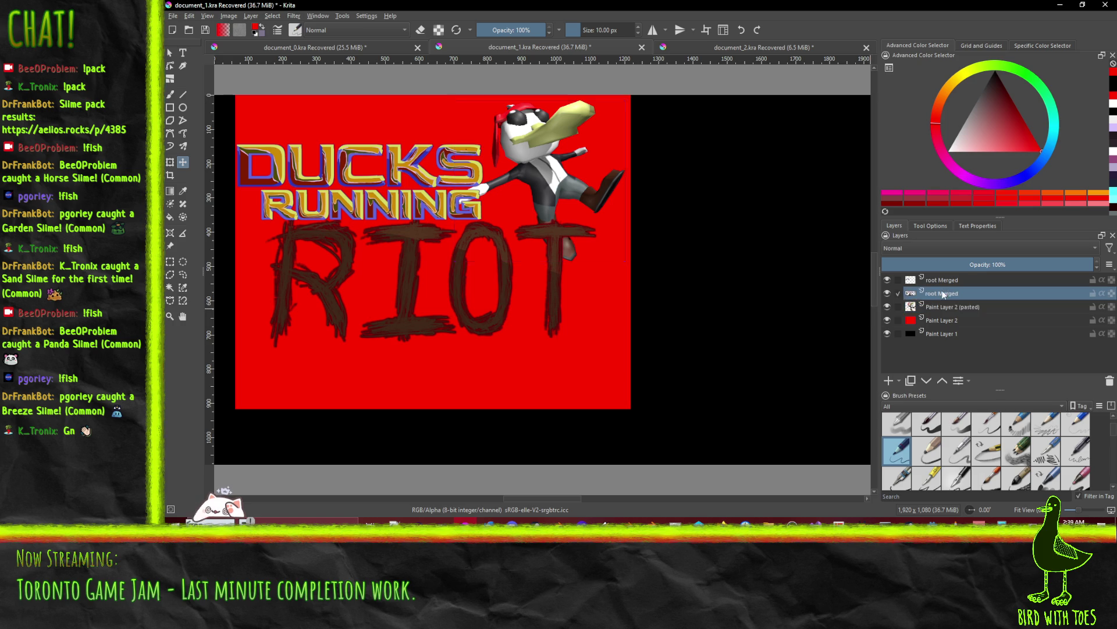
left_click(899, 280)
left_click_drag(465, 315, 469, 336)
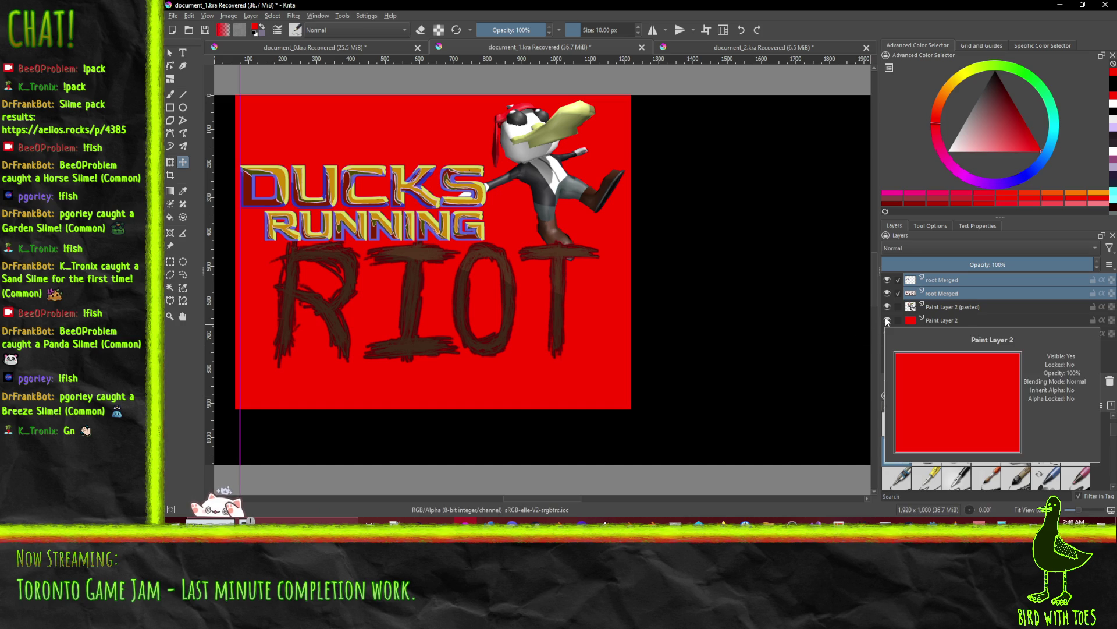
- Select the red background area on Paint Layer 2 with the colour selection tool
left_click(957, 321)
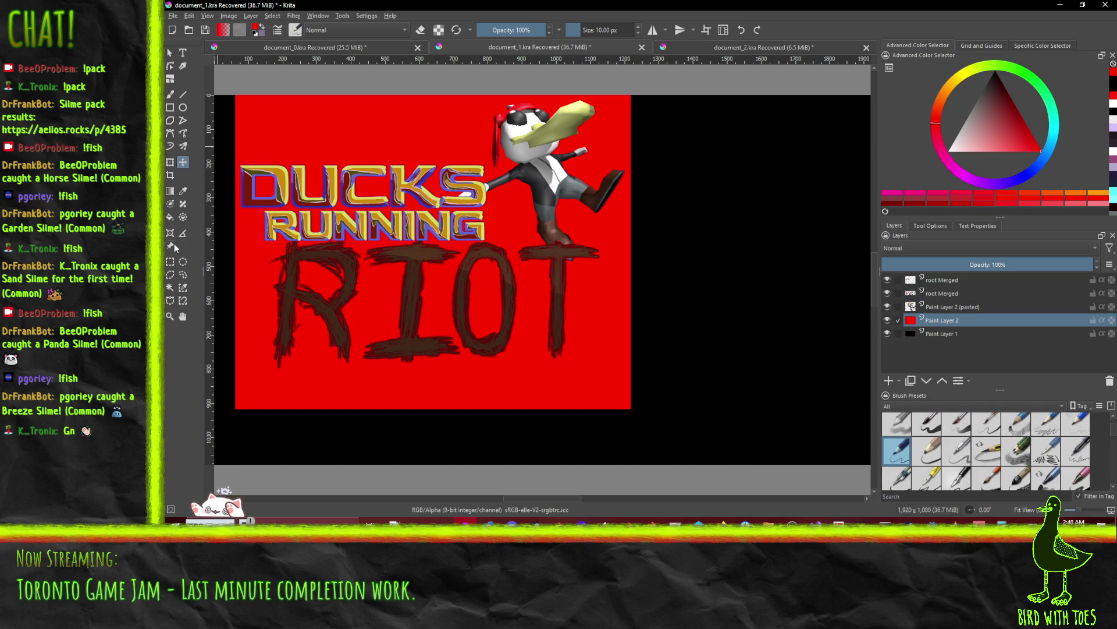
left_click(170, 287)
left_click(315, 163)
left_click(229, 16)
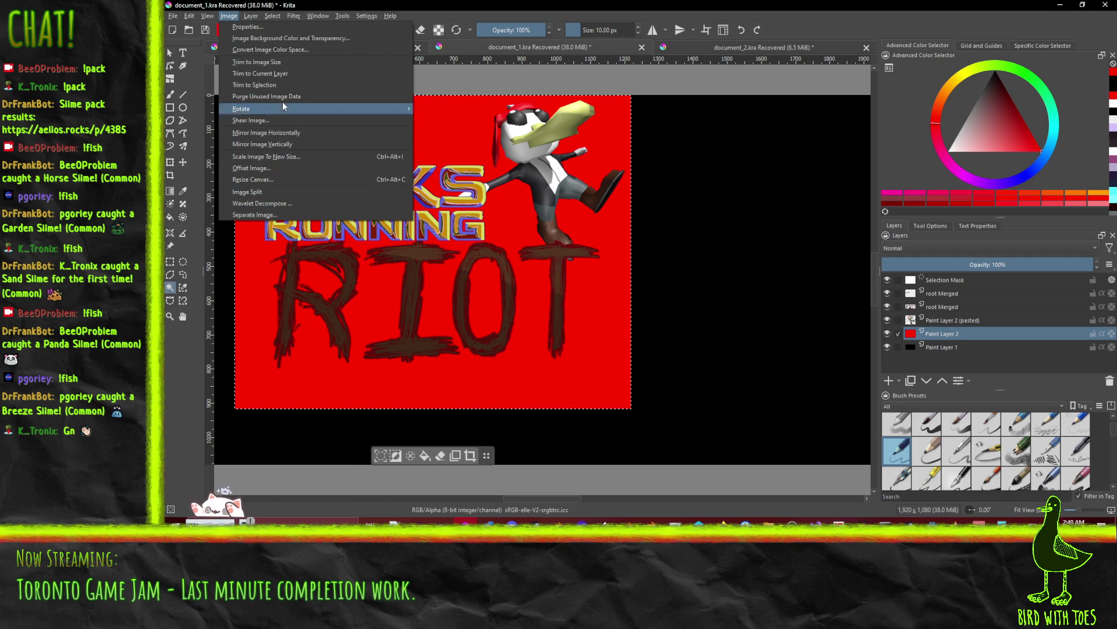
- Trim the cover to the red selection, delete the red background layer, and scale to 630x500 pixels
left_click(302, 86)
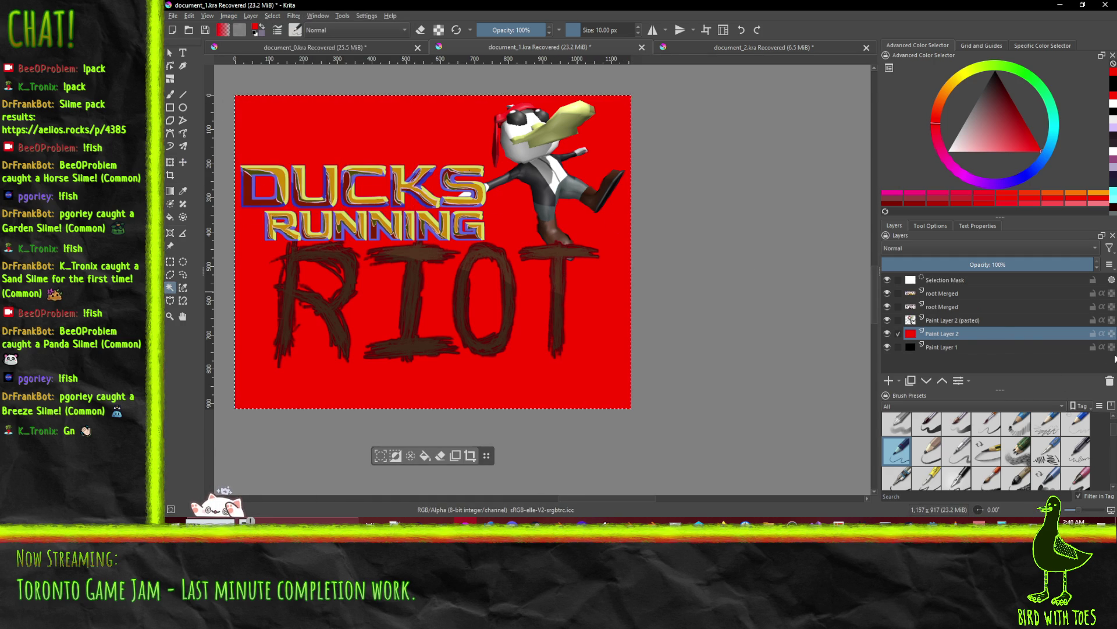
left_click(1109, 381)
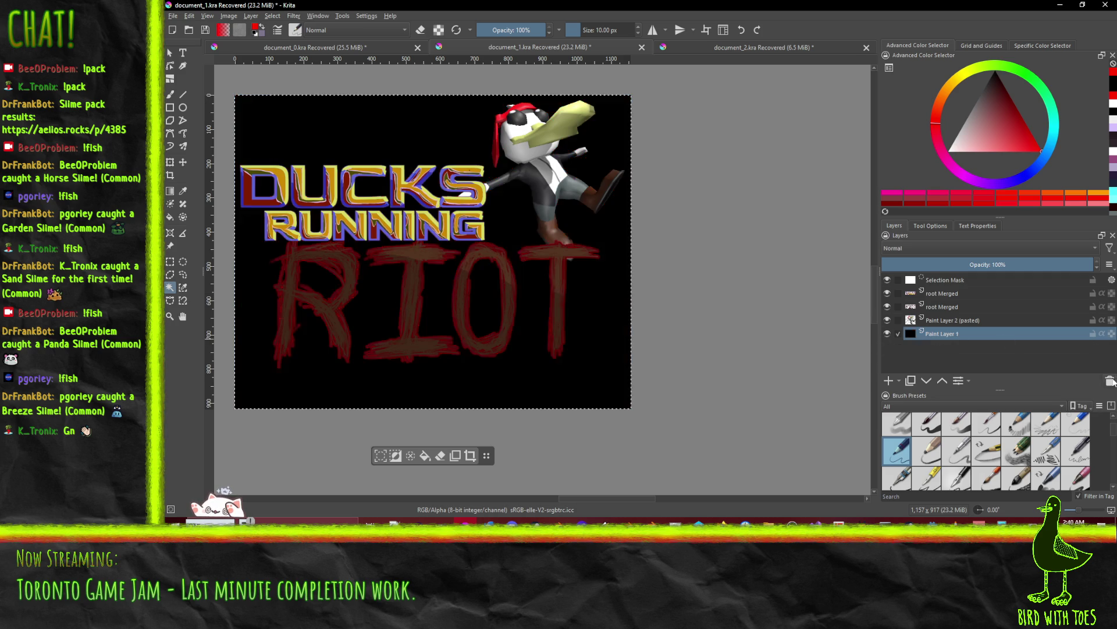
left_click(228, 15)
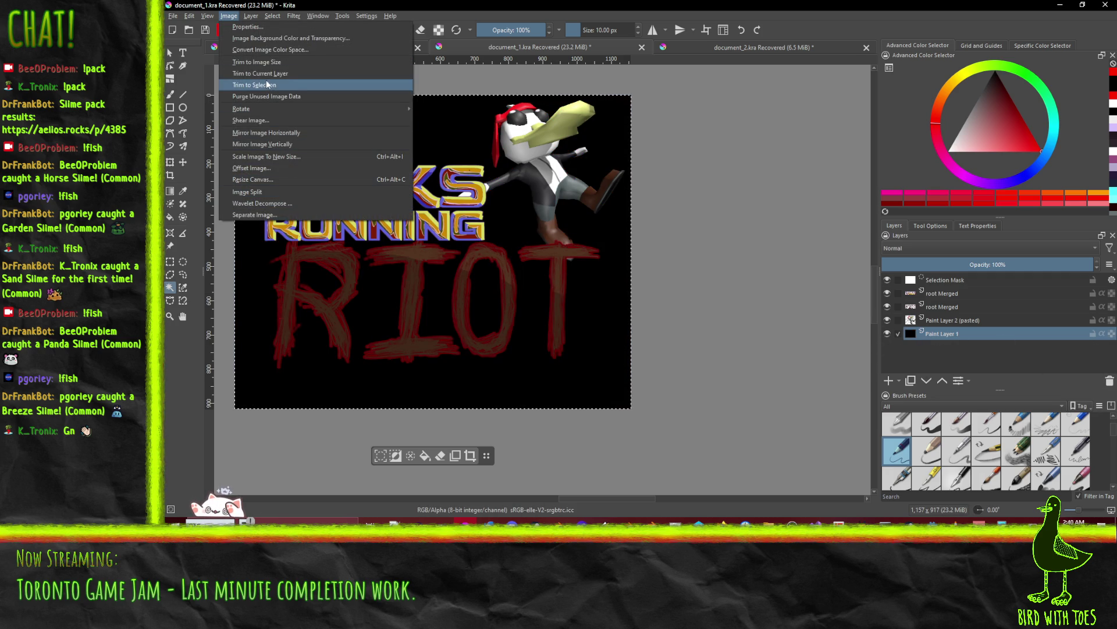
left_click(259, 156)
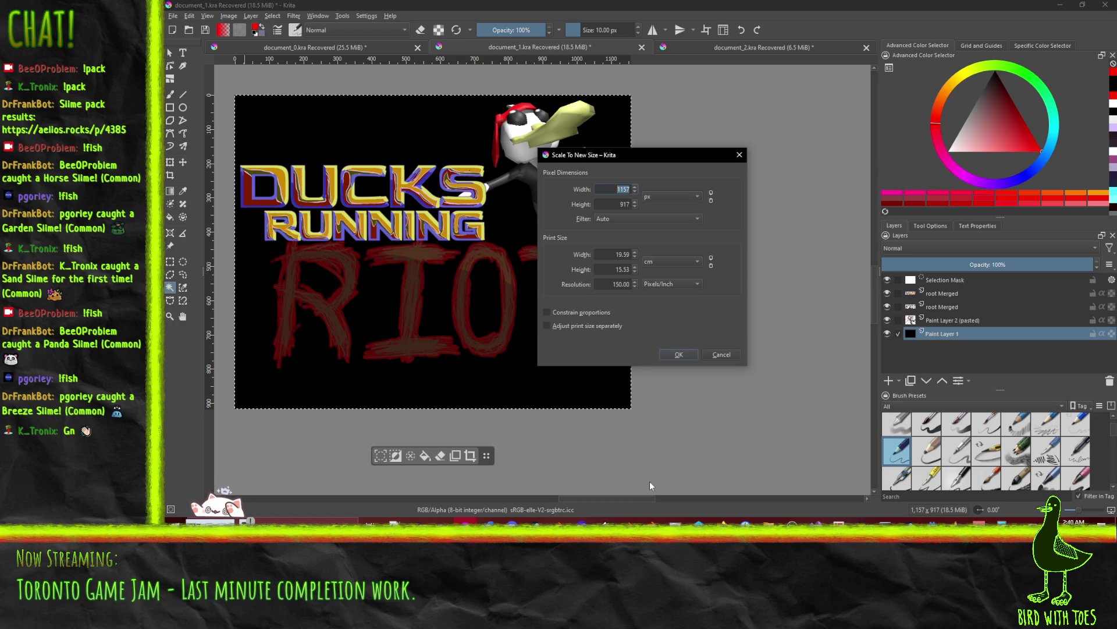
type("630")
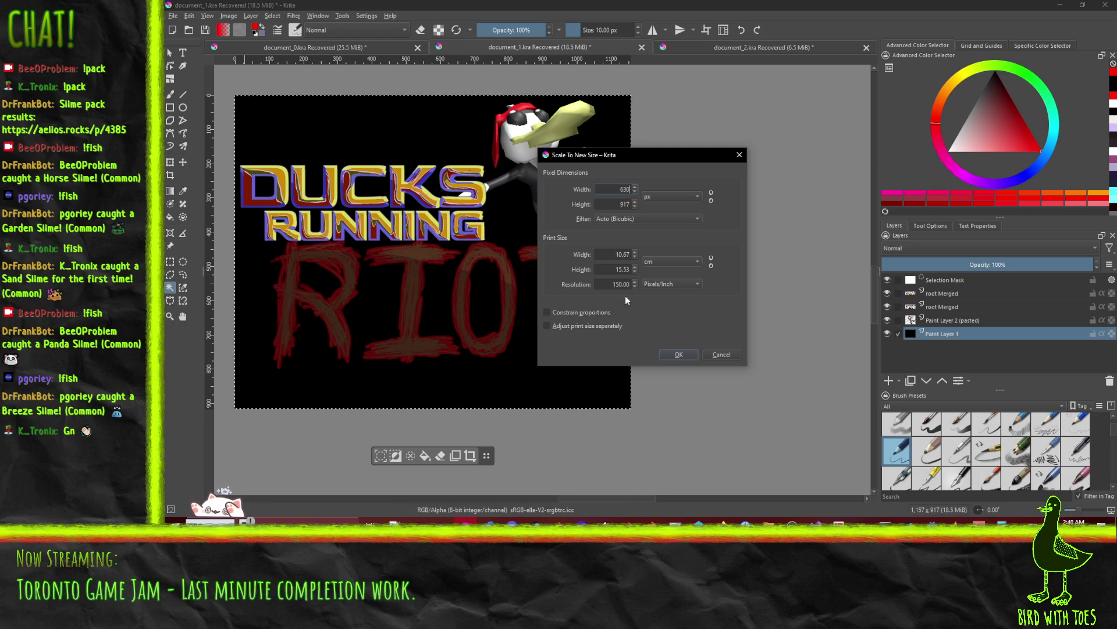
key("Tab")
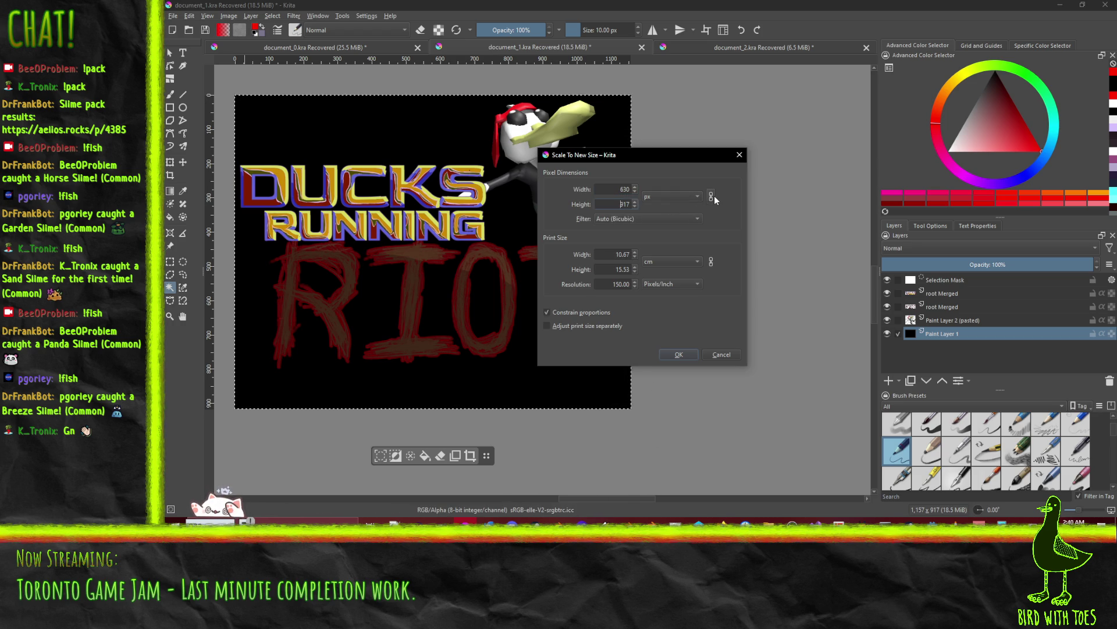
double_click(625, 204)
type("500")
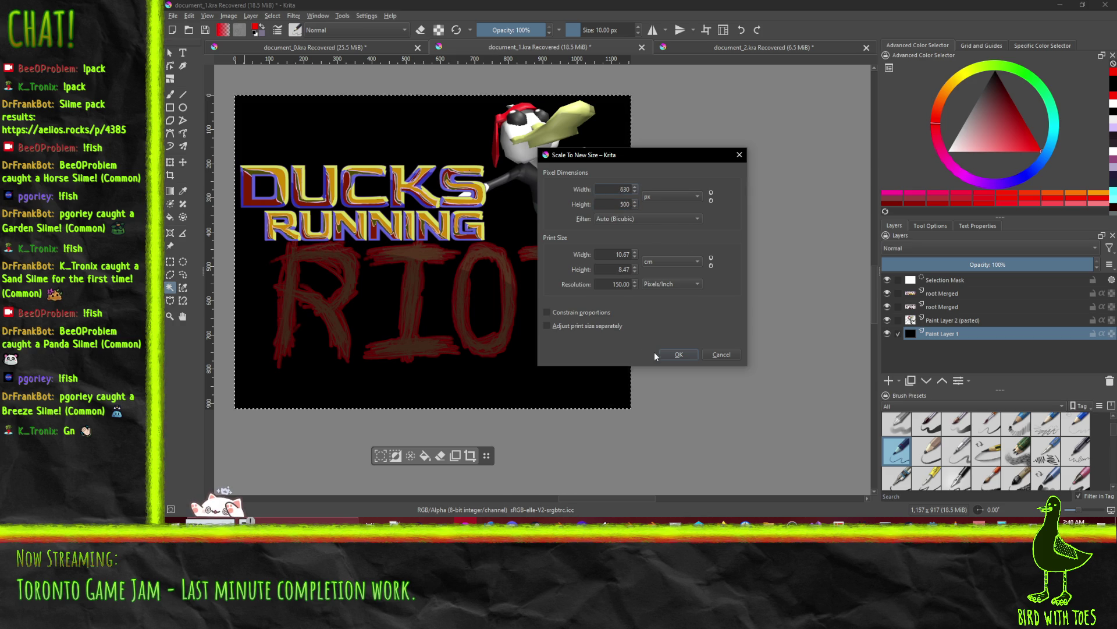
left_click(678, 354)
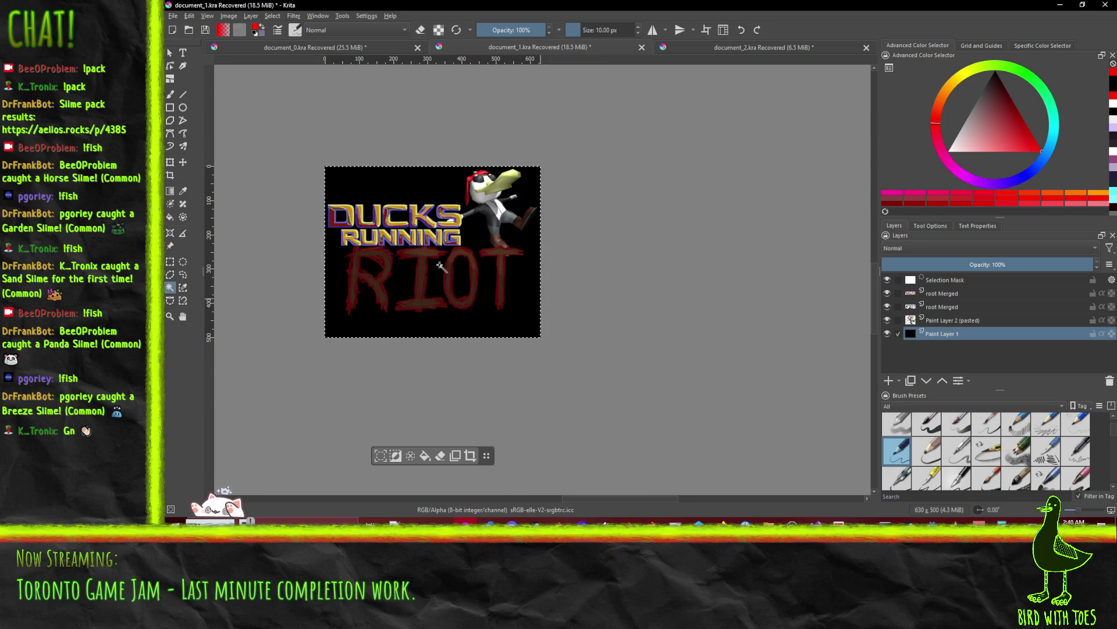
left_click(173, 16)
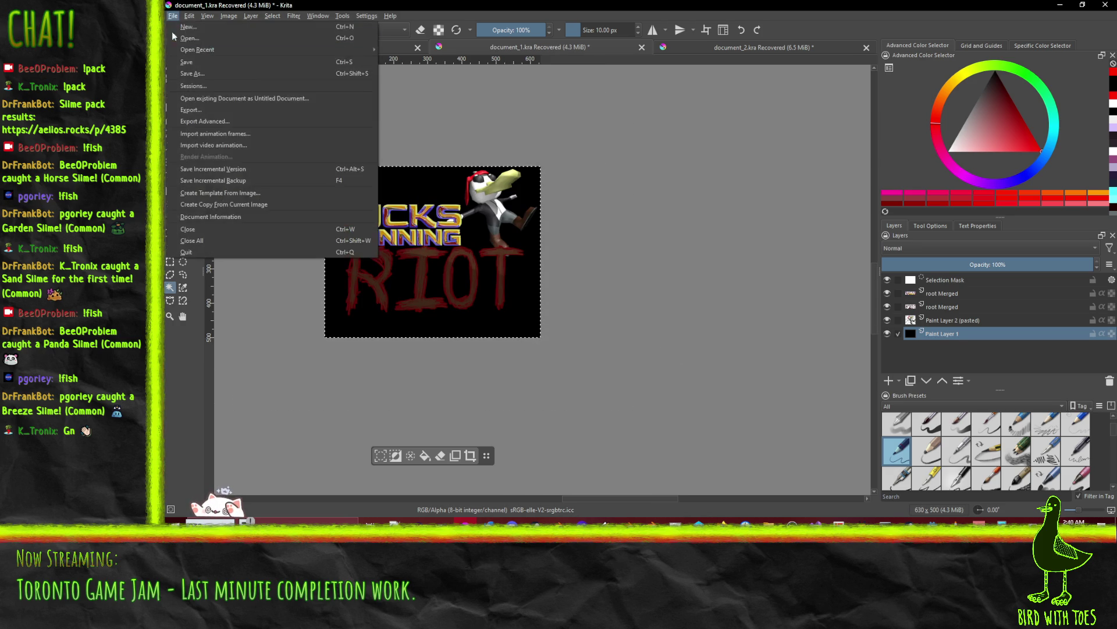
- Export the 630x500 cover as itchcover.png, accepting the default PNG options
key("Escape")
key("ctrl+shift+e")
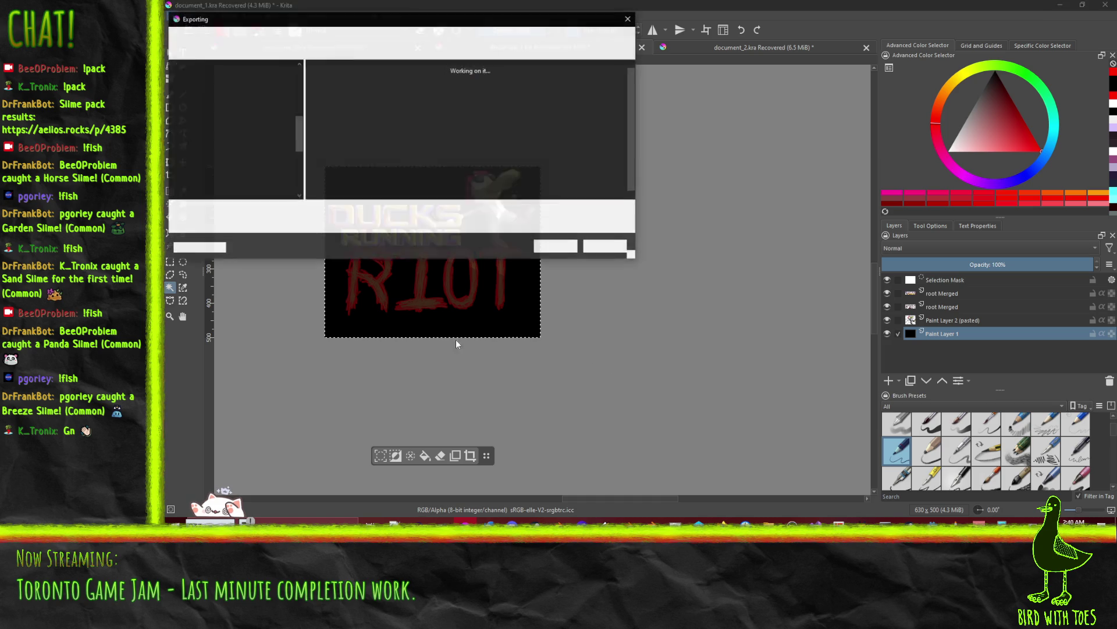
mouse_move(339, 23)
left_mouse_down()
mouse_move(727, 87)
mouse_move(1116, 93)
left_mouse_up()
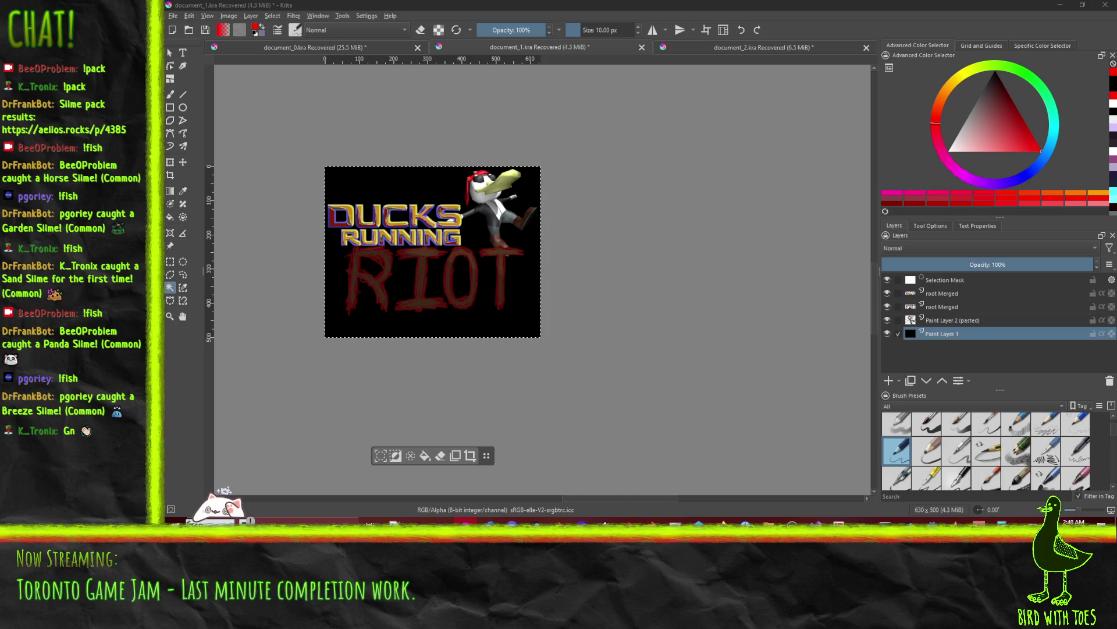
key("alt+Tab")
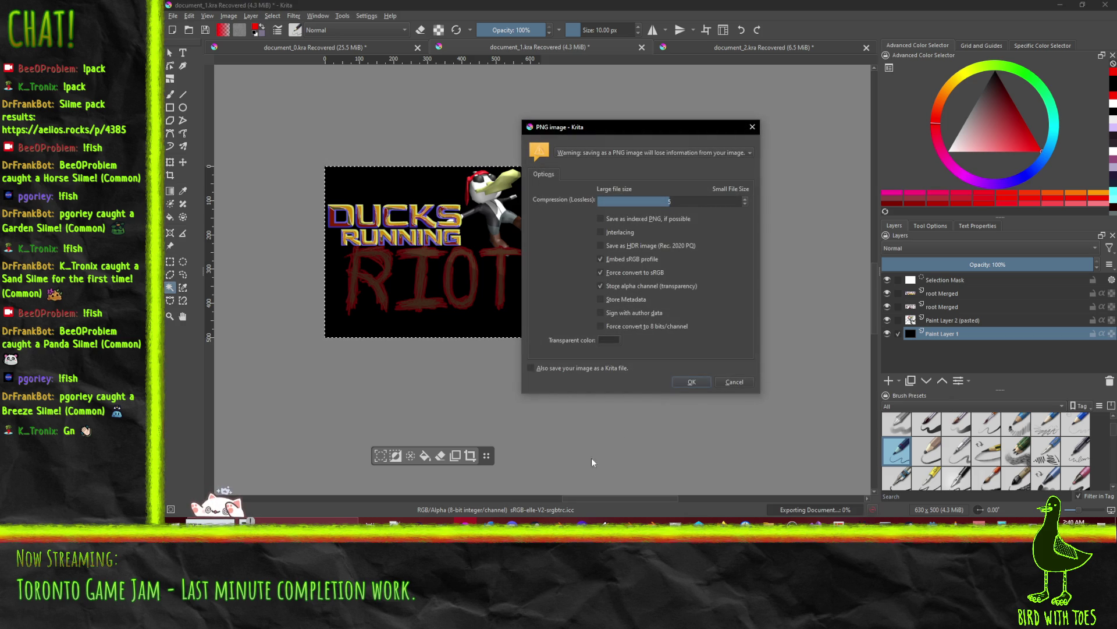
left_click(682, 383)
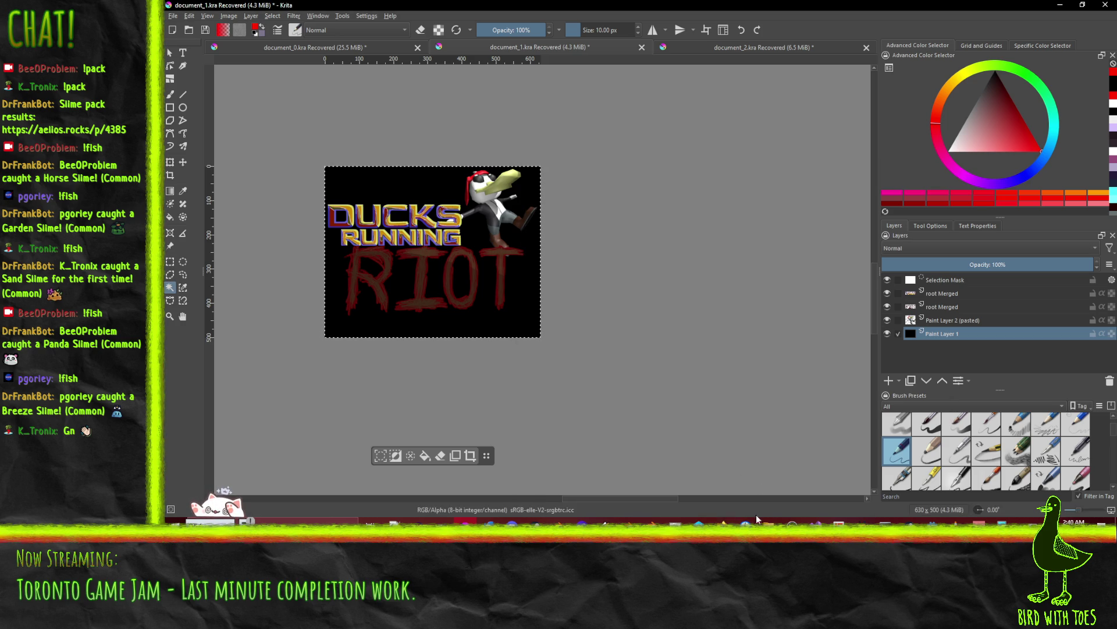
left_click(722, 522)
- On the itch.io edit page, upload itchcover.png from the Builds and Promo folder as the cover image
left_click(634, 484)
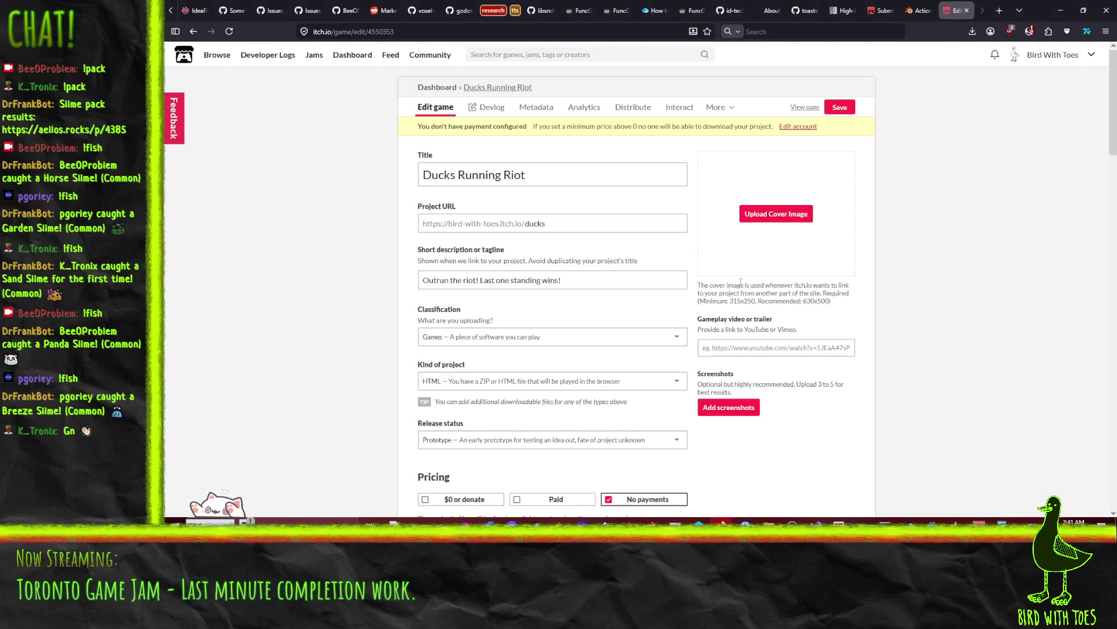
left_click(786, 216)
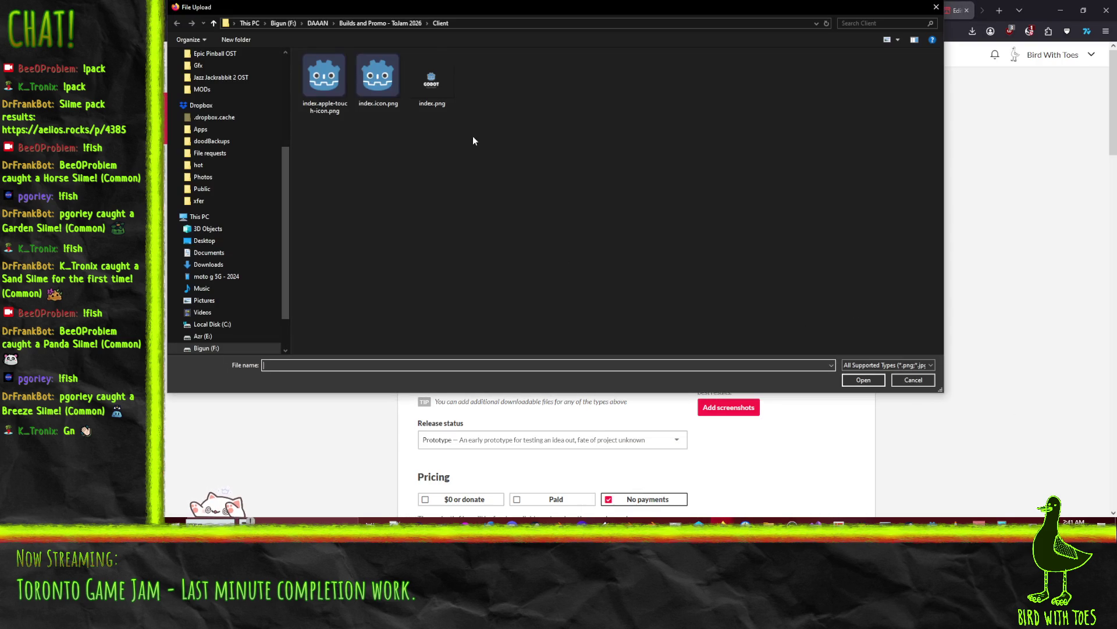
left_click(380, 23)
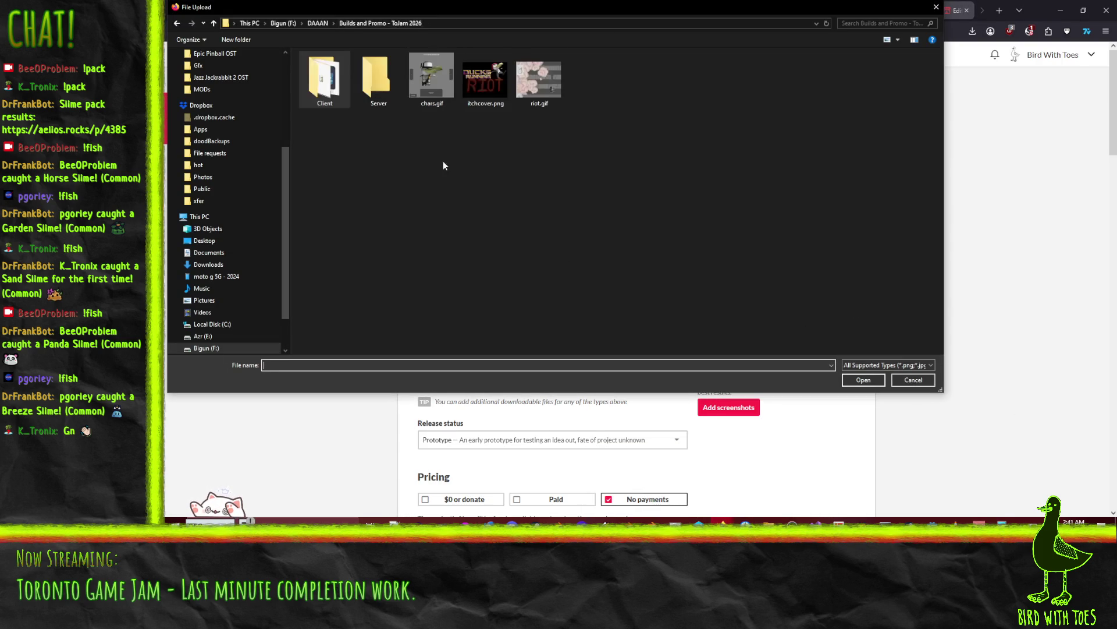
double_click(482, 95)
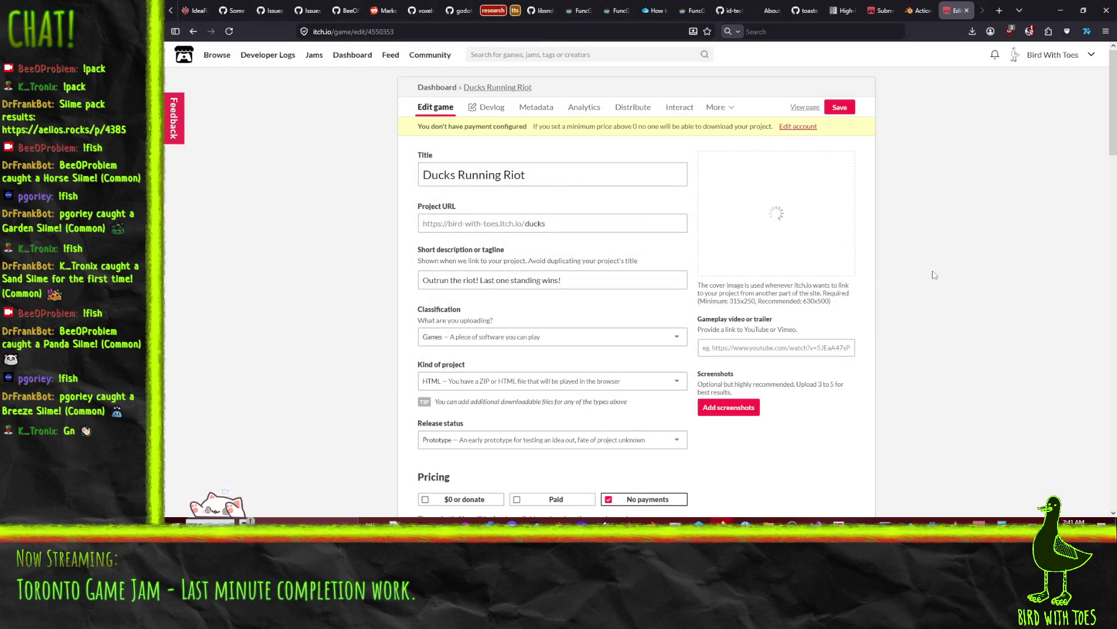